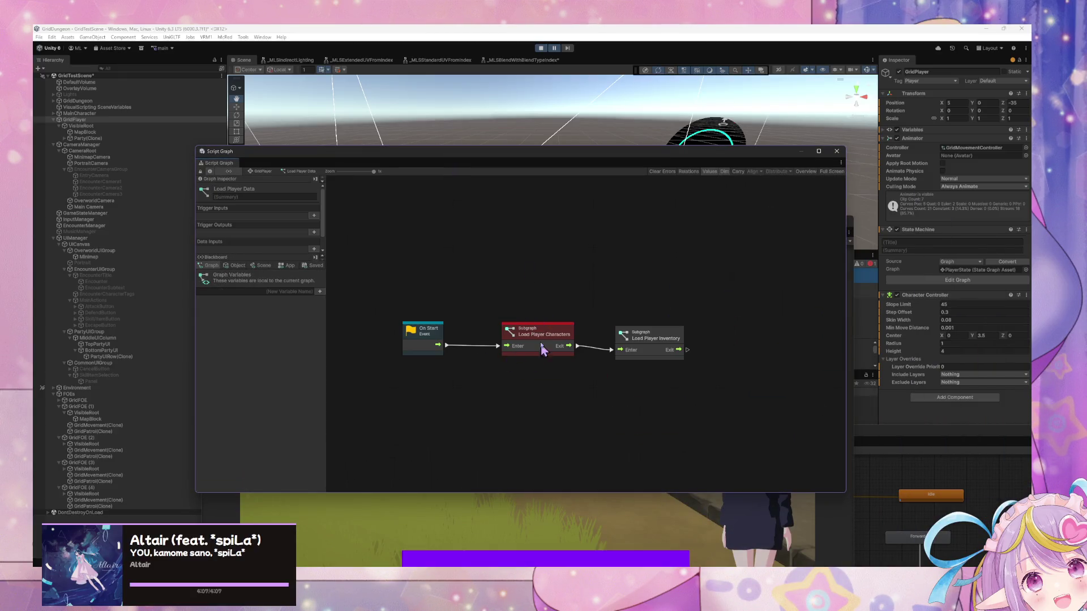
Step: Open Party(Clone)'s Initialize state graph after checking the Load Player Characters subgraph
{"action": "double_click", "coordinate": [524, 341]}
{"action": "left_click_drag", "start_coordinate": [566, 310], "coordinate": [615, 306]}
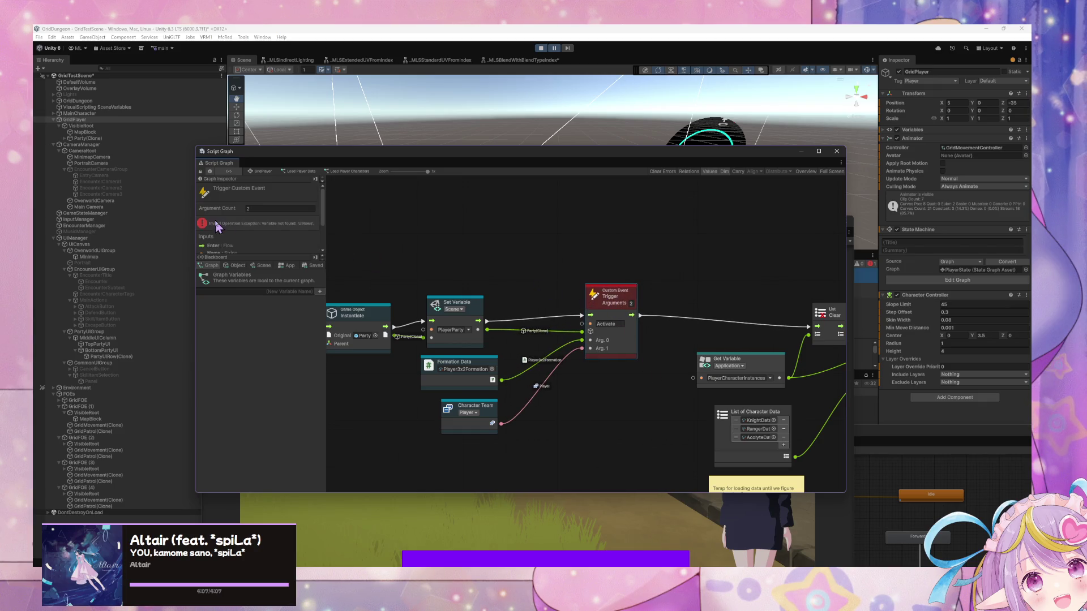
{"action": "left_click", "coordinate": [88, 138]}
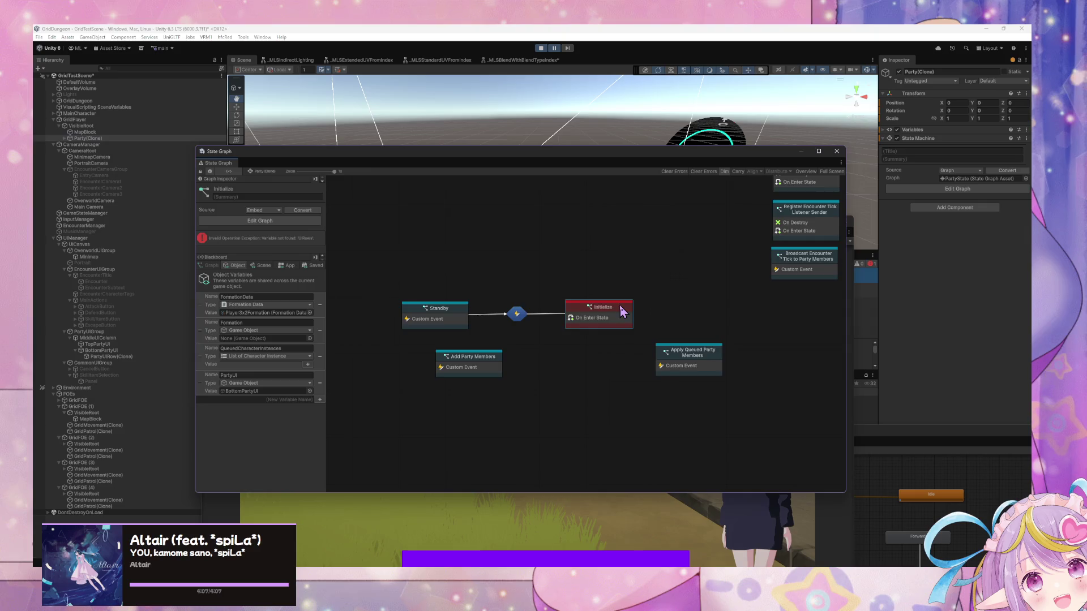
{"action": "double_click", "coordinate": [620, 308]}
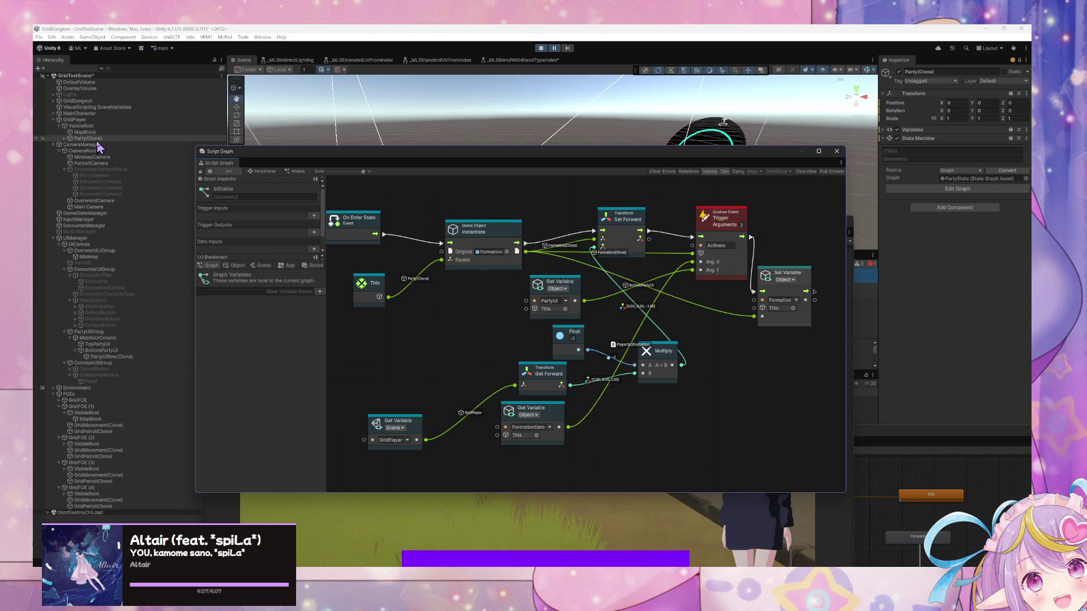
{"action": "left_click", "coordinate": [64, 138]}
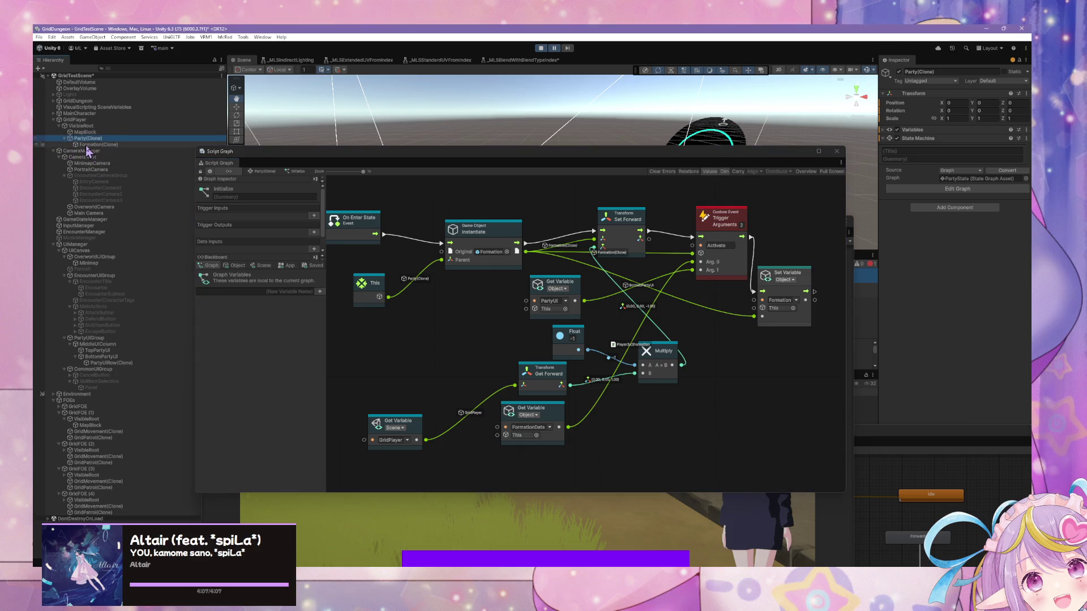
Step: In Formation(Clone)'s Initialize graph, switch the Get Variable node from UIRows to PartyUI
{"action": "left_click", "coordinate": [96, 144]}
{"action": "double_click", "coordinate": [623, 269]}
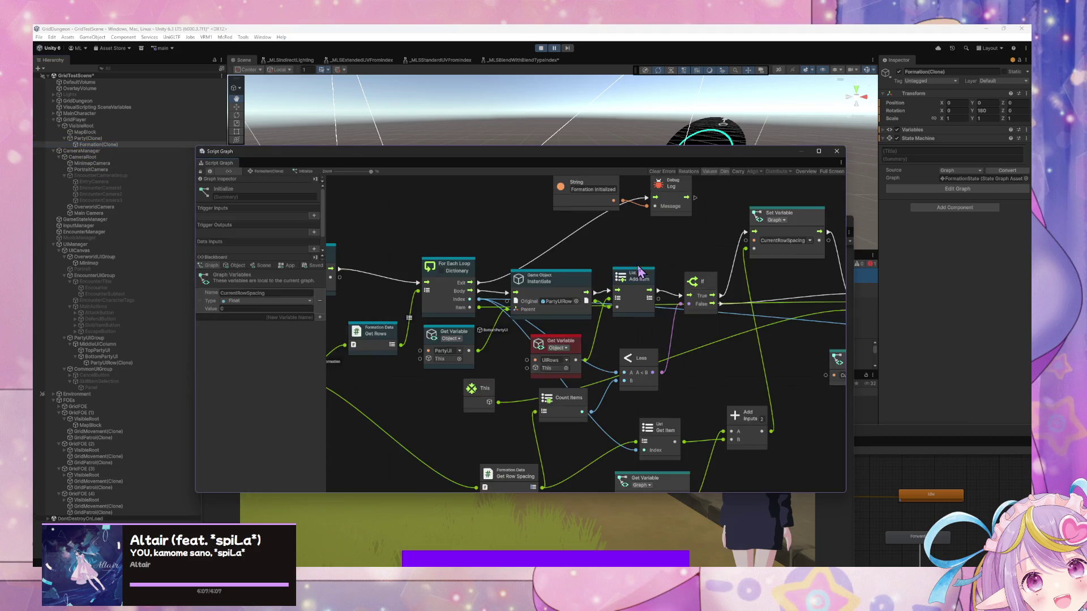
{"action": "left_click_drag", "start_coordinate": [546, 348], "coordinate": [542, 340]}
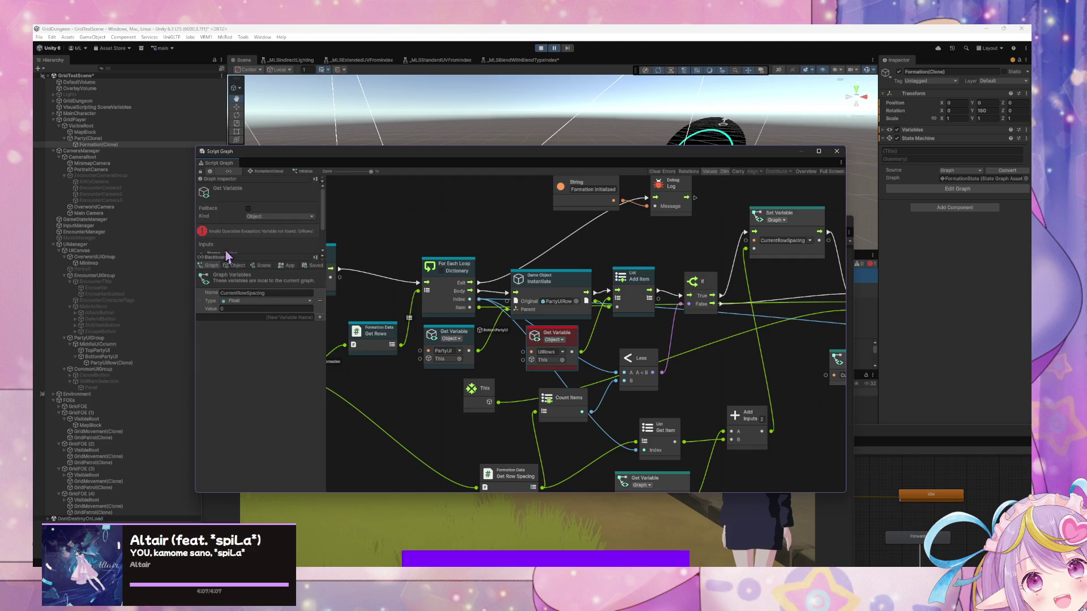
{"action": "left_click", "coordinate": [235, 265]}
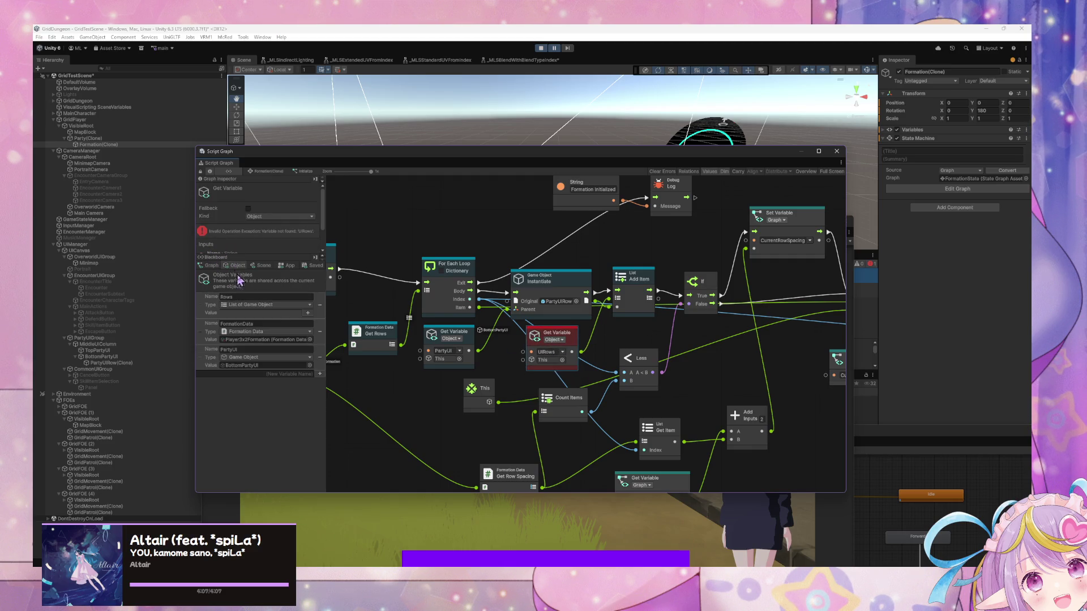
{"action": "left_click", "coordinate": [562, 354]}
{"action": "left_click", "coordinate": [572, 396]}
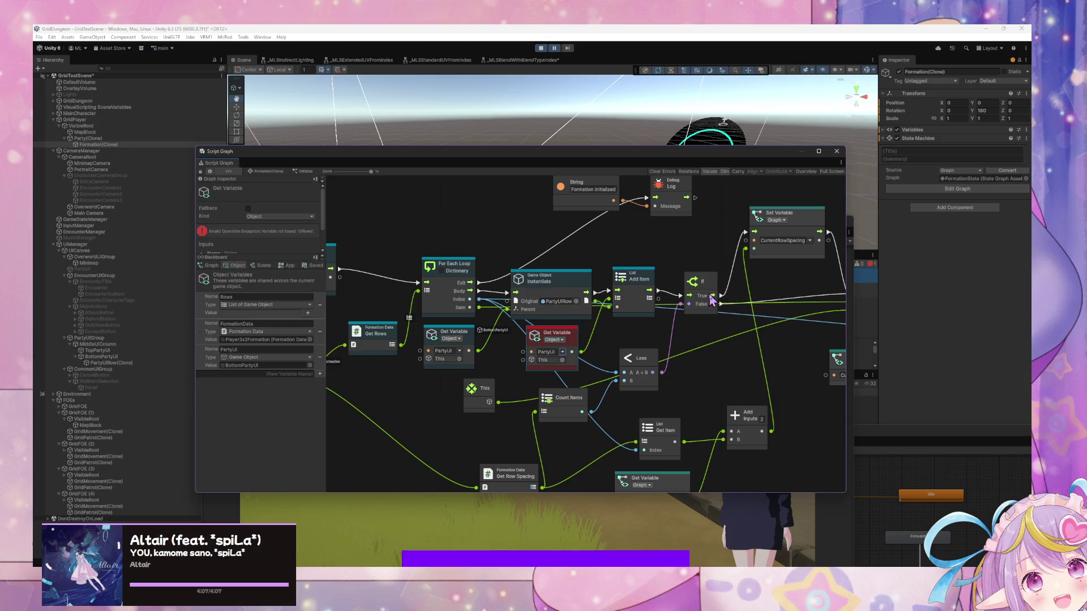
Step: Wire the For Each body straight into If, delete Instantiate and Get Variable, keeping Object kind
{"action": "left_click_drag", "start_coordinate": [572, 282], "coordinate": [573, 281]}
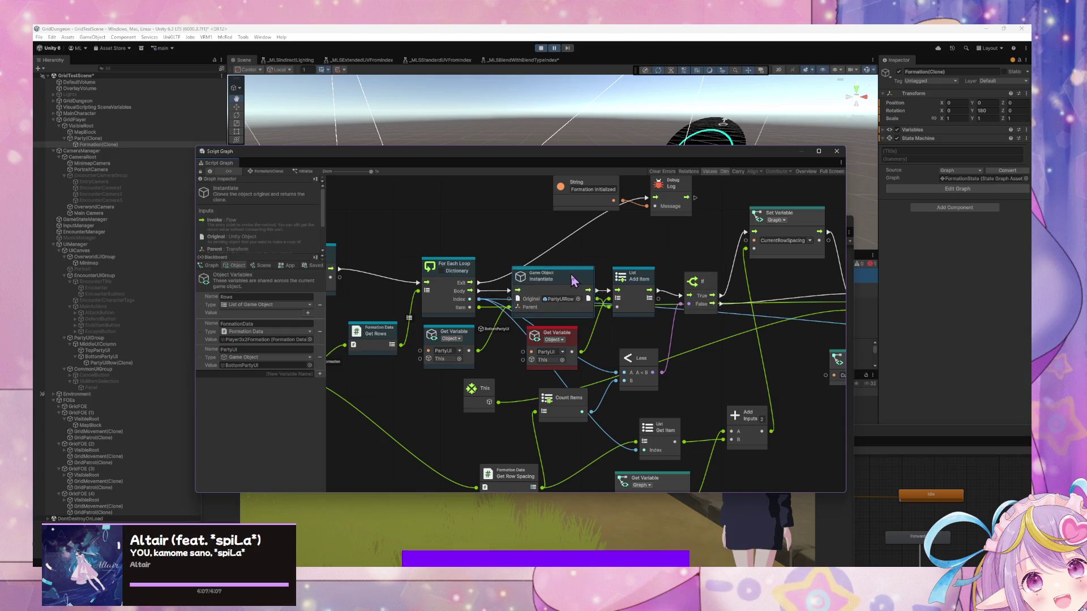
{"action": "left_click_drag", "start_coordinate": [479, 291], "coordinate": [689, 295]}
{"action": "left_click", "coordinate": [564, 338]}
{"action": "left_click", "coordinate": [584, 301], "text": "shift"}
{"action": "key", "text": "Delete"}
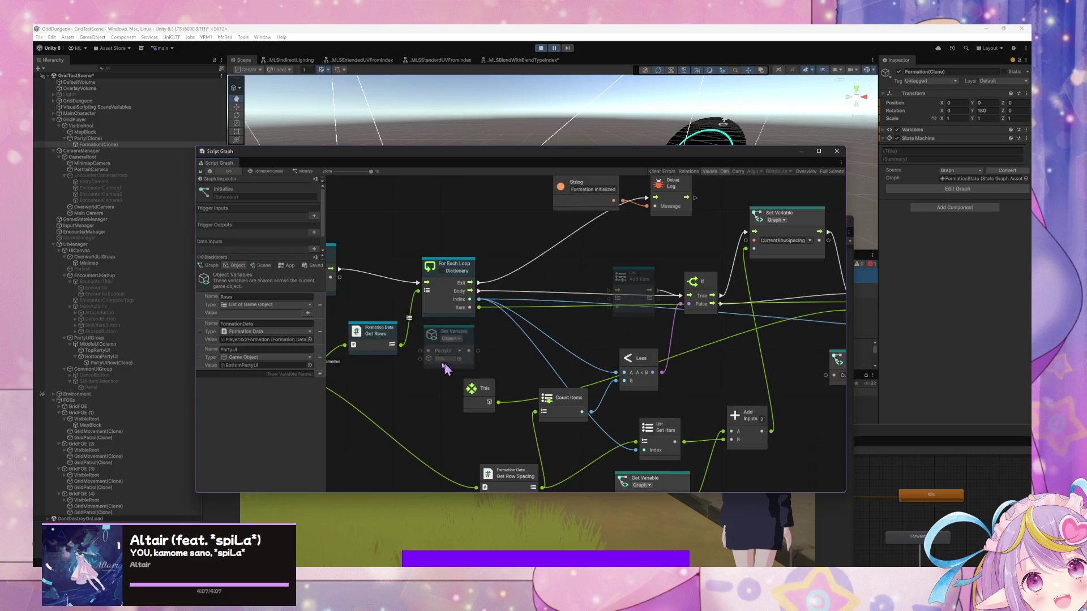
{"action": "right_click", "coordinate": [456, 351]}
{"action": "left_click", "coordinate": [461, 339]}
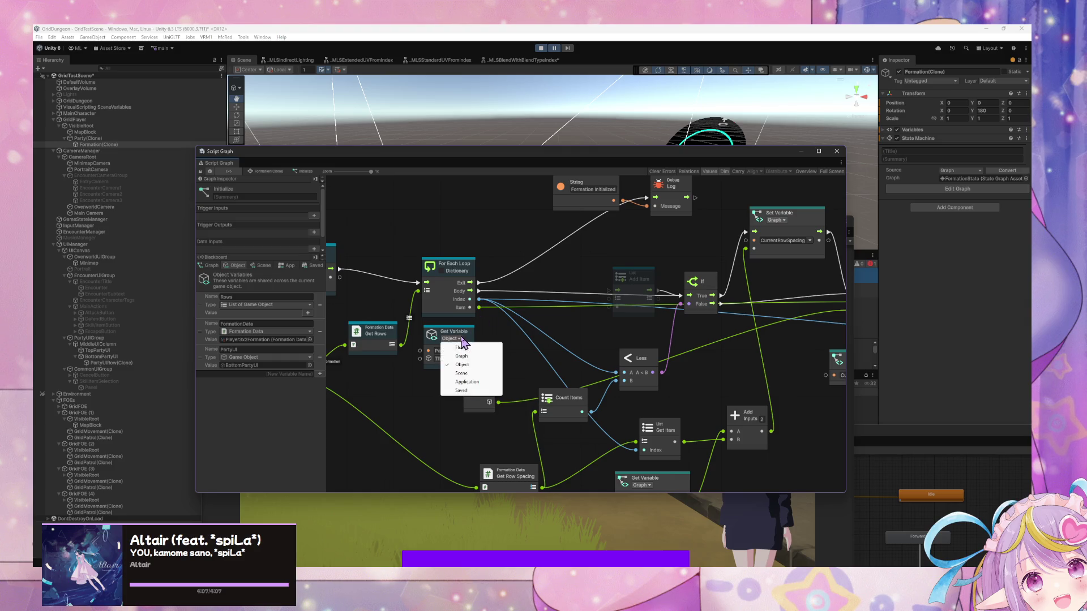
{"action": "left_click", "coordinate": [468, 335]}
Step: Delete the unused Add Item node, tidy the If and Less nodes, and restart play mode
{"action": "mouse_move", "coordinate": [644, 279]}
{"action": "left_mouse_down"}
{"action": "mouse_move", "coordinate": [603, 260]}
{"action": "mouse_move", "coordinate": [613, 265]}
{"action": "left_mouse_up"}
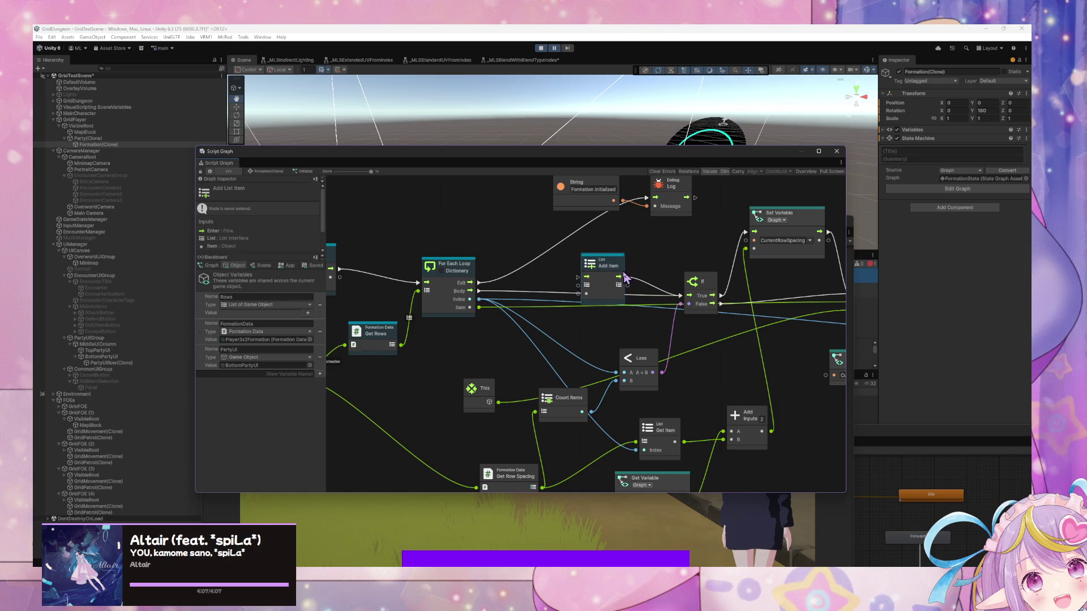
{"action": "mouse_move", "coordinate": [612, 267]}
{"action": "left_mouse_down"}
{"action": "mouse_move", "coordinate": [612, 250]}
{"action": "mouse_move", "coordinate": [418, 242]}
{"action": "mouse_move", "coordinate": [688, 263]}
{"action": "mouse_move", "coordinate": [562, 274]}
{"action": "mouse_move", "coordinate": [588, 275]}
{"action": "left_mouse_up"}
{"action": "key", "text": "Delete"}
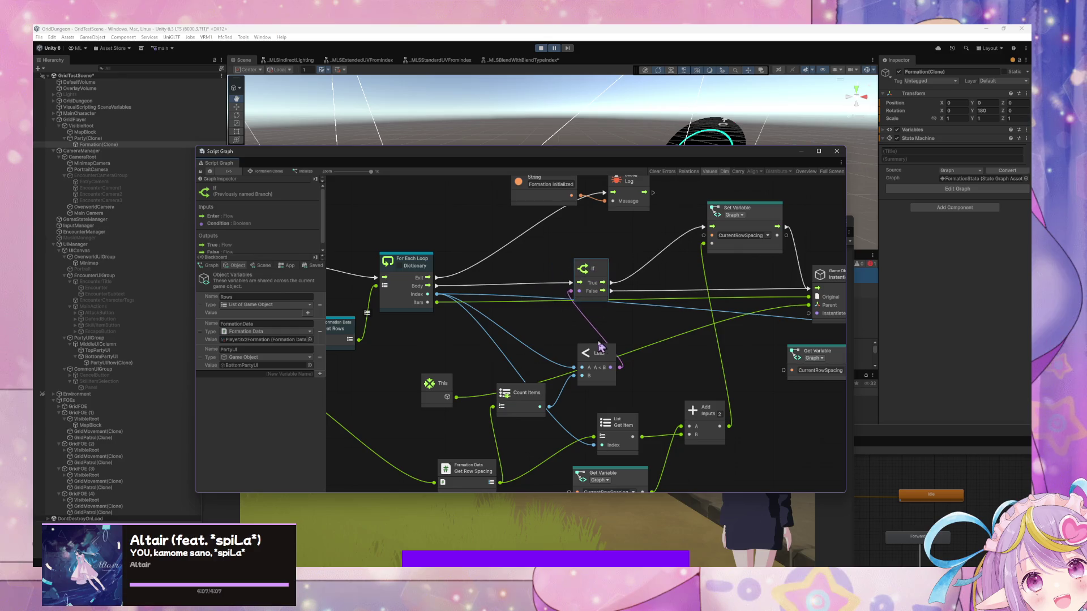
{"action": "left_click_drag", "start_coordinate": [594, 353], "coordinate": [579, 345]}
{"action": "mouse_move", "coordinate": [541, 299]}
{"action": "left_mouse_down"}
{"action": "mouse_move", "coordinate": [670, 222]}
{"action": "mouse_move", "coordinate": [679, 316]}
{"action": "left_mouse_up"}
{"action": "left_click", "coordinate": [541, 49]}
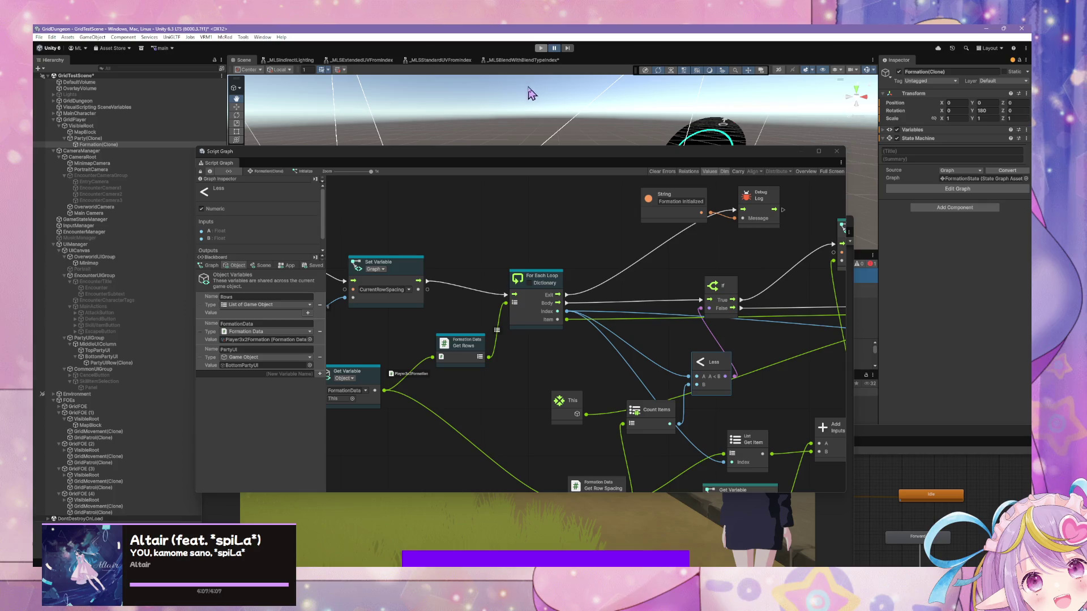
{"action": "left_click", "coordinate": [541, 48]}
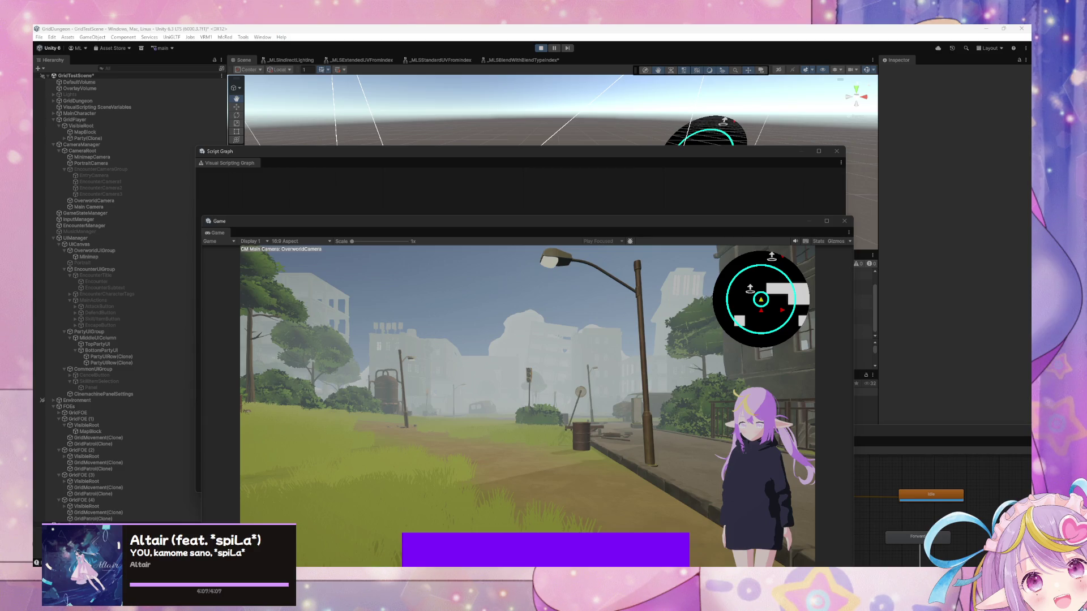
Step: Play-test in the Game window, then switch to VariableDeclarations.cs in VS Code
{"action": "left_click", "coordinate": [470, 391]}
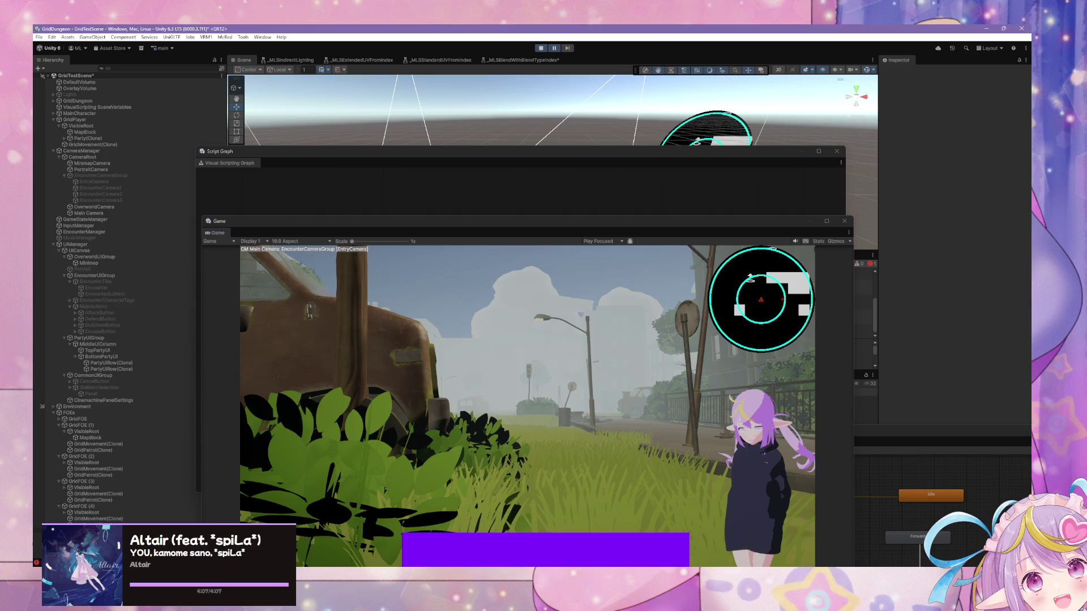
{"action": "key", "text": "alt+Tab"}
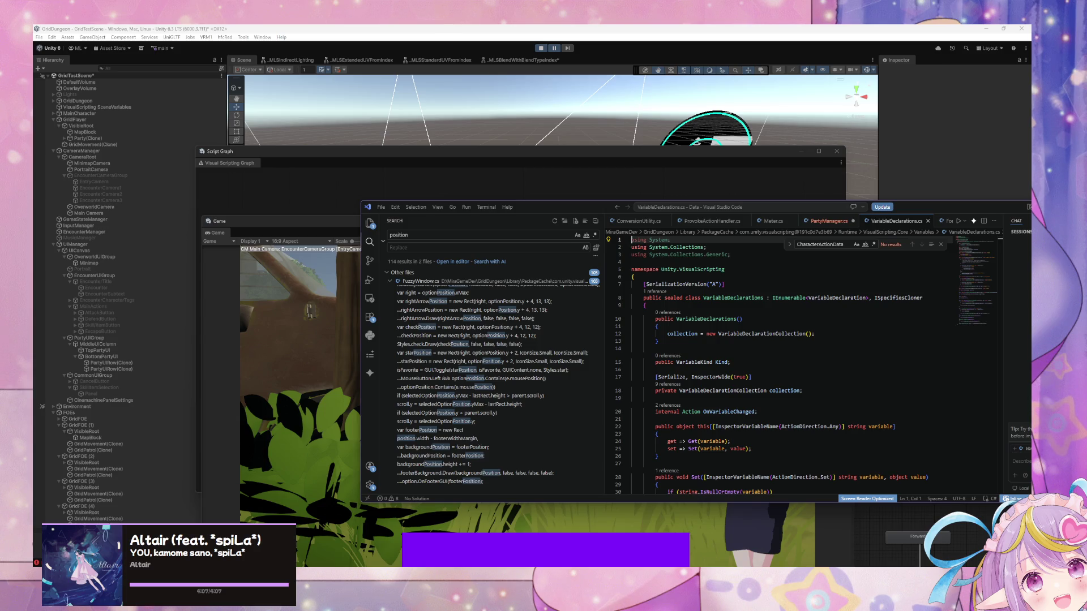
Step: Bring Unity's Game and Script Graph windows back in front, moving the game window down
{"action": "left_click", "coordinate": [347, 333]}
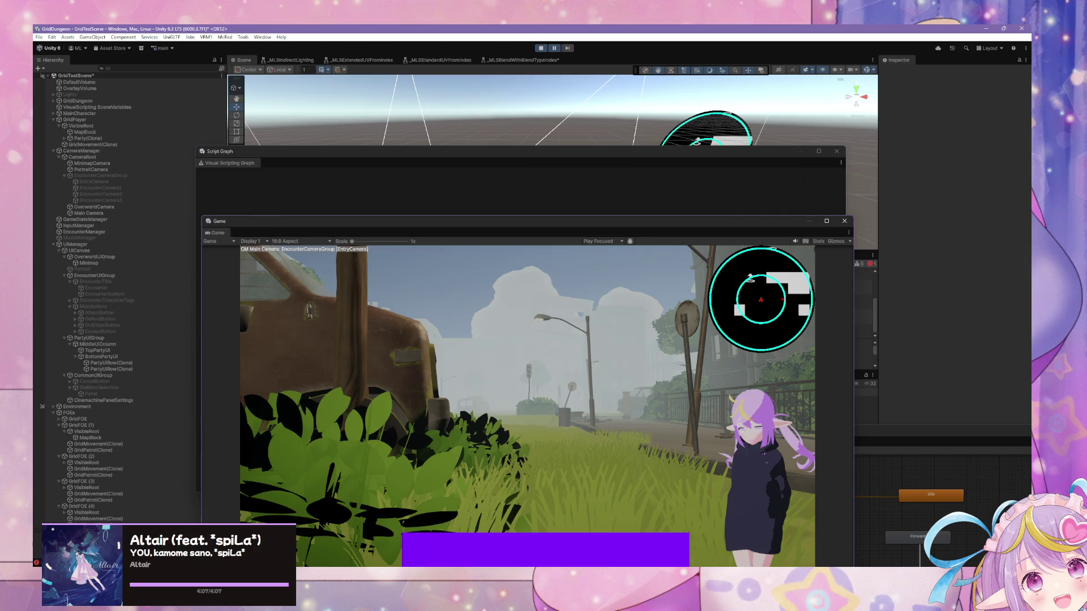
{"action": "left_click", "coordinate": [427, 205]}
{"action": "left_click_drag", "start_coordinate": [367, 225], "coordinate": [486, 376]}
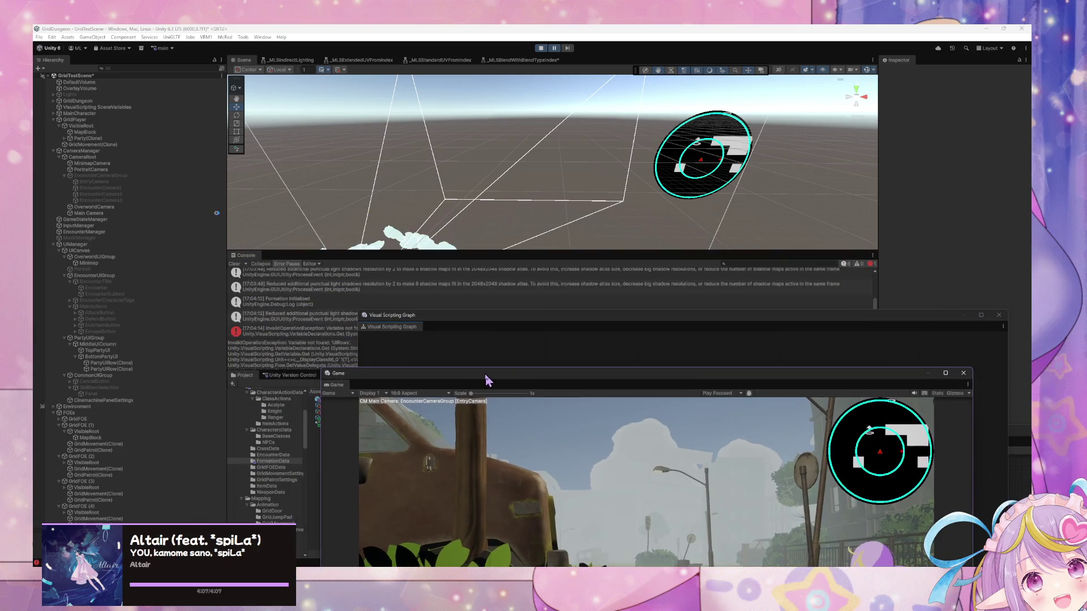
Step: Inspect the InvalidOperationException 'Variable not found: UIRows' and the Formation Initialized log in the Console
{"action": "left_click", "coordinate": [270, 315]}
{"action": "left_click", "coordinate": [296, 333]}
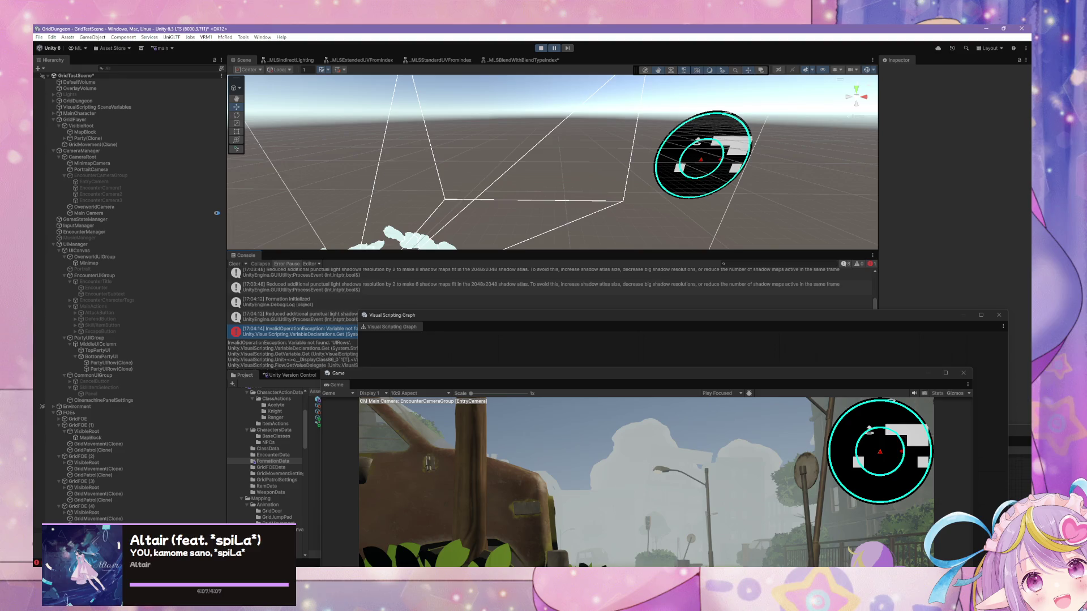
{"action": "left_click", "coordinate": [310, 305]}
{"action": "left_click", "coordinate": [315, 328]}
{"action": "left_click_drag", "start_coordinate": [453, 320], "coordinate": [609, 459]}
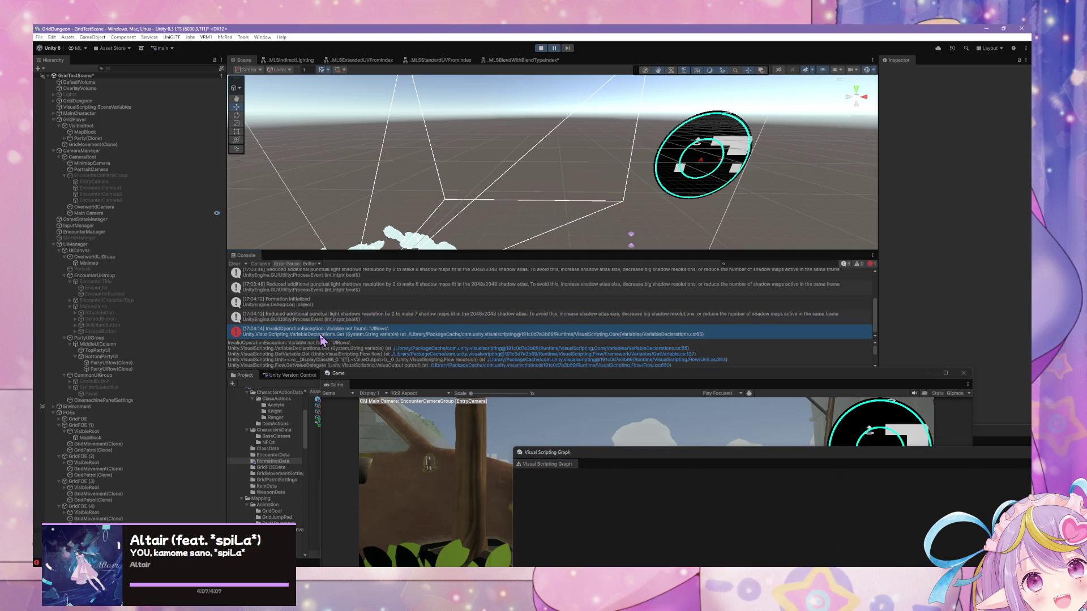
Step: Expand Party(Clone) to select Formation(Clone), then show the EncounterManager's state graph
{"action": "left_click", "coordinate": [64, 139]}
{"action": "left_click", "coordinate": [94, 145]}
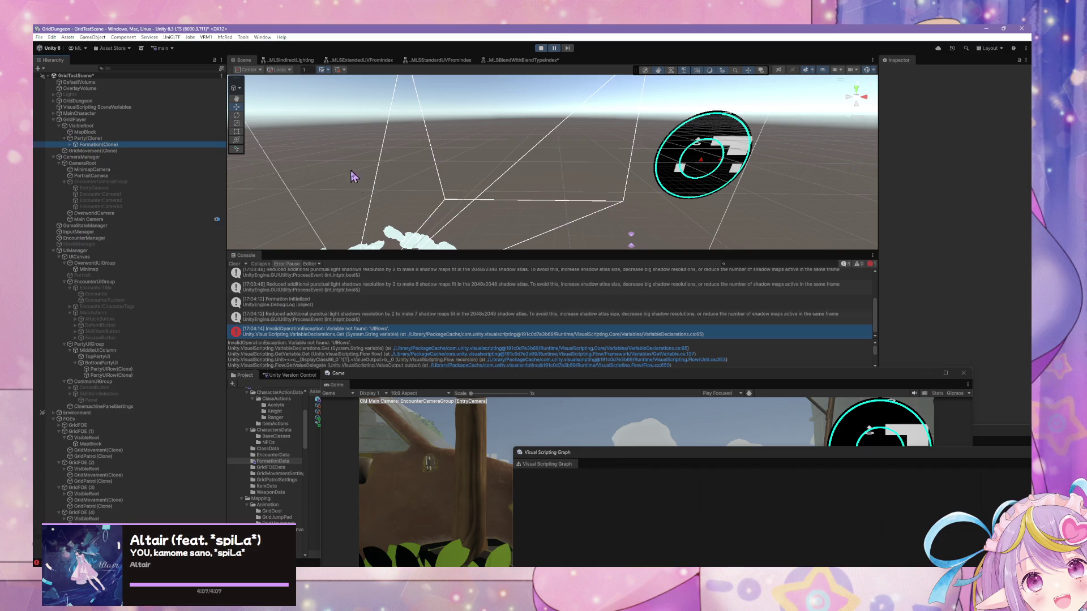
{"action": "left_click", "coordinate": [70, 232]}
{"action": "left_click", "coordinate": [80, 239]}
{"action": "left_click", "coordinate": [80, 238]}
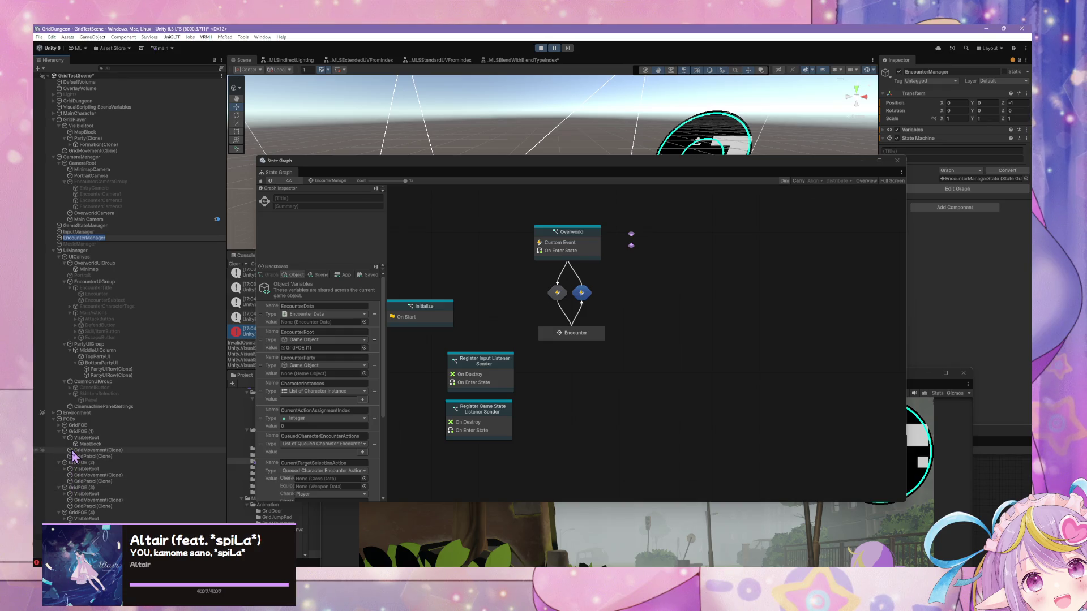
Step: Check the two PartyUIRow(Clone) objects, then stop and restart the game
{"action": "left_click", "coordinate": [107, 370]}
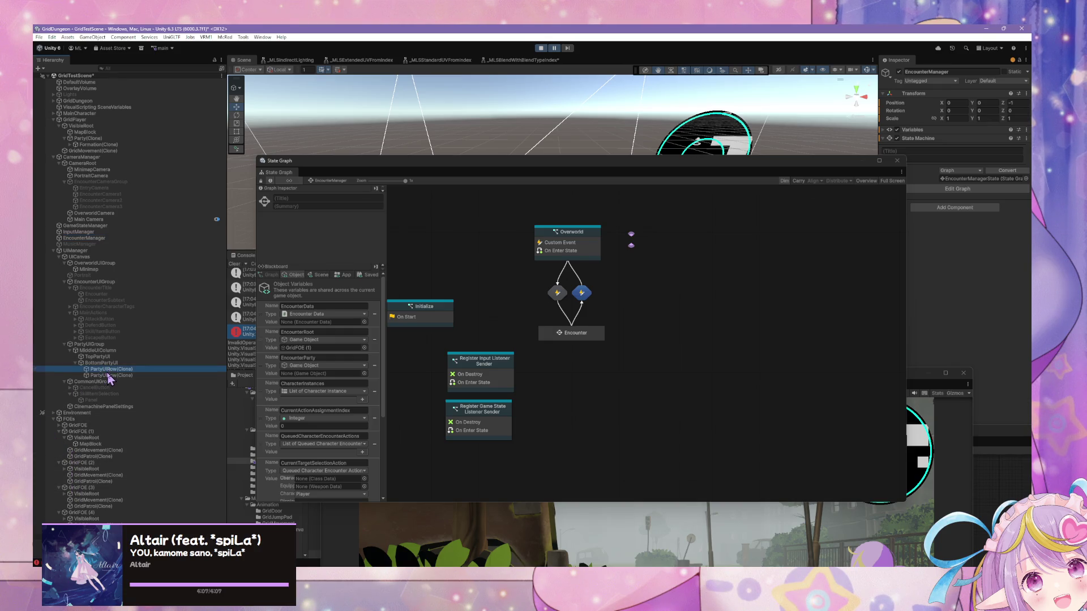
{"action": "left_click", "coordinate": [108, 376]}
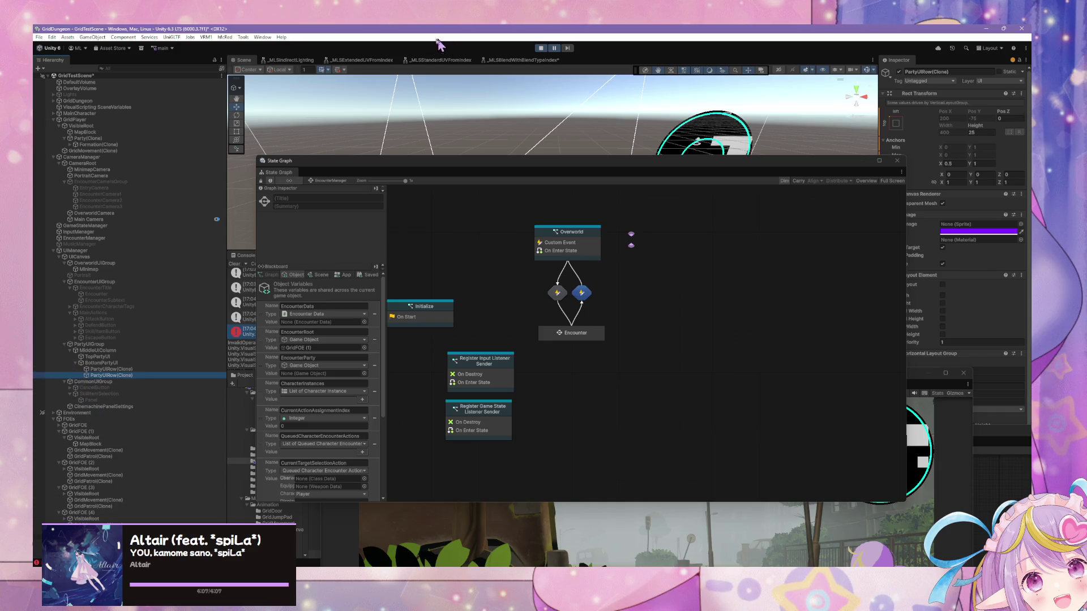
{"action": "left_click", "coordinate": [554, 50]}
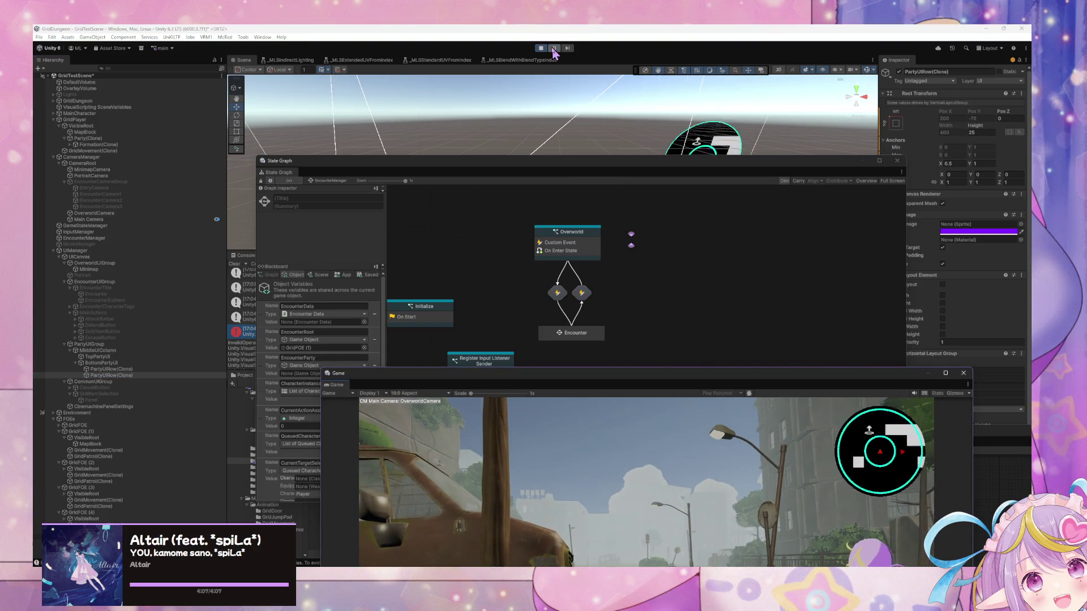
{"action": "left_click", "coordinate": [540, 50]}
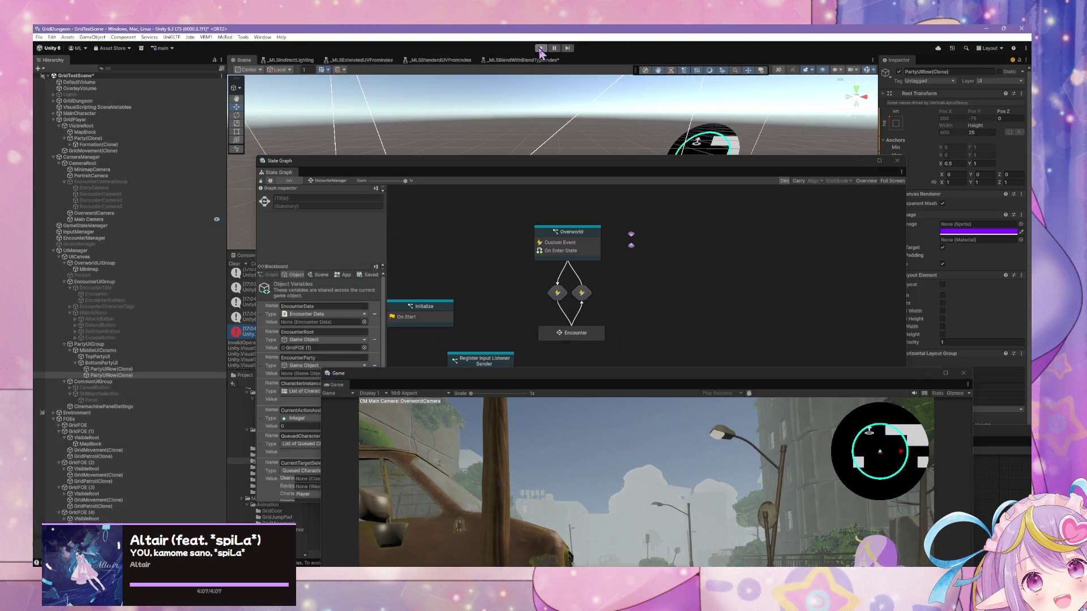
{"action": "left_click", "coordinate": [540, 50]}
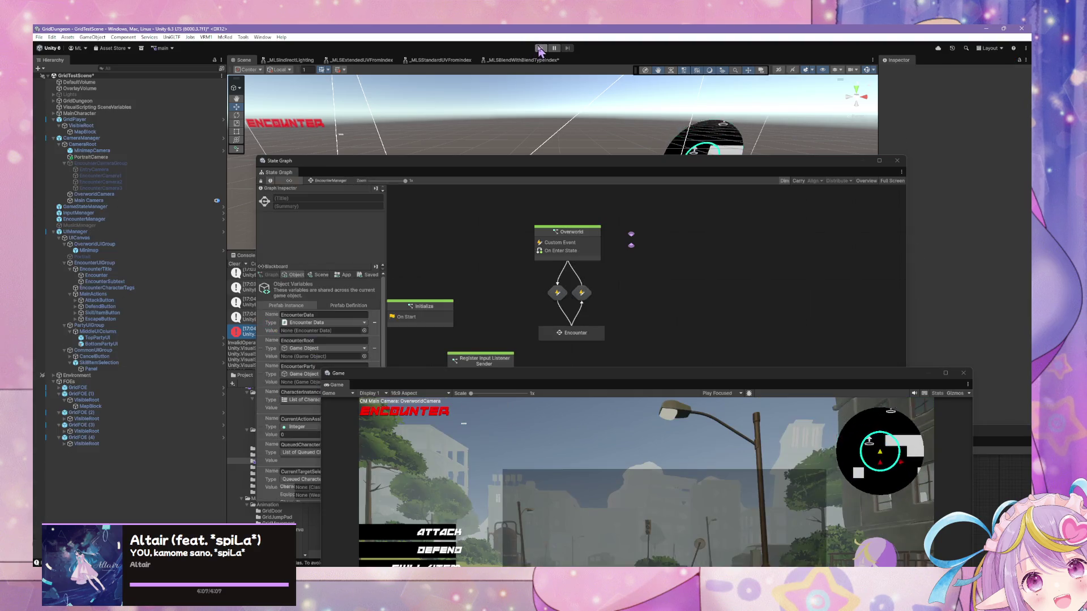
{"action": "left_click", "coordinate": [540, 50]}
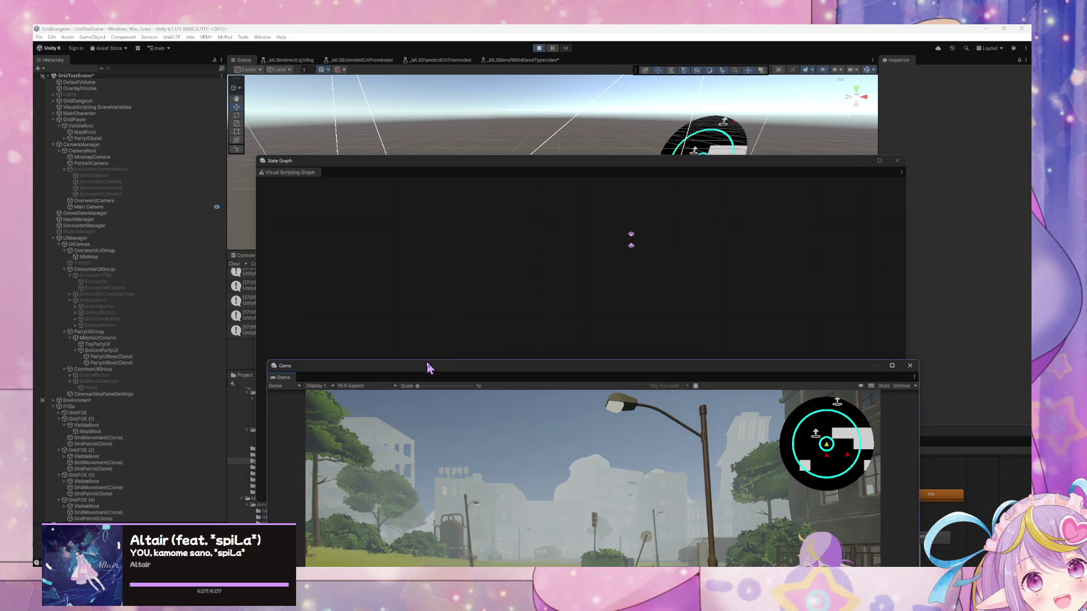
Step: Walk into an enemy encounter and show Party(Clone)'s state graph under GridFOE (1)
{"action": "left_click_drag", "start_coordinate": [426, 363], "coordinate": [292, 161]}
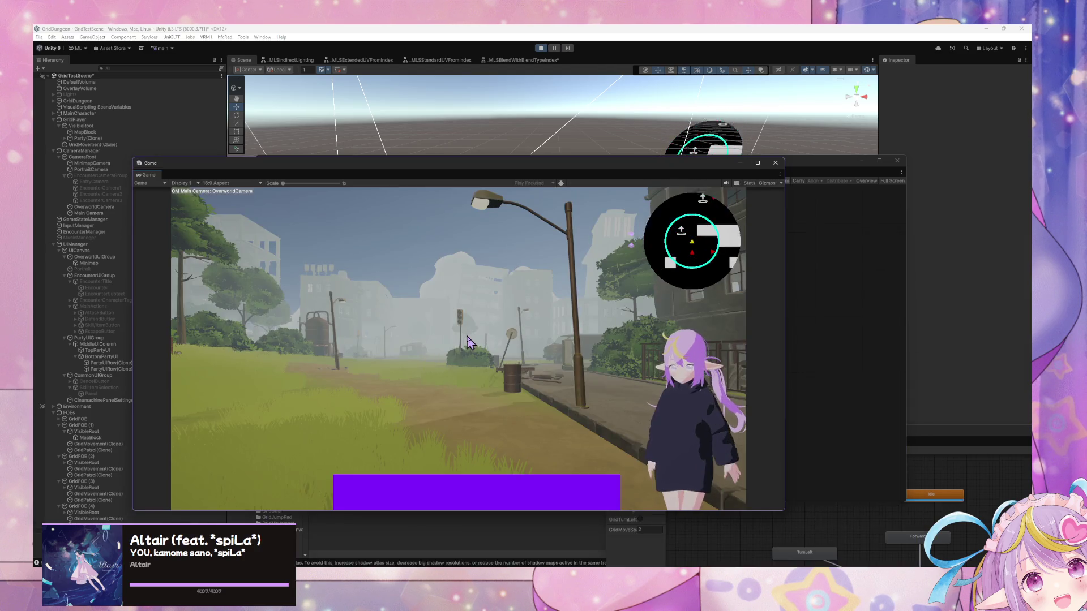
{"action": "key", "text": "d"}
{"action": "key", "text": "w"}
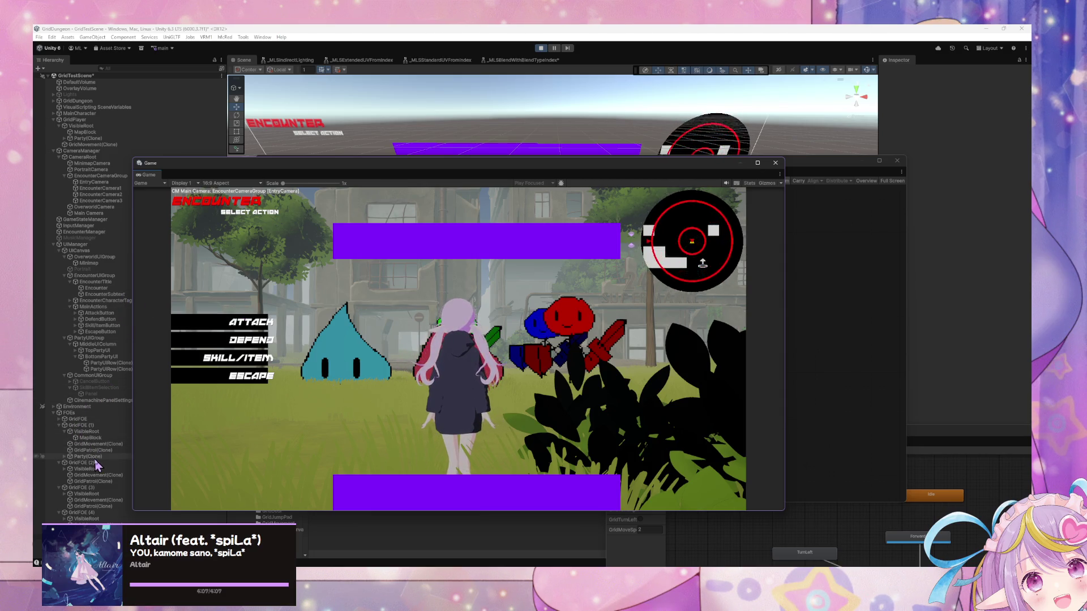
{"action": "left_click", "coordinate": [88, 456]}
{"action": "mouse_move", "coordinate": [246, 167]}
{"action": "left_mouse_down"}
{"action": "mouse_move", "coordinate": [289, 171]}
{"action": "mouse_move", "coordinate": [662, 292]}
{"action": "left_mouse_up"}
{"action": "left_click", "coordinate": [562, 243]}
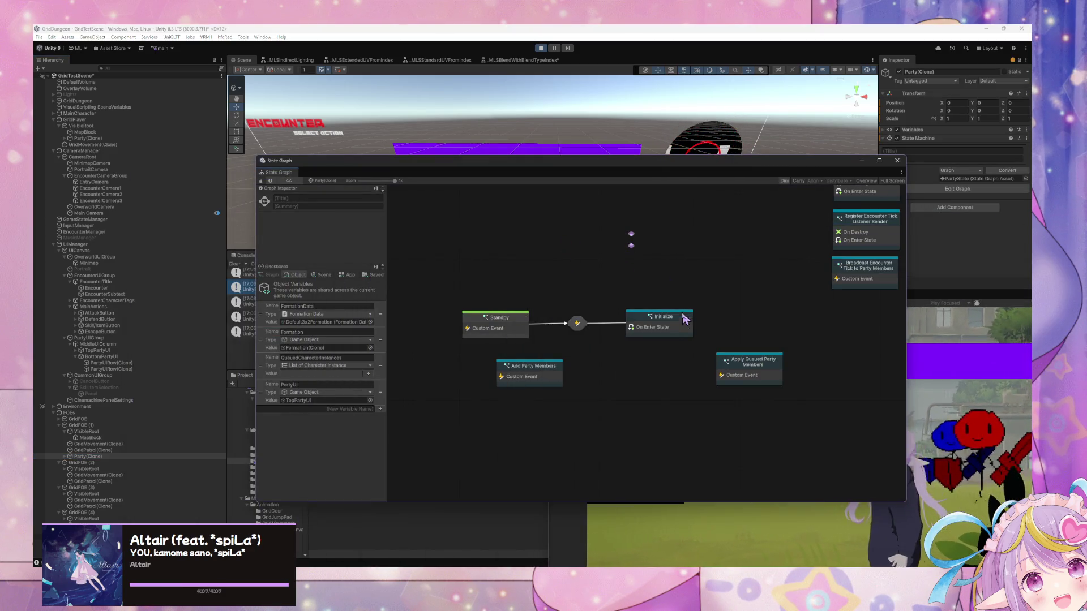
Step: Review the enemy party's Initialize graph, then return and shift Apply Queued Party Members left
{"action": "double_click", "coordinate": [659, 320]}
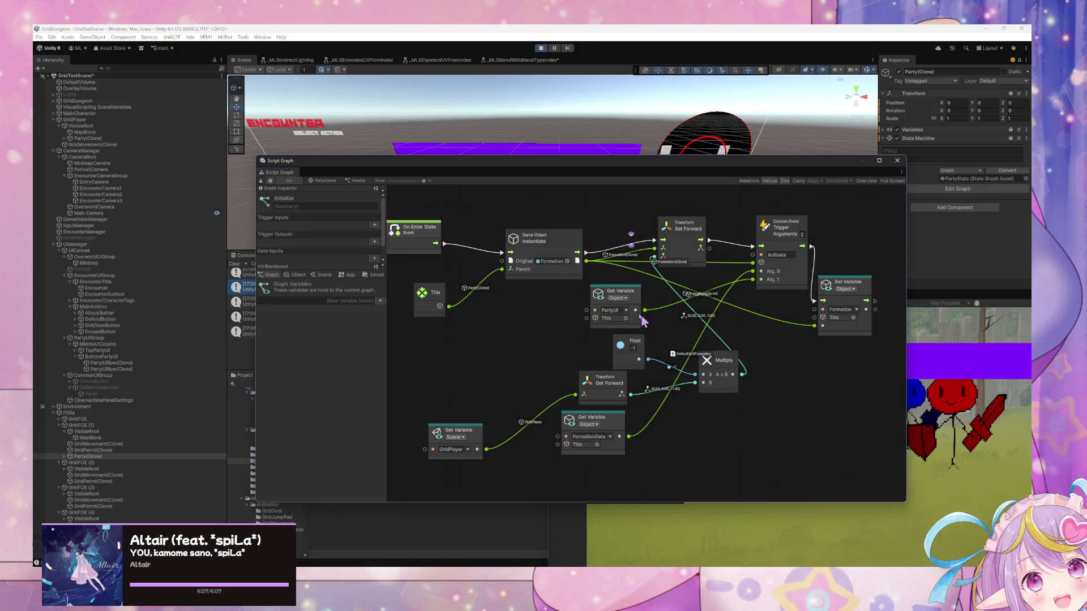
{"action": "mouse_move", "coordinate": [460, 278]}
{"action": "left_mouse_down"}
{"action": "mouse_move", "coordinate": [636, 240]}
{"action": "mouse_move", "coordinate": [477, 249]}
{"action": "mouse_move", "coordinate": [533, 252]}
{"action": "mouse_move", "coordinate": [452, 239]}
{"action": "left_mouse_up"}
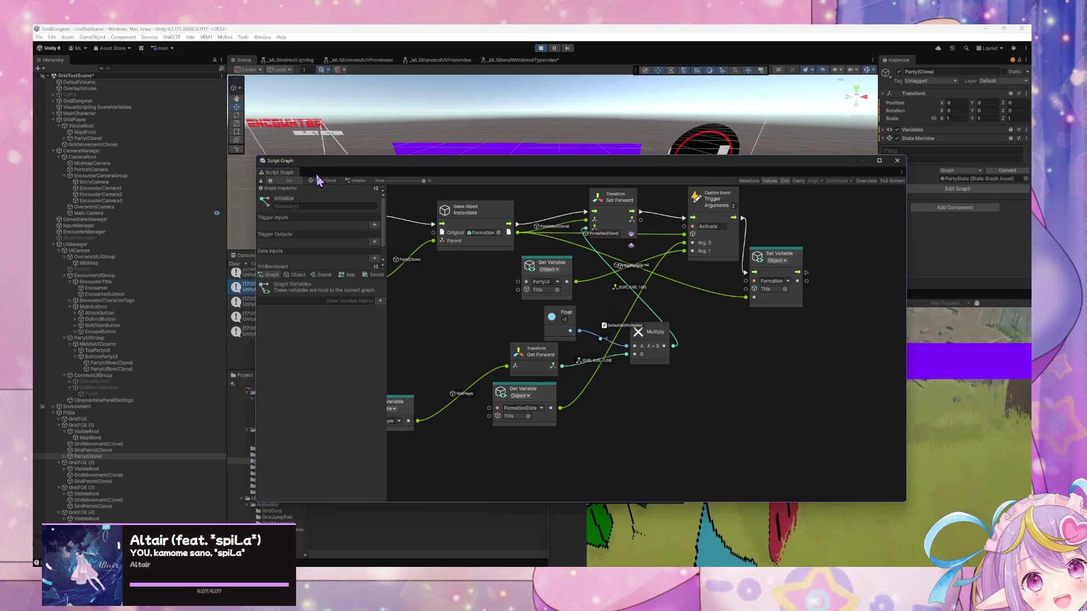
{"action": "left_click", "coordinate": [323, 181]}
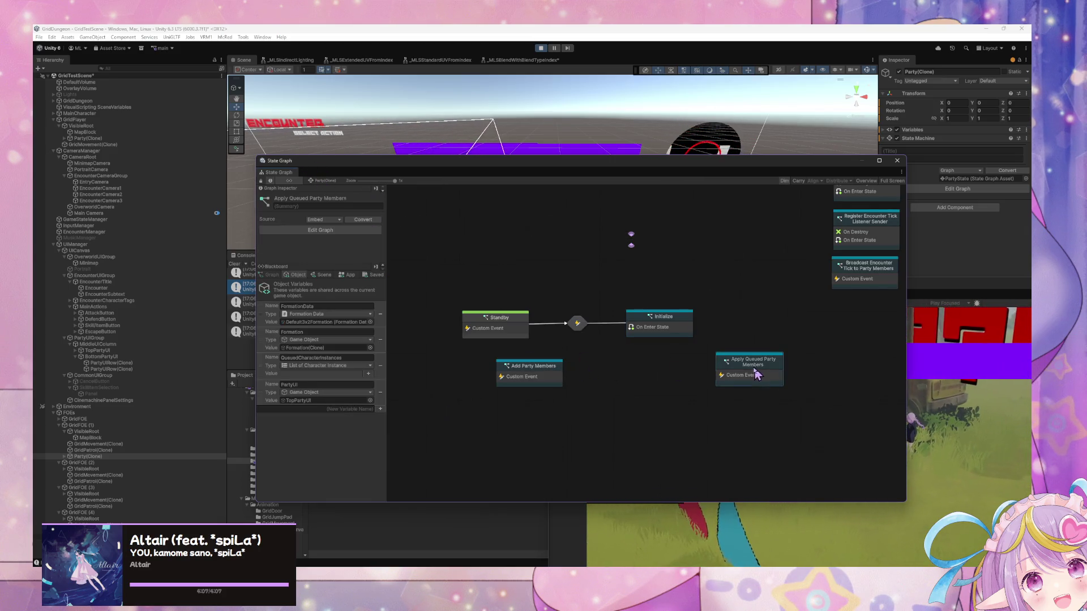
{"action": "left_click_drag", "start_coordinate": [750, 362], "coordinate": [653, 364]}
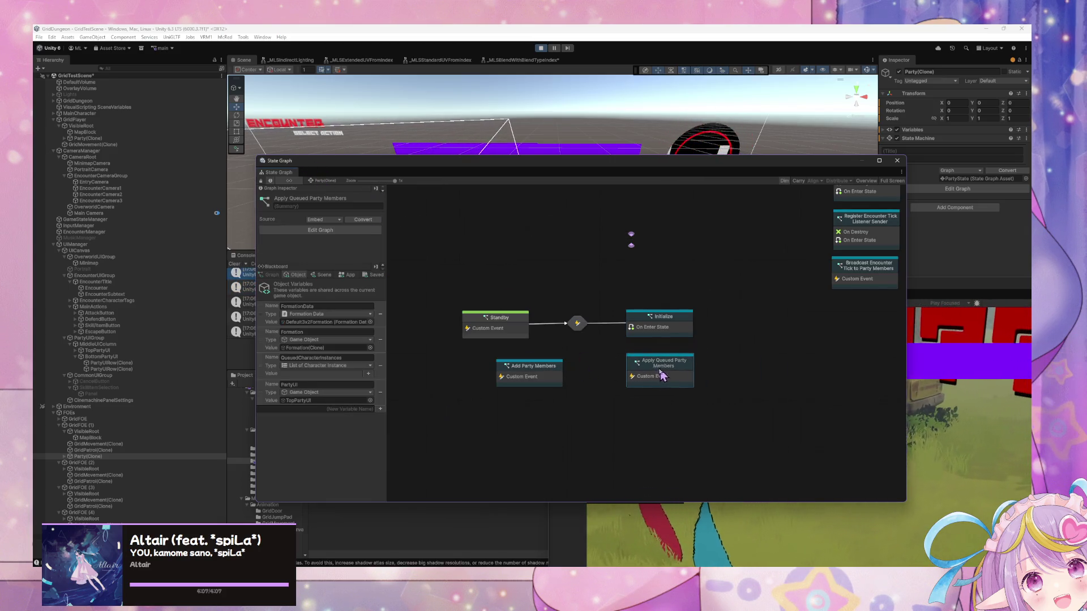
Step: Select the party's Formation, review On Destroy Clean up, then delete that state
{"action": "left_click", "coordinate": [64, 456]}
{"action": "left_click", "coordinate": [85, 463]}
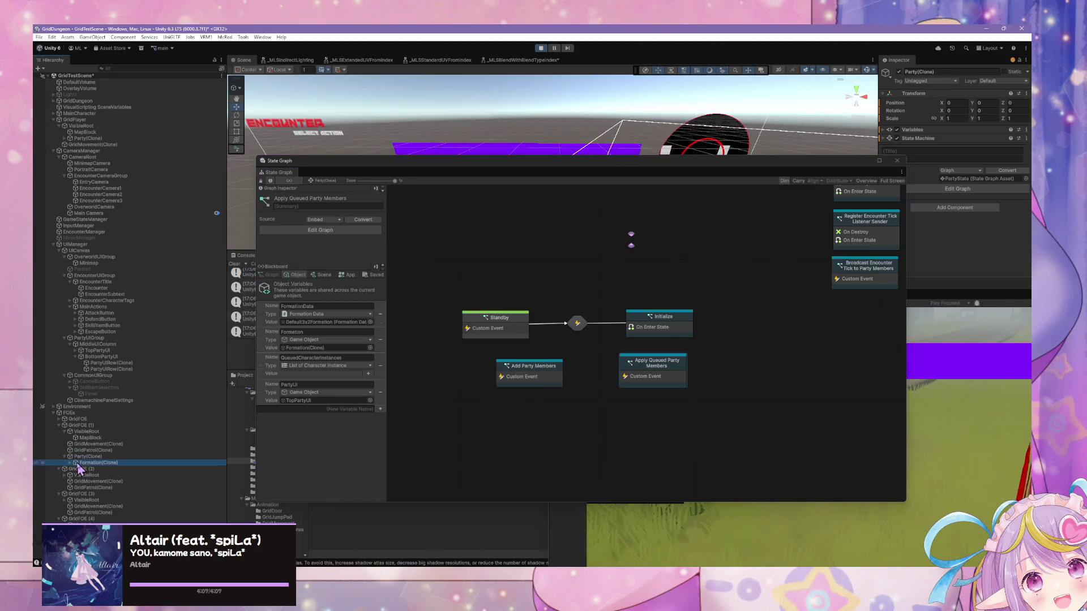
{"action": "double_click", "coordinate": [561, 321]}
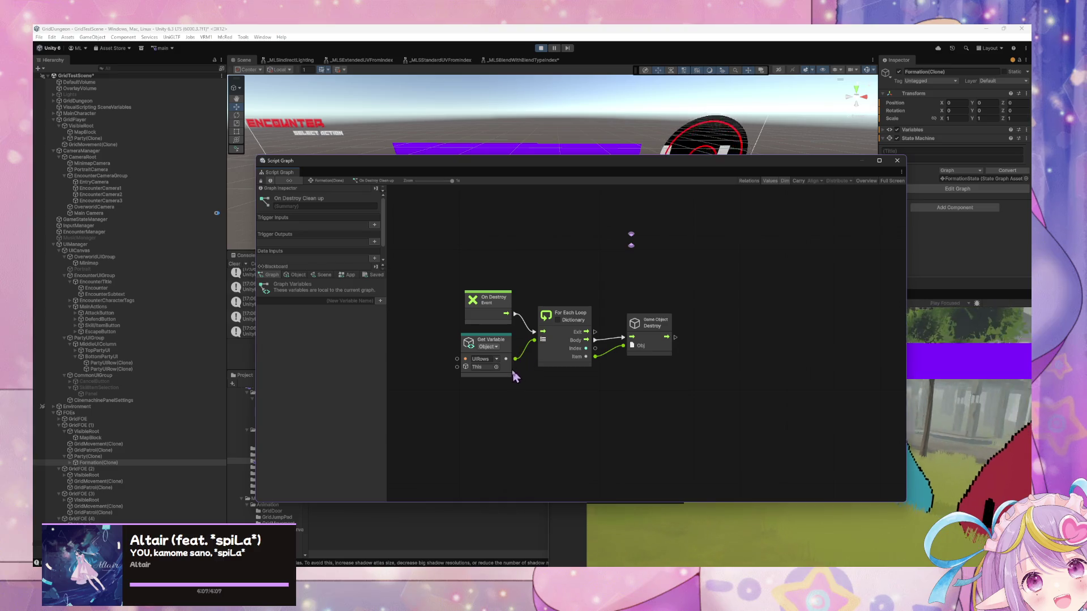
{"action": "left_click_drag", "start_coordinate": [743, 388], "coordinate": [419, 251]}
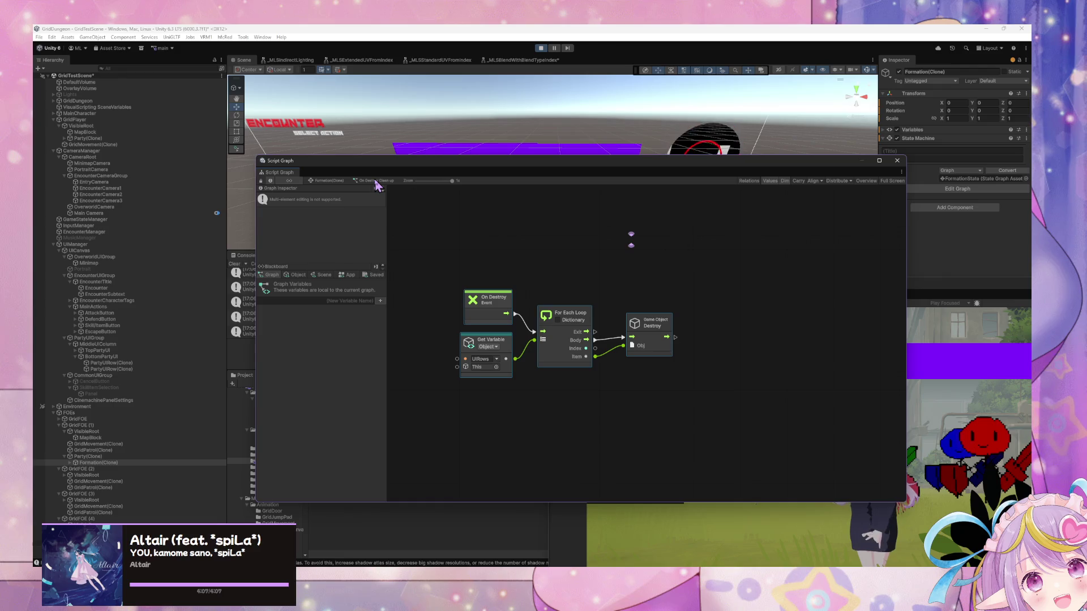
{"action": "left_click", "coordinate": [331, 180]}
{"action": "key", "text": "Delete"}
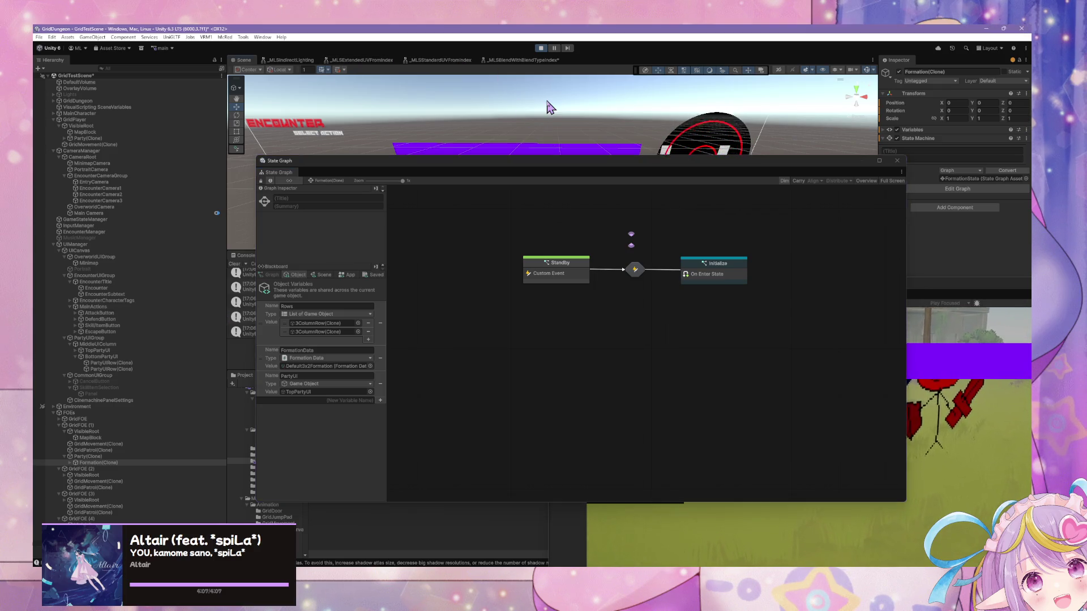
{"action": "mouse_move", "coordinate": [531, 161]}
{"action": "left_mouse_down"}
{"action": "mouse_move", "coordinate": [504, 230]}
{"action": "mouse_move", "coordinate": [413, 247]}
{"action": "left_mouse_up"}
{"action": "left_click", "coordinate": [770, 331]}
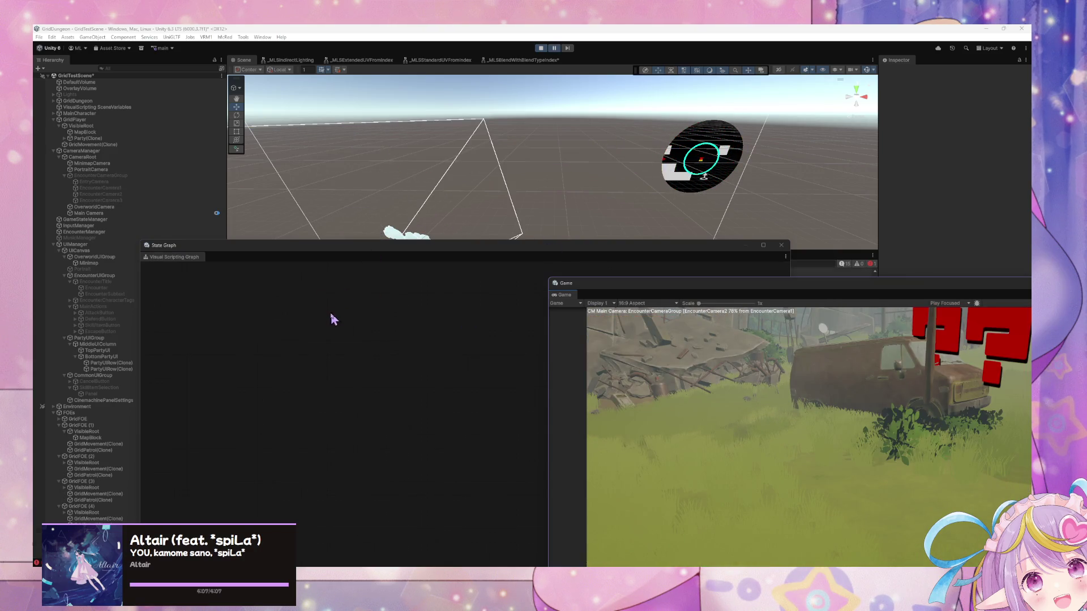
Step: Uncover the Console and select the UIRows 'Variable not found' error's full stack trace
{"action": "left_click_drag", "start_coordinate": [368, 248], "coordinate": [675, 219]}
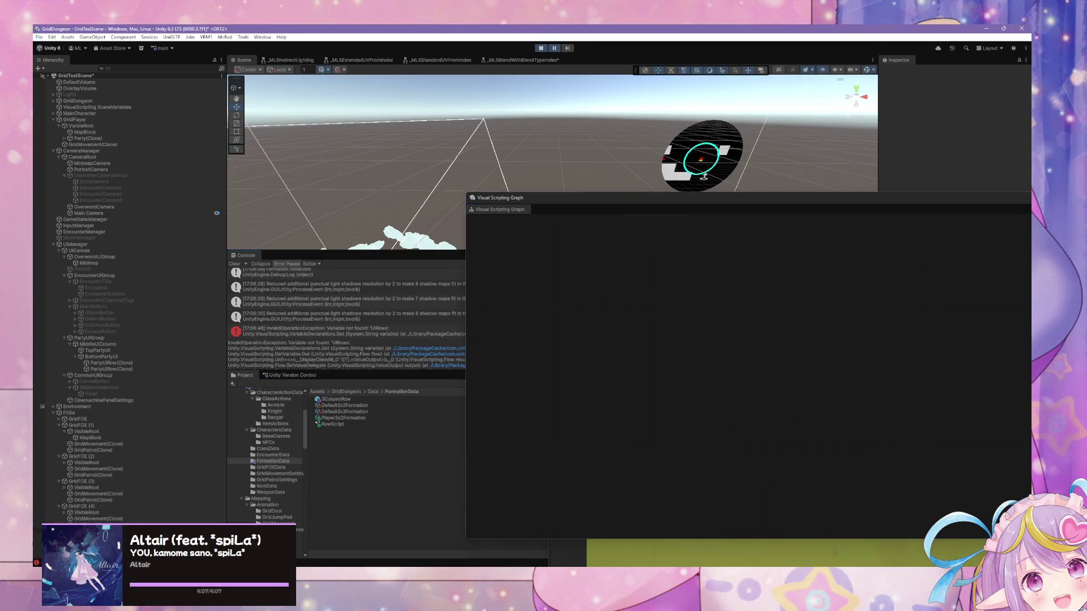
{"action": "left_click", "coordinate": [381, 348]}
{"action": "key", "text": "ctrl+a"}
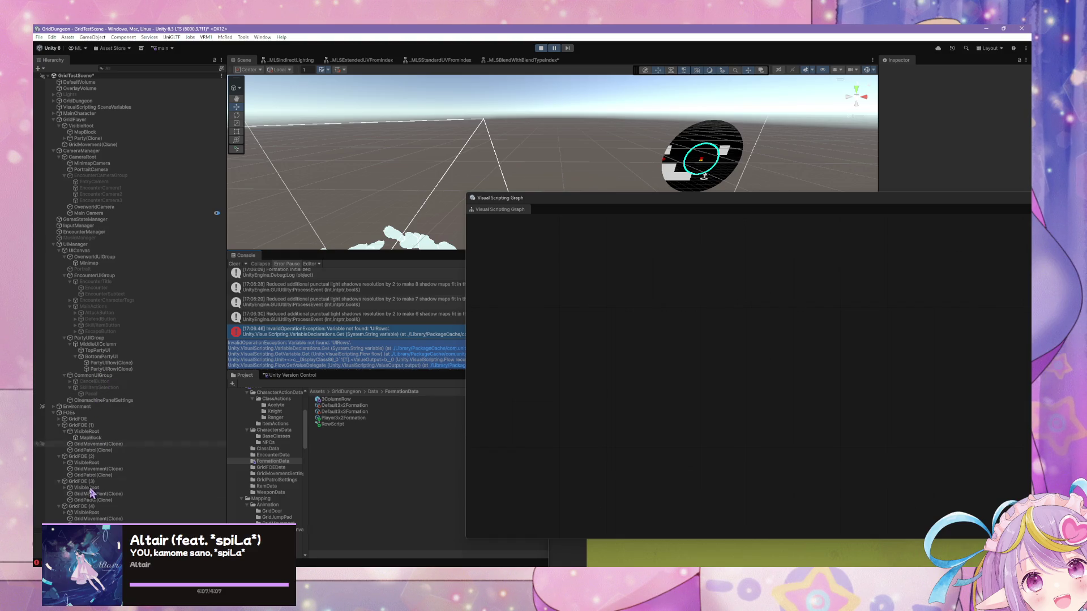
{"action": "left_click", "coordinate": [543, 48]}
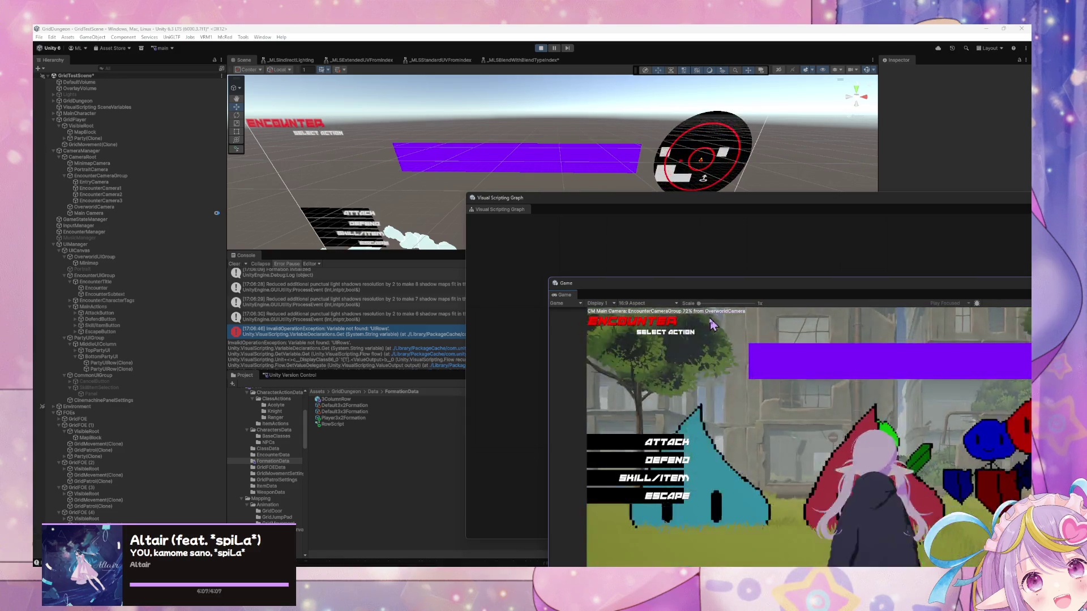
Step: Arrange the Game view beside the state graph of Party(Clone) under GridFOE (1)
{"action": "left_click_drag", "start_coordinate": [668, 286], "coordinate": [520, 177]}
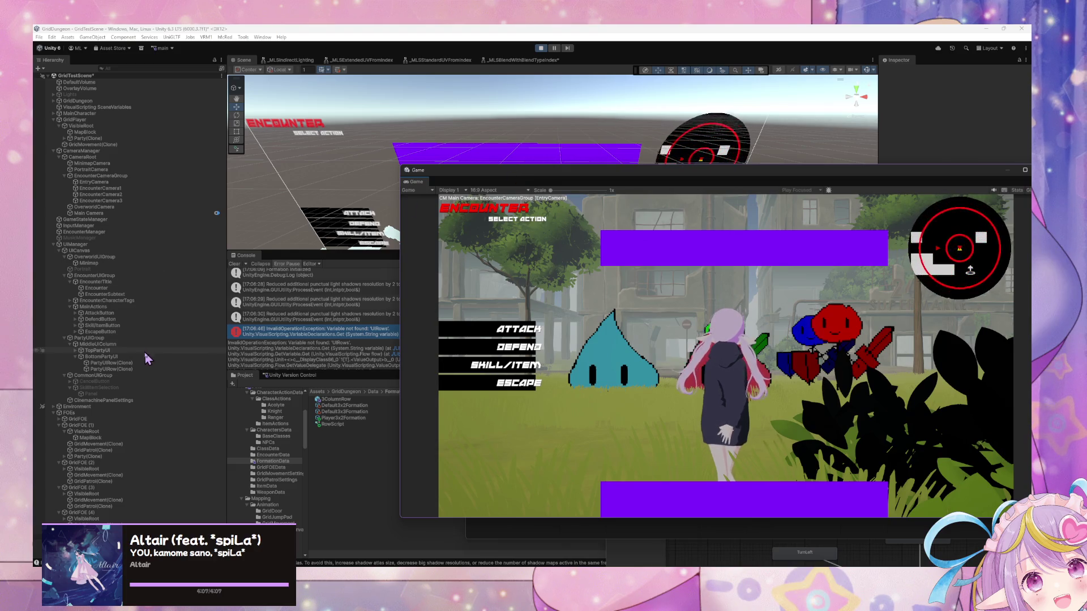
{"action": "left_click", "coordinate": [102, 457]}
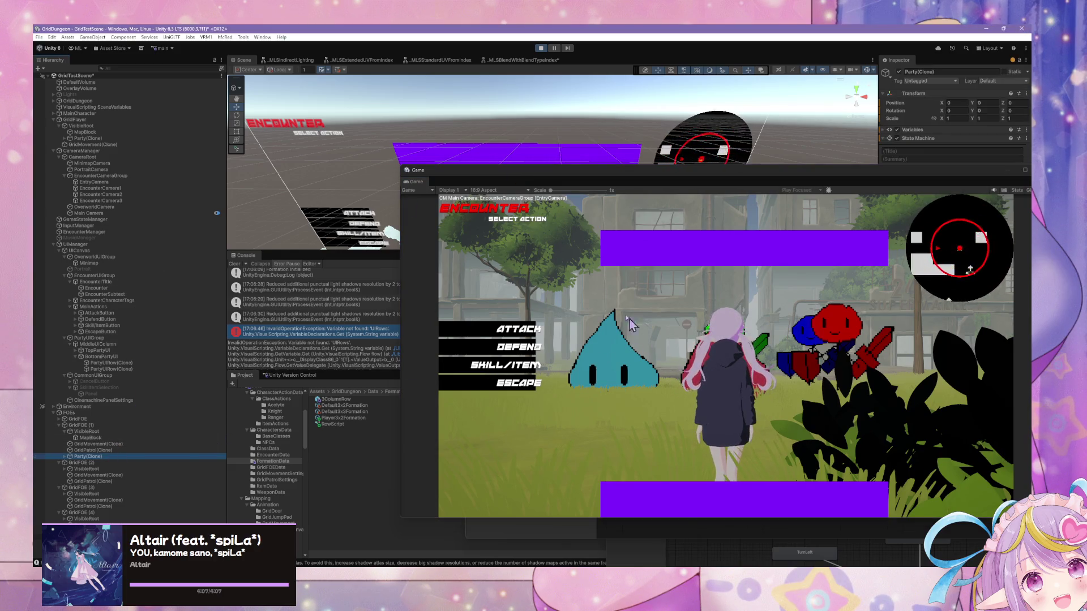
{"action": "mouse_move", "coordinate": [632, 172]}
{"action": "left_mouse_down"}
{"action": "mouse_move", "coordinate": [463, 235]}
{"action": "mouse_move", "coordinate": [259, 274]}
{"action": "mouse_move", "coordinate": [508, 169]}
{"action": "left_mouse_up"}
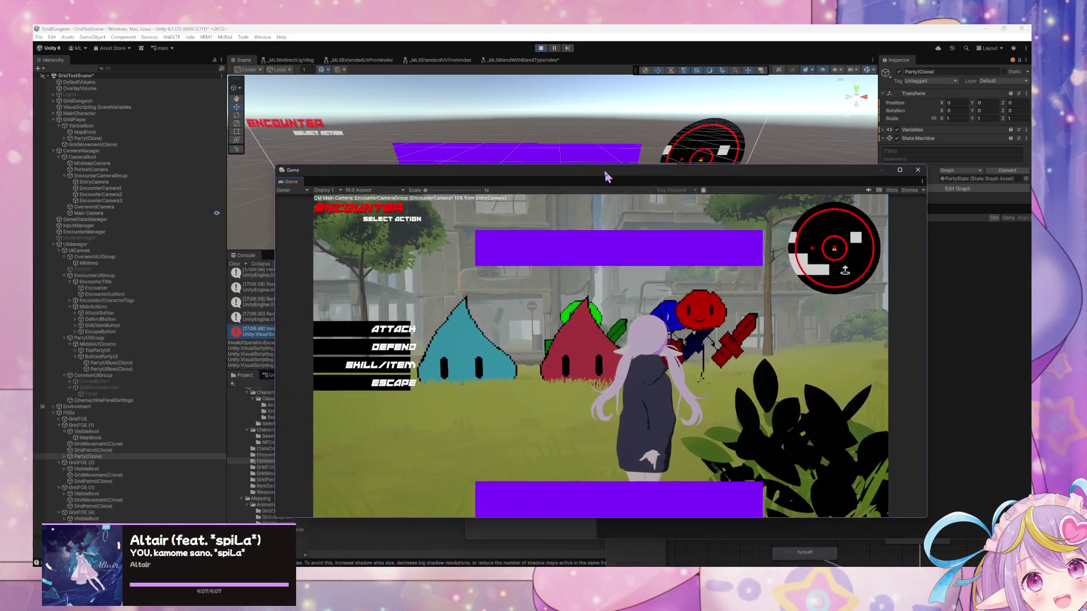
{"action": "mouse_move", "coordinate": [416, 174]}
{"action": "left_mouse_down"}
{"action": "mouse_move", "coordinate": [631, 223]}
{"action": "mouse_move", "coordinate": [441, 453]}
{"action": "mouse_move", "coordinate": [419, 450]}
{"action": "left_mouse_up"}
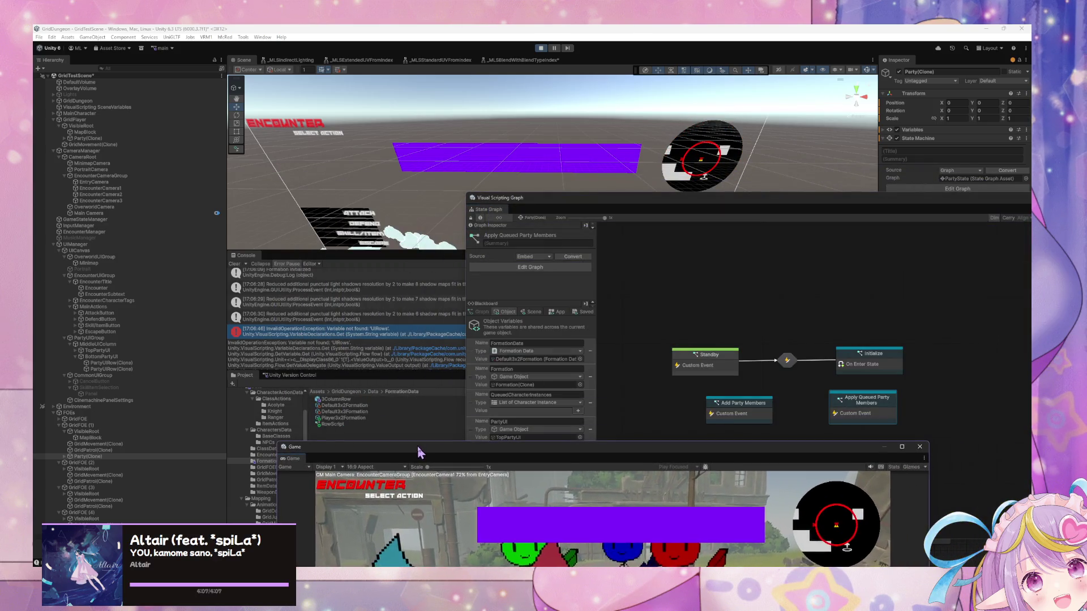
Step: Expand Party(Clone) > Formation(Clone) and view the 3ColumnRow and Formation state graphs
{"action": "left_click", "coordinate": [66, 458]}
{"action": "left_click", "coordinate": [64, 457]}
{"action": "left_click", "coordinate": [70, 462]}
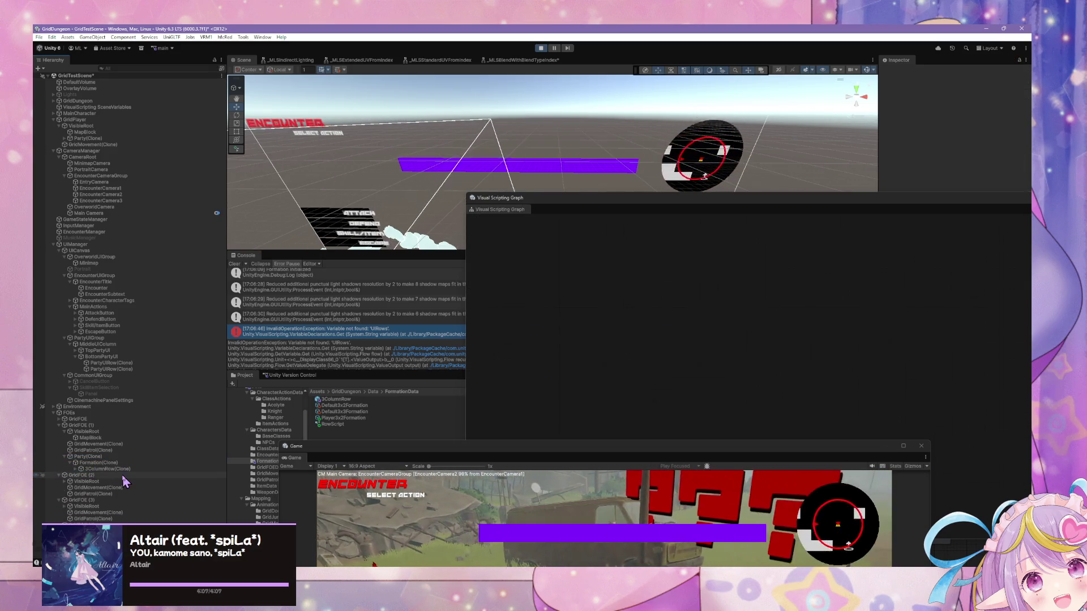
{"action": "left_click", "coordinate": [116, 469]}
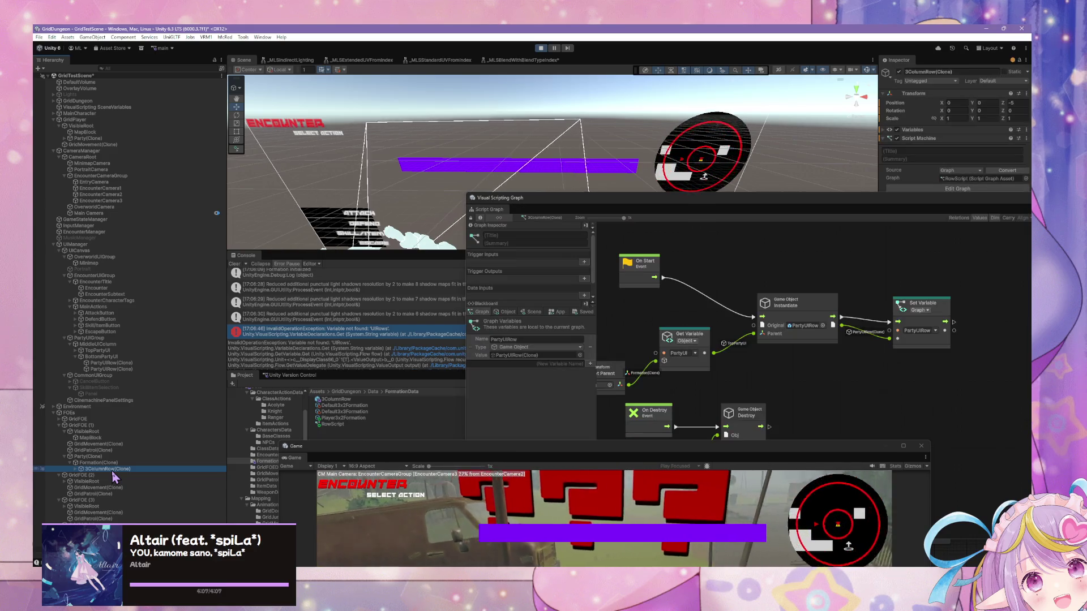
{"action": "left_click", "coordinate": [102, 463]}
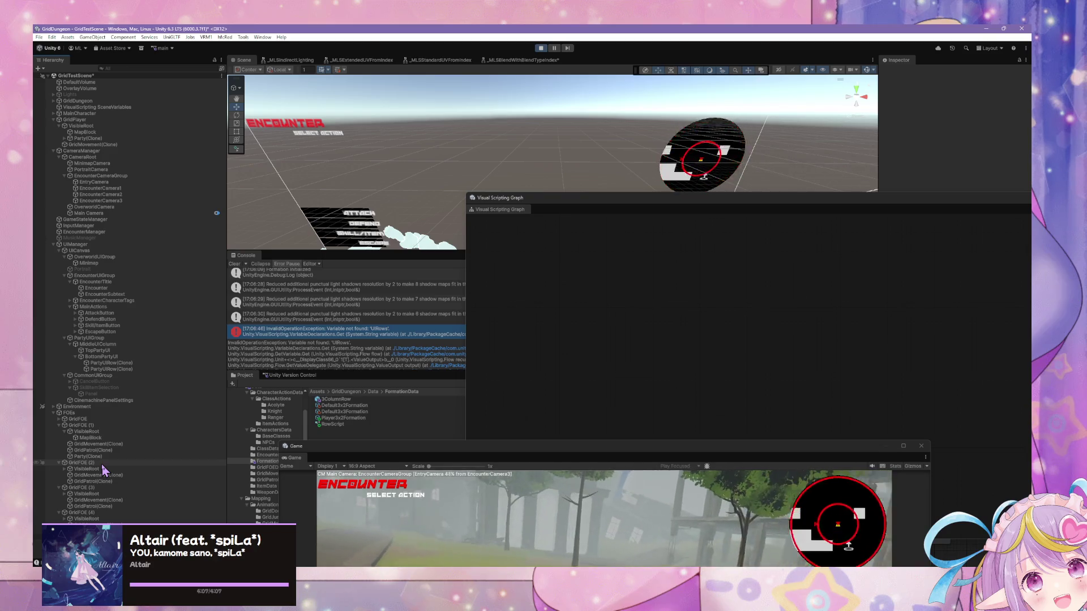
Step: Inspect the PartyUIRow(Clone) objects and the enemy party's graph, then stop play mode
{"action": "left_click", "coordinate": [116, 364]}
{"action": "left_click", "coordinate": [122, 370]}
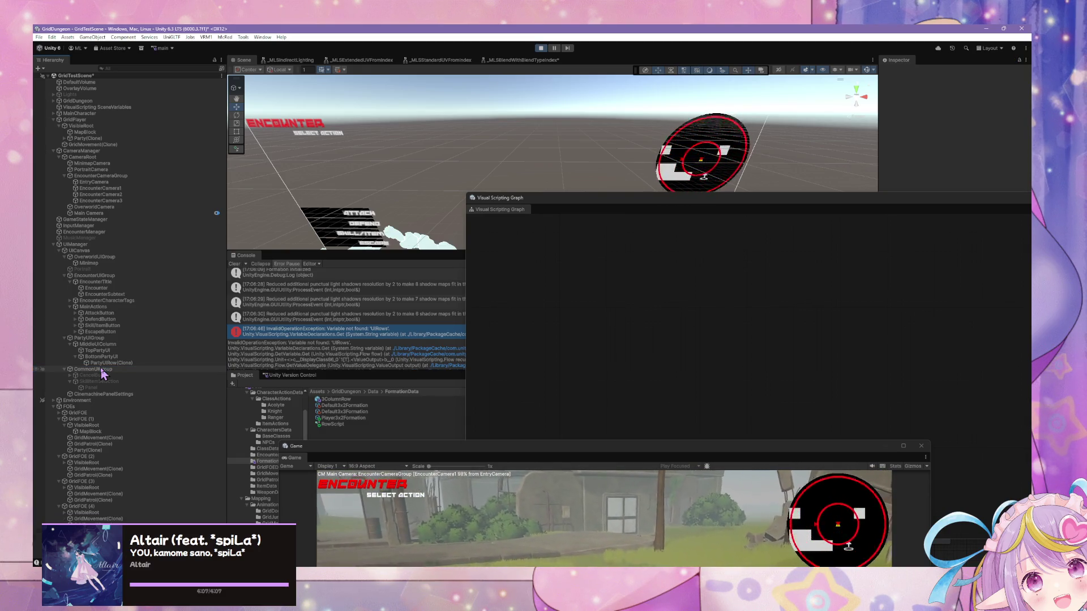
{"action": "left_click", "coordinate": [95, 451]}
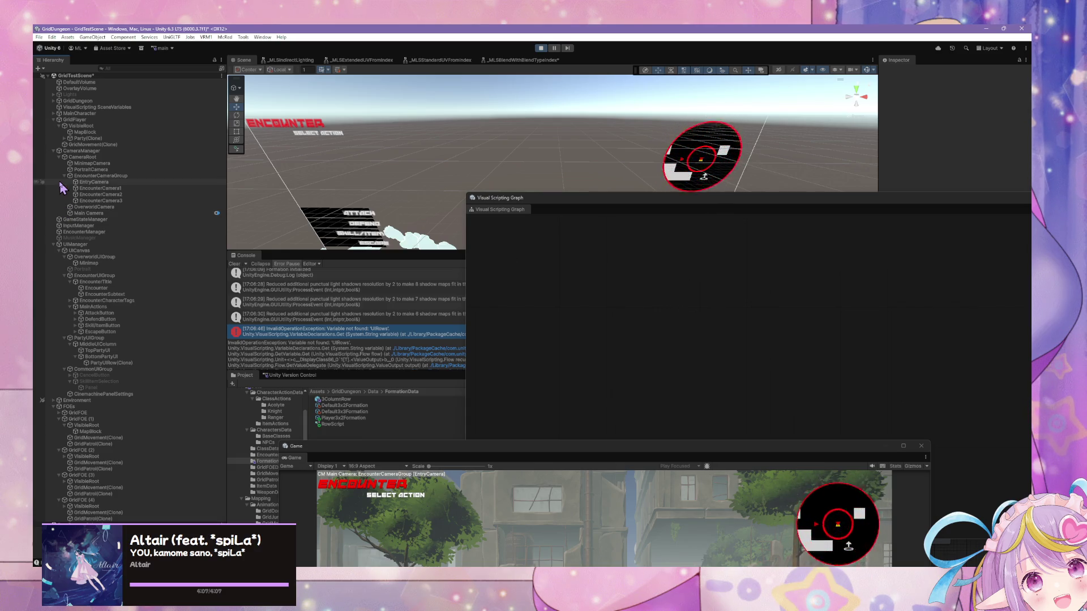
{"action": "left_click", "coordinate": [109, 364]}
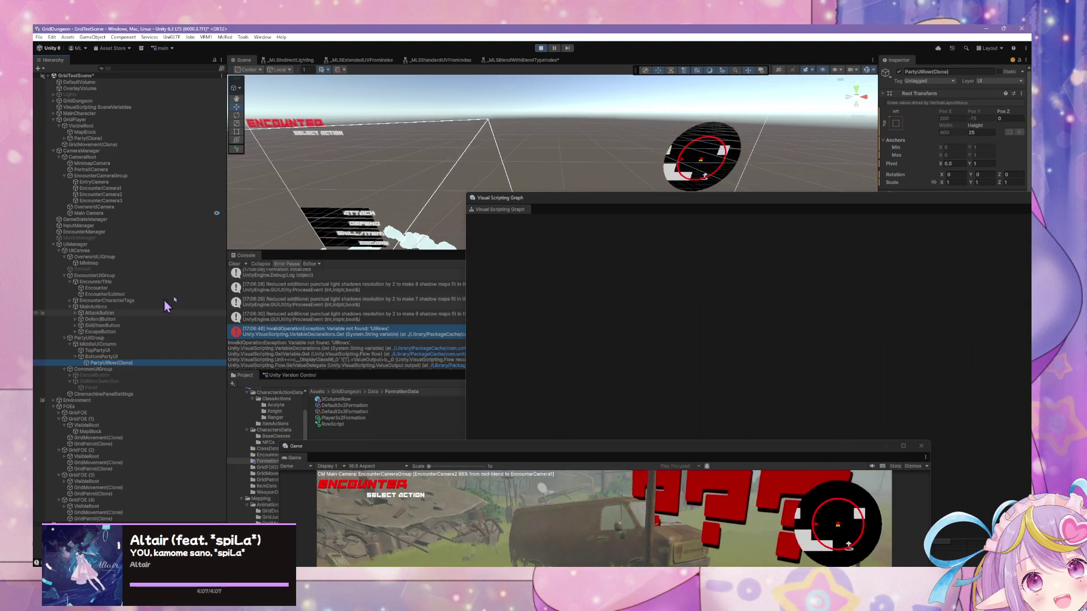
{"action": "left_click", "coordinate": [542, 49]}
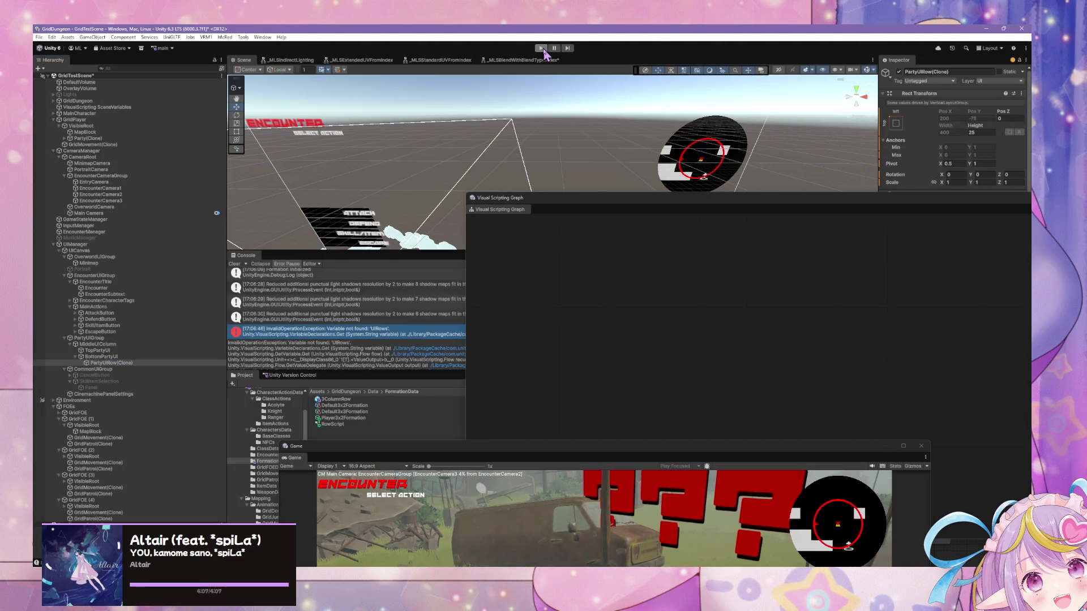
Step: Run the game in a larger Game view, escape four encounters, and walk around the overworld
{"action": "left_click", "coordinate": [542, 49]}
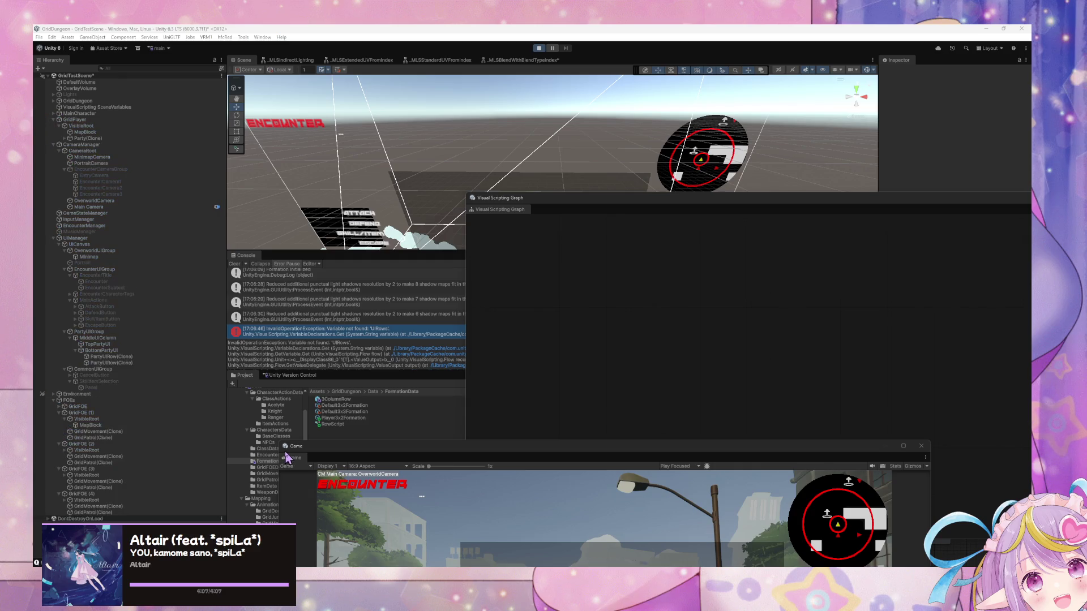
{"action": "left_click_drag", "start_coordinate": [359, 455], "coordinate": [245, 235]}
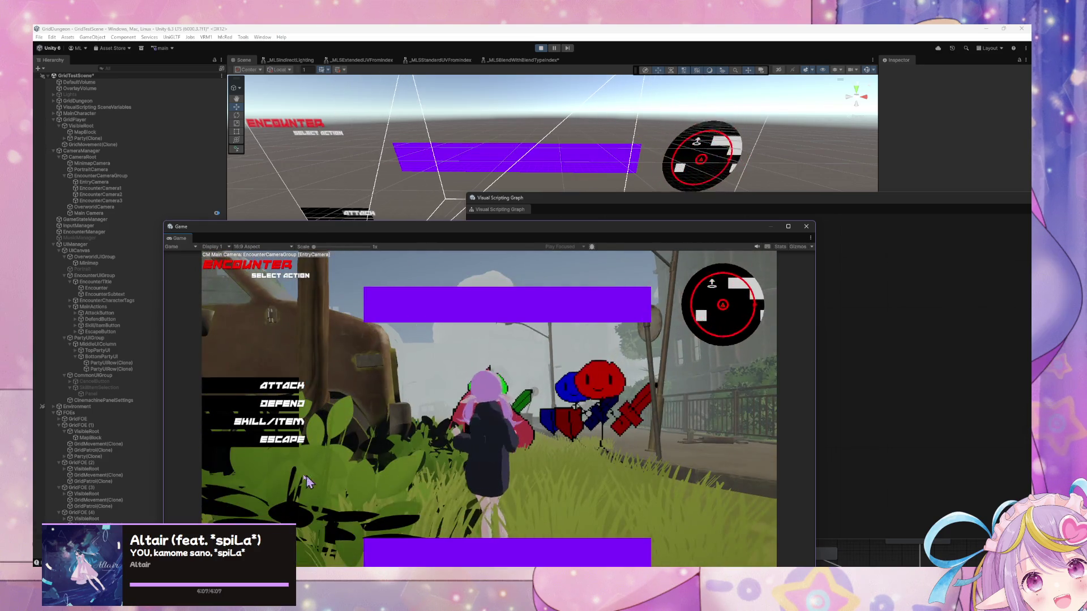
{"action": "left_click", "coordinate": [281, 440]}
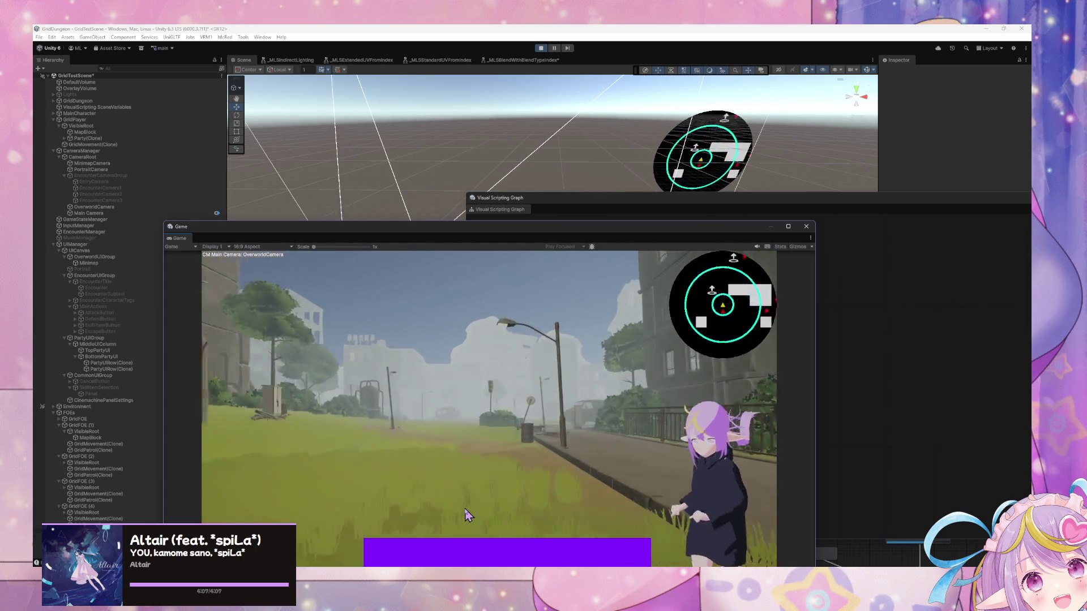
{"action": "left_click", "coordinate": [297, 437]}
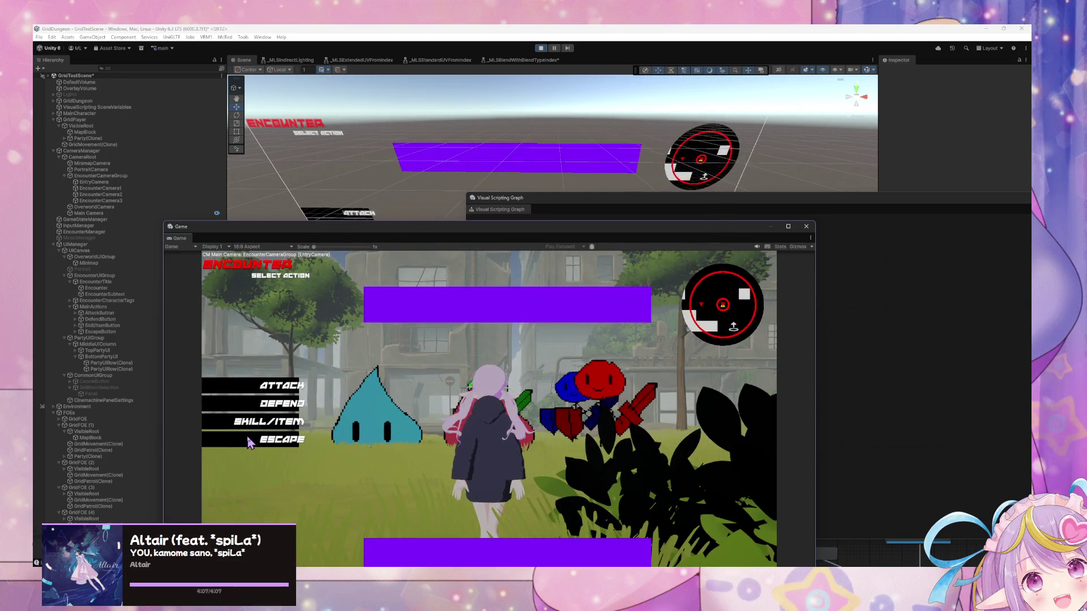
{"action": "left_click", "coordinate": [278, 442]}
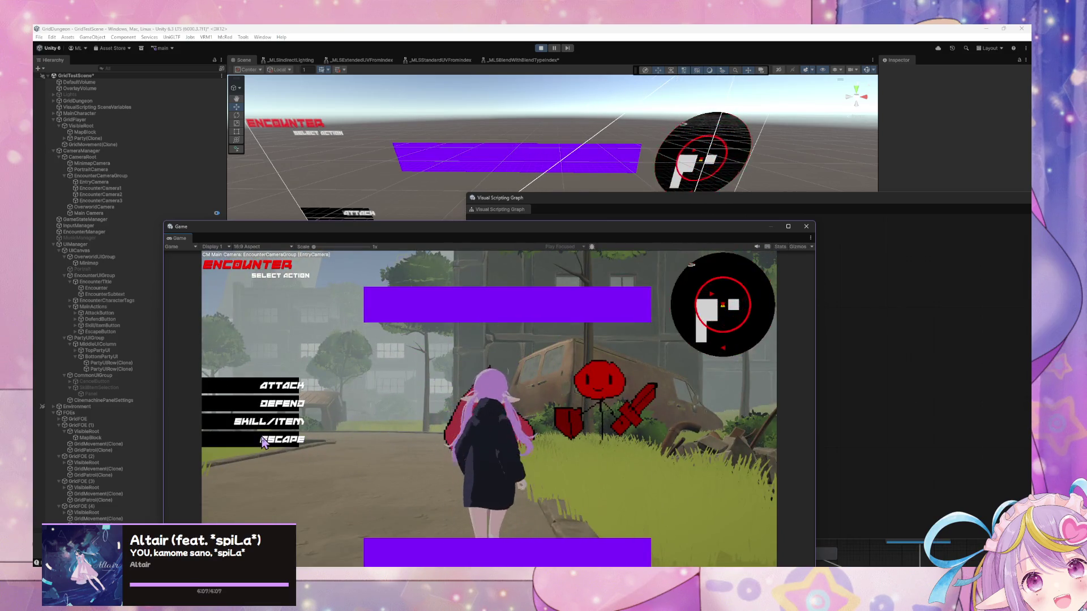
{"action": "left_click", "coordinate": [264, 446]}
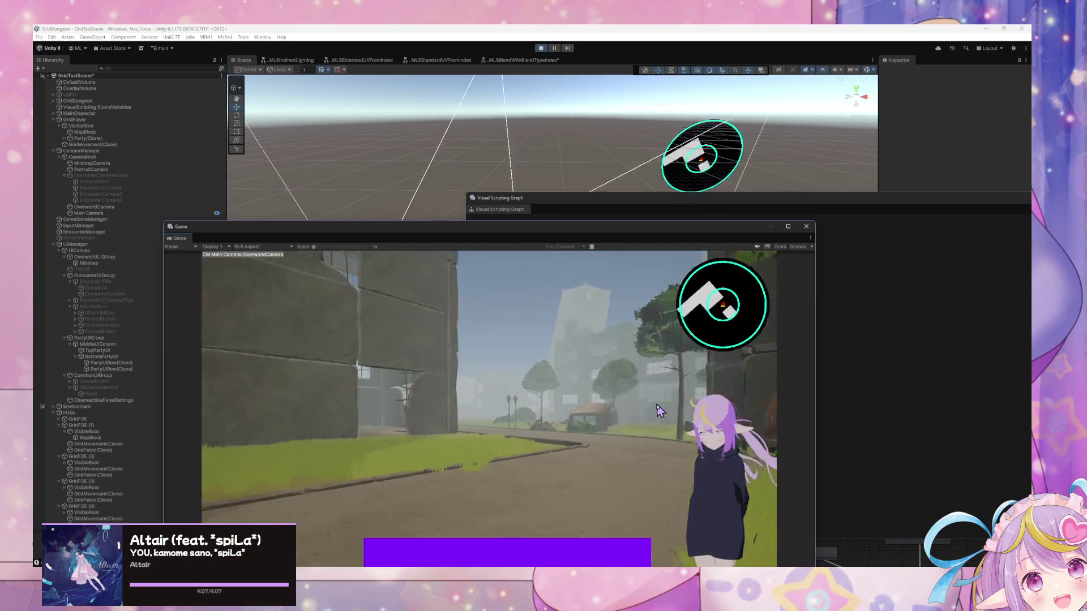
{"action": "key", "text": "Left"}
{"action": "key", "text": "Left"}
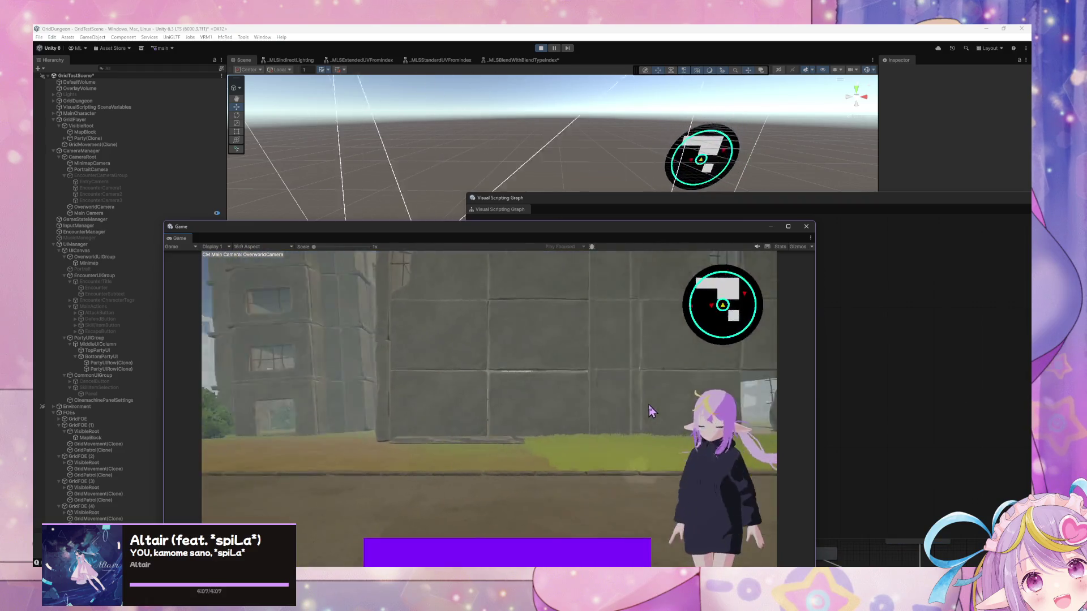
{"action": "key", "text": "Up"}
{"action": "key", "text": "Up"}
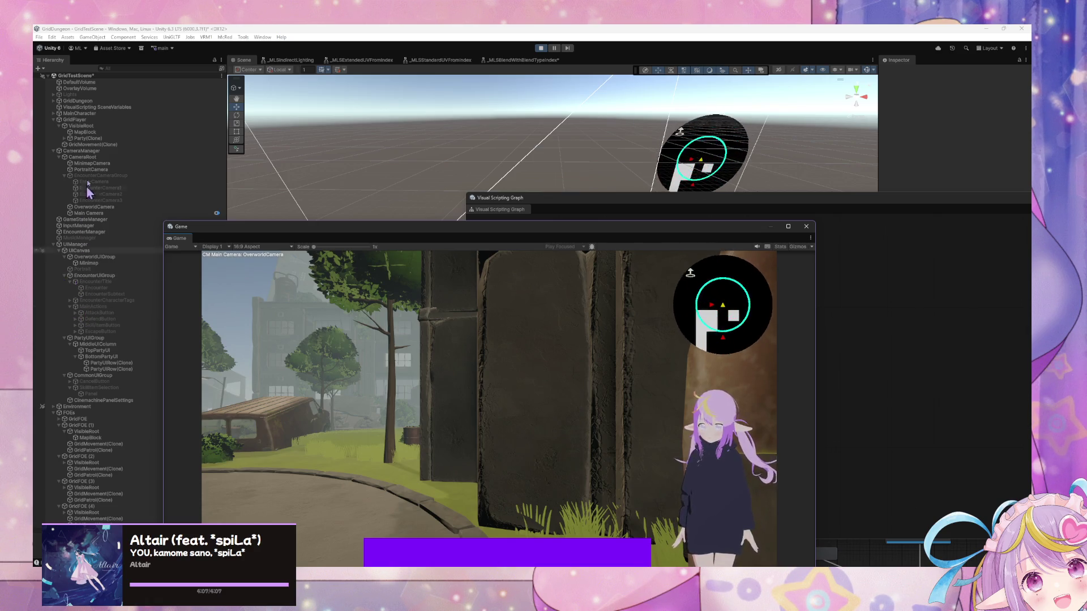
Step: Expand Formation > 3ColumnRow(Clone) > Left in the Hierarchy and select the Knight
{"action": "left_click", "coordinate": [64, 138]}
{"action": "left_click", "coordinate": [69, 145]}
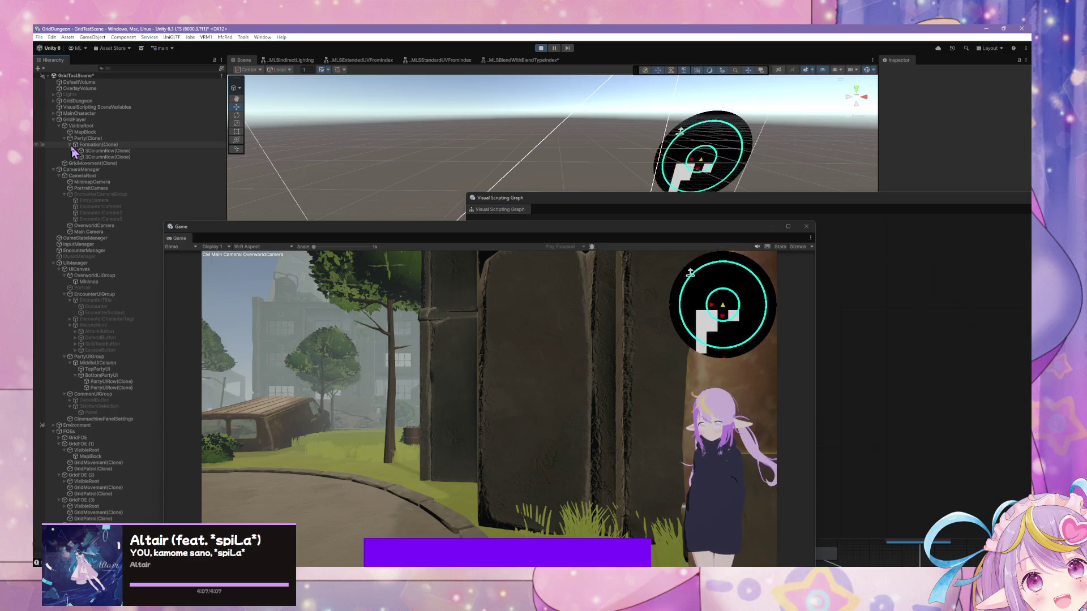
{"action": "left_click", "coordinate": [89, 151]}
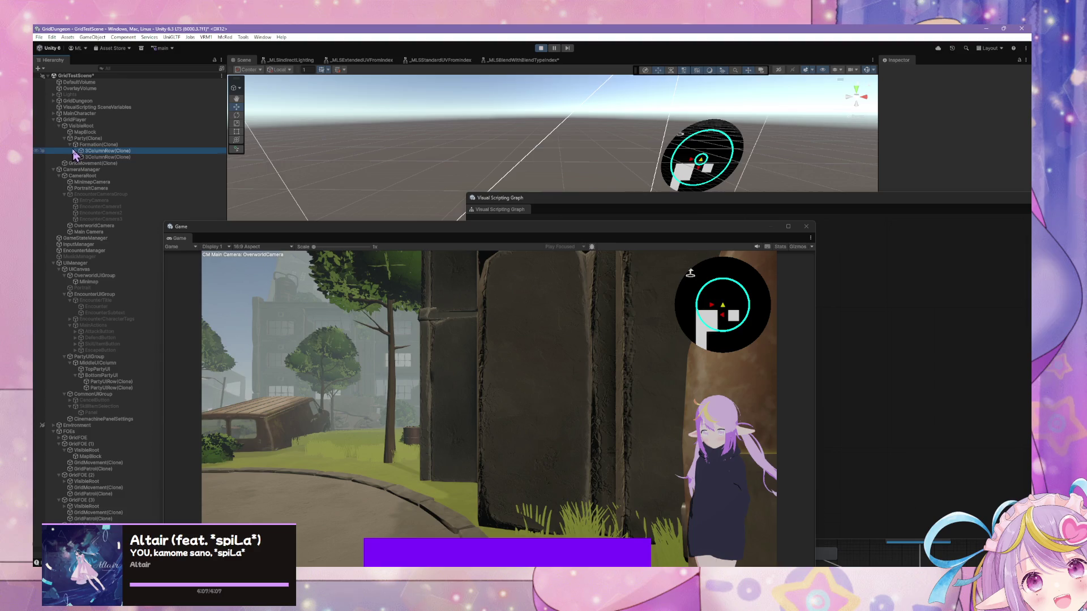
{"action": "left_click", "coordinate": [75, 150]}
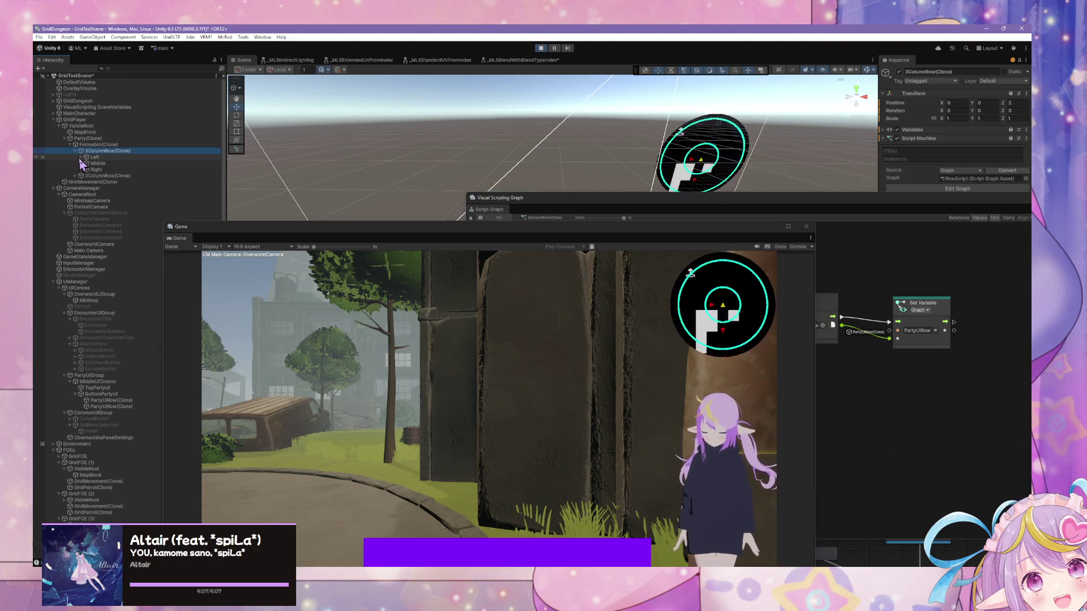
{"action": "left_click", "coordinate": [81, 158]}
{"action": "left_click", "coordinate": [96, 164]}
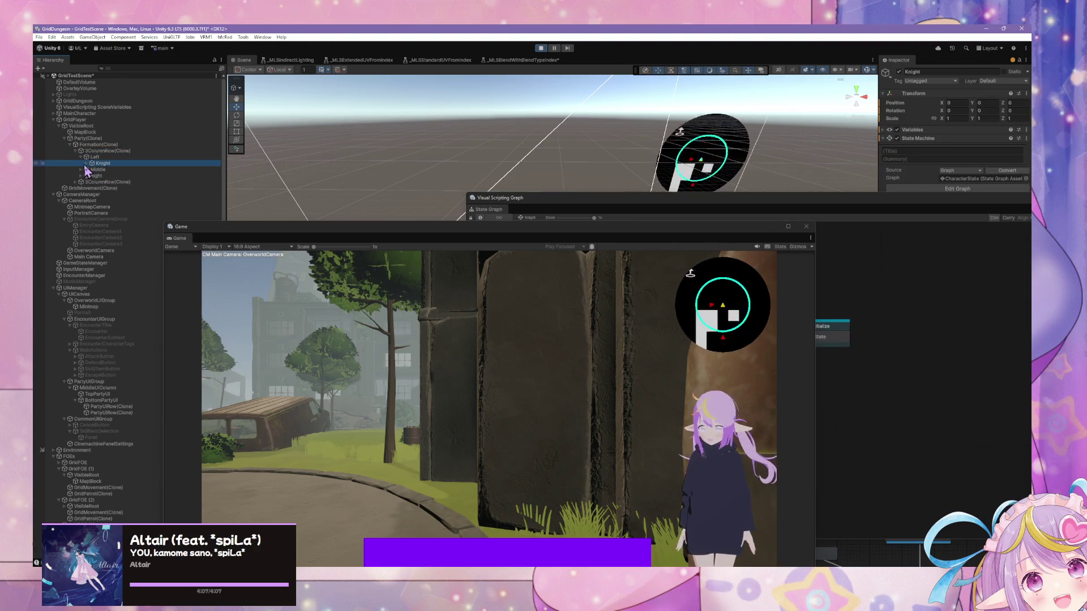
{"action": "left_click", "coordinate": [86, 163]}
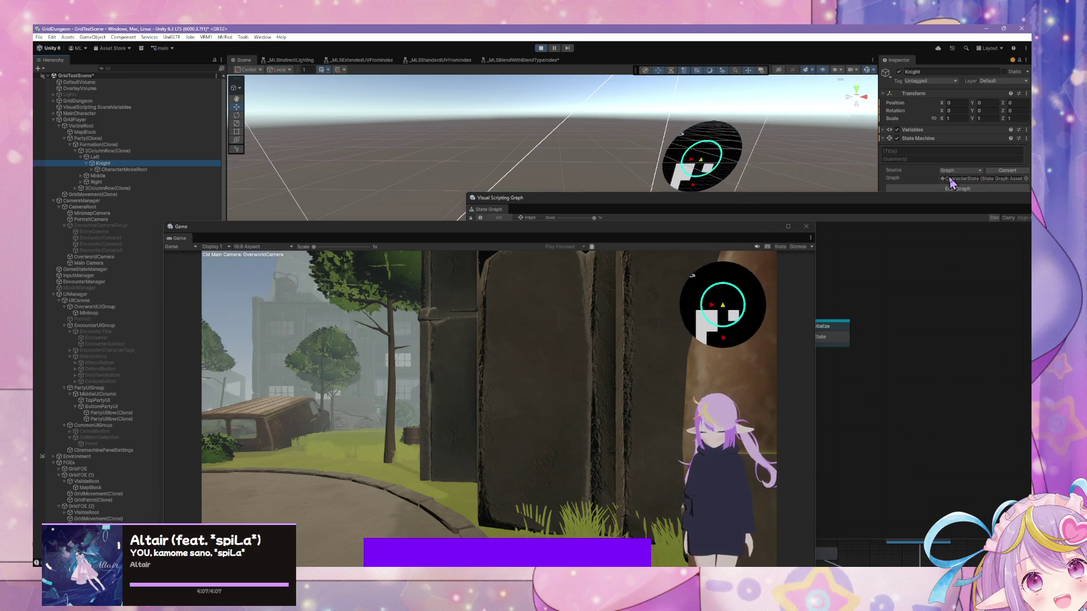
Step: Bring up the Knight's state graph and select the Standby and Initialize states
{"action": "left_click", "coordinate": [981, 187]}
{"action": "left_click", "coordinate": [678, 328]}
{"action": "left_click", "coordinate": [827, 341]}
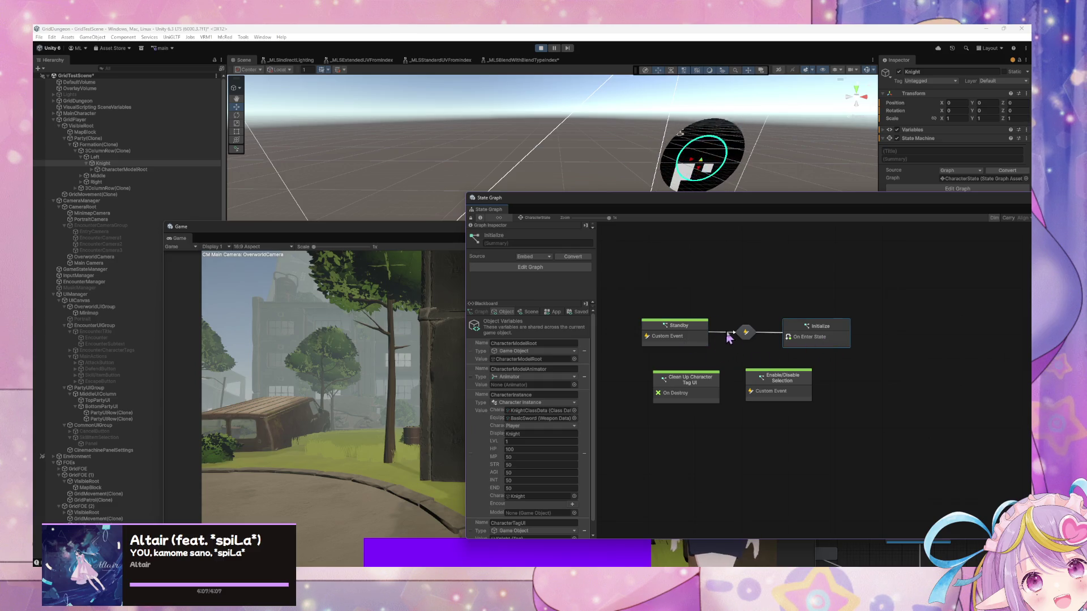
Step: Open the Initialize state's script graph and pan to the tag UI instantiation nodes
{"action": "left_click_drag", "start_coordinate": [822, 338], "coordinate": [825, 336]}
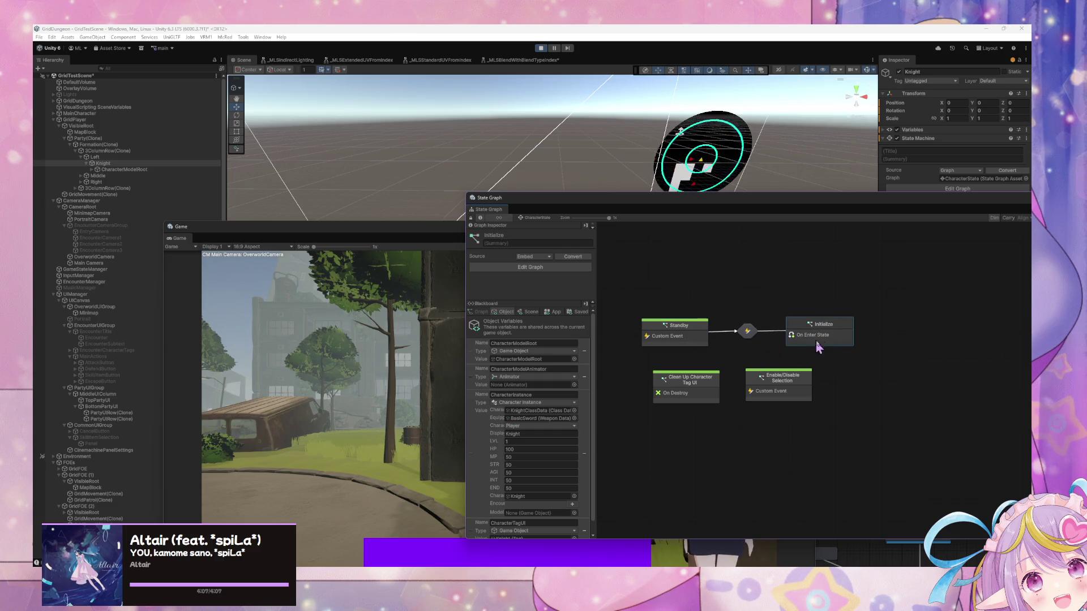
{"action": "double_click", "coordinate": [826, 339]}
{"action": "scroll", "coordinate": [852, 351], "scroll_direction": "up", "scroll_amount": 5}
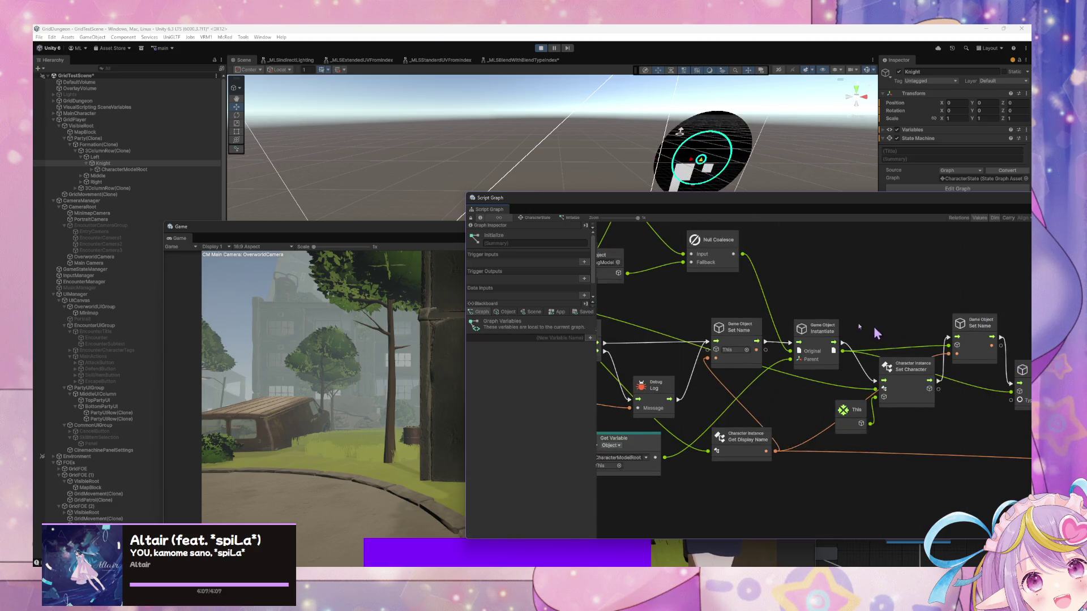
{"action": "mouse_move", "coordinate": [929, 346]}
{"action": "left_mouse_down"}
{"action": "mouse_move", "coordinate": [712, 272]}
{"action": "mouse_move", "coordinate": [809, 317]}
{"action": "left_mouse_up"}
Step: Tidy the Get Variable nodes, pan to Set Name and CharacterReady, and list the object variables
{"action": "left_click_drag", "start_coordinate": [679, 440], "coordinate": [664, 438]}
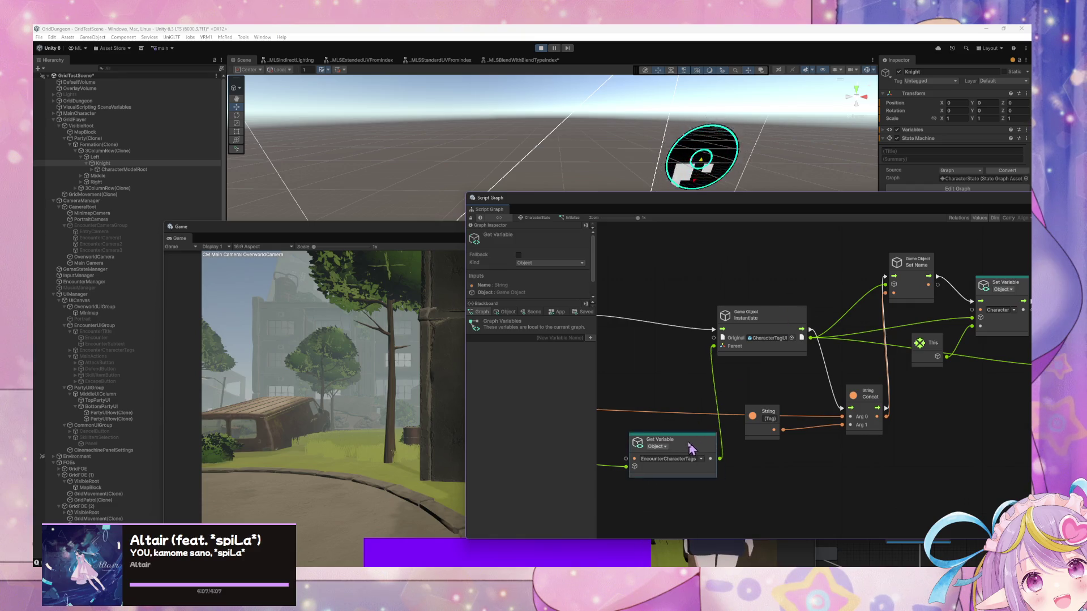
{"action": "left_click_drag", "start_coordinate": [759, 375], "coordinate": [882, 373]}
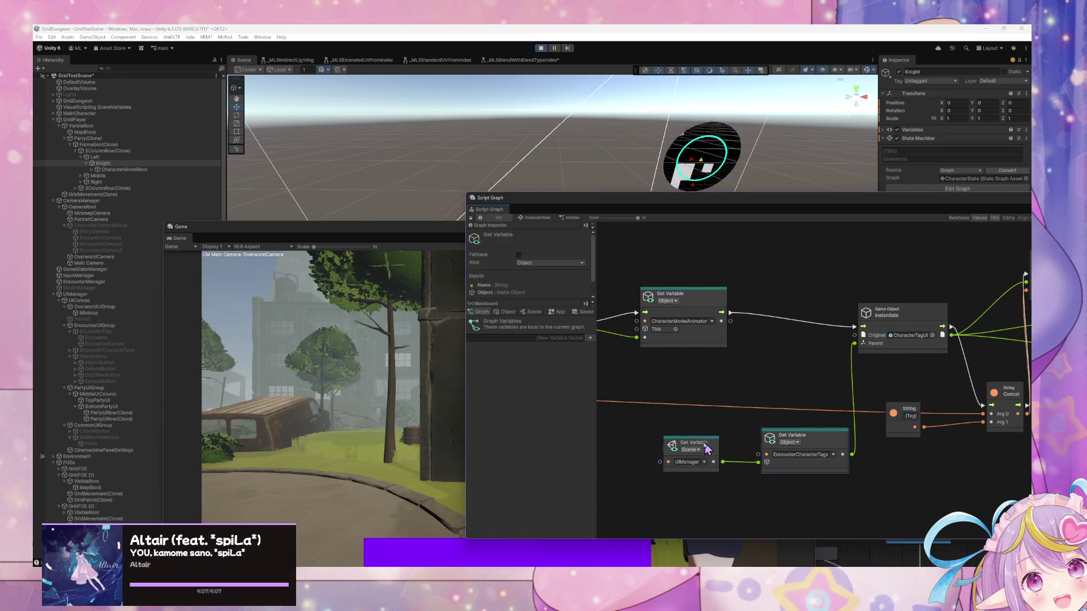
{"action": "left_click_drag", "start_coordinate": [707, 448], "coordinate": [686, 449]}
{"action": "left_click_drag", "start_coordinate": [792, 439], "coordinate": [739, 439]}
{"action": "left_click_drag", "start_coordinate": [922, 372], "coordinate": [692, 372]}
{"action": "left_click_drag", "start_coordinate": [740, 345], "coordinate": [629, 329]}
{"action": "mouse_move", "coordinate": [906, 323]}
{"action": "left_mouse_down"}
{"action": "mouse_move", "coordinate": [697, 316]}
{"action": "mouse_move", "coordinate": [940, 305]}
{"action": "mouse_move", "coordinate": [864, 310]}
{"action": "left_mouse_up"}
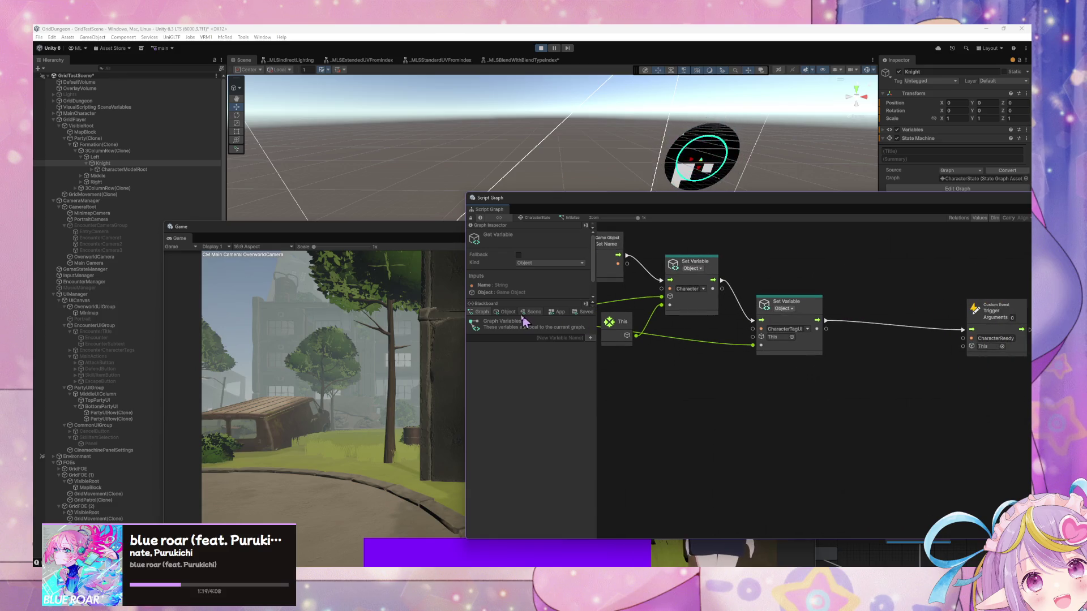
{"action": "left_click", "coordinate": [506, 311]}
{"action": "scroll", "coordinate": [563, 431], "scroll_direction": "down", "scroll_amount": 2}
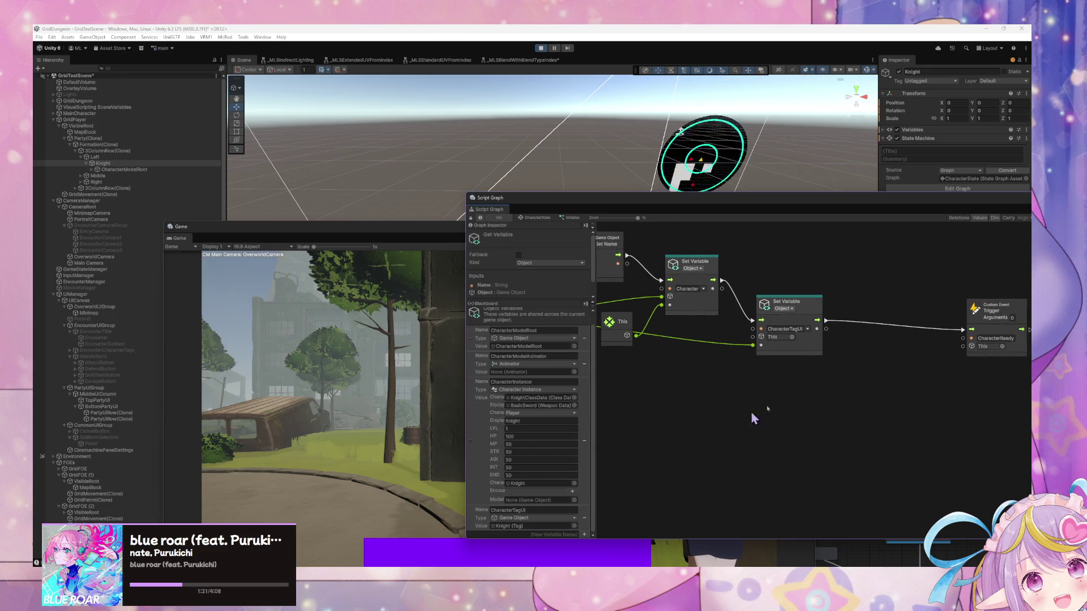
Step: Try adding a CharacterTagUI Get Variable node, then delete it again
{"action": "right_click", "coordinate": [863, 332]}
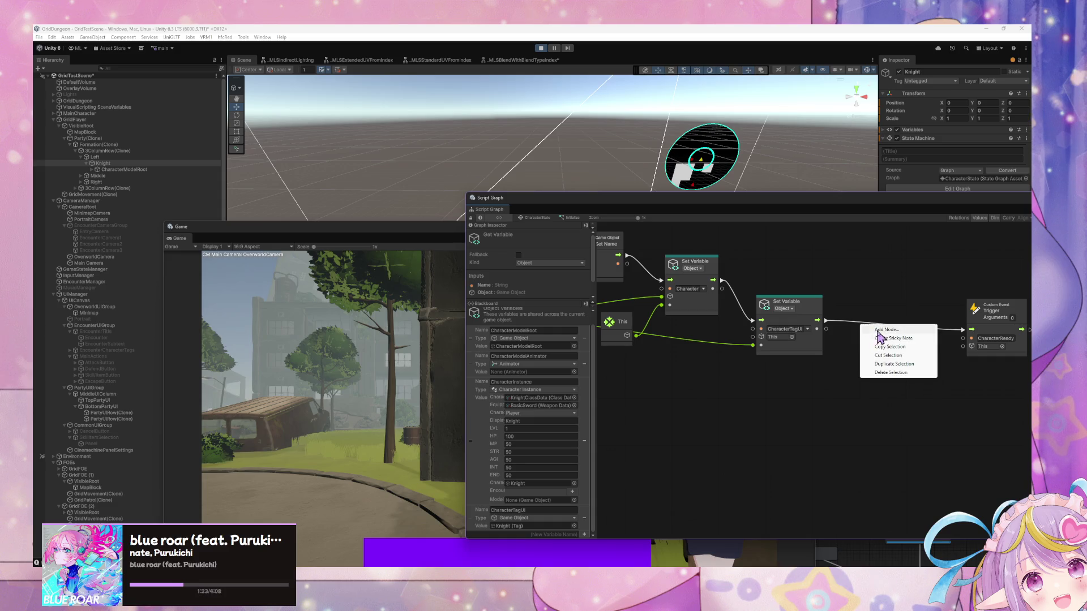
{"action": "left_click", "coordinate": [878, 335]}
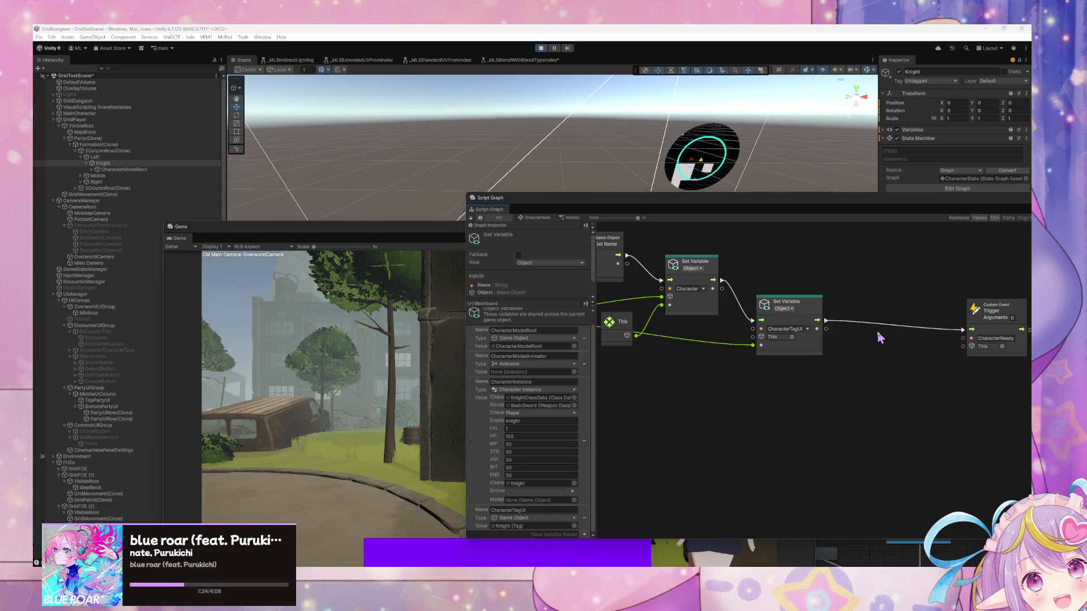
{"action": "left_click", "coordinate": [775, 363]}
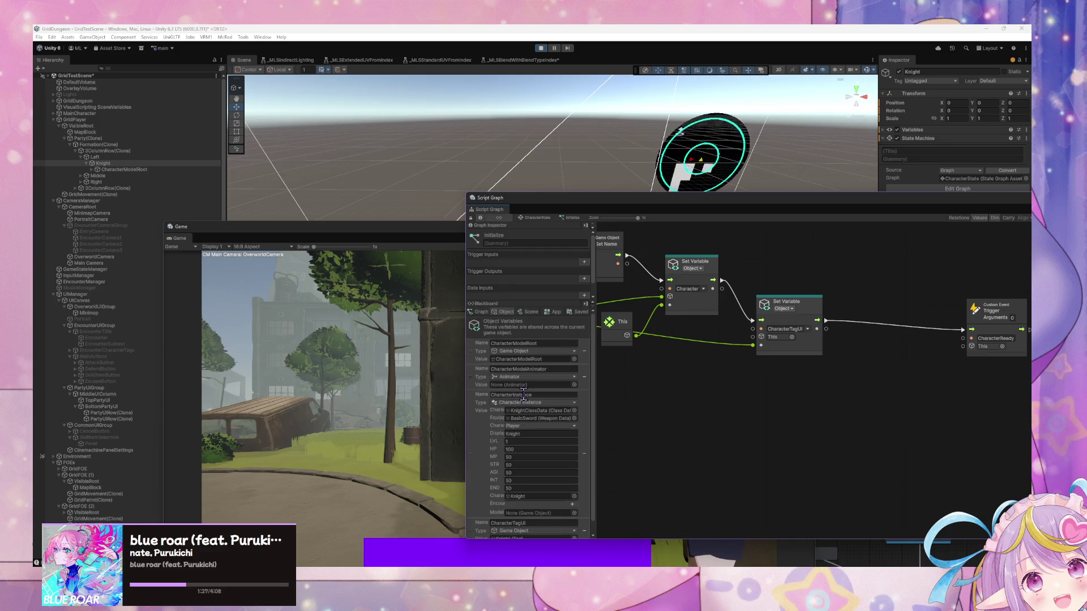
{"action": "mouse_move", "coordinate": [474, 520]}
{"action": "left_mouse_down"}
{"action": "mouse_move", "coordinate": [758, 396]}
{"action": "mouse_move", "coordinate": [832, 413]}
{"action": "left_mouse_up"}
{"action": "left_click", "coordinate": [807, 420]}
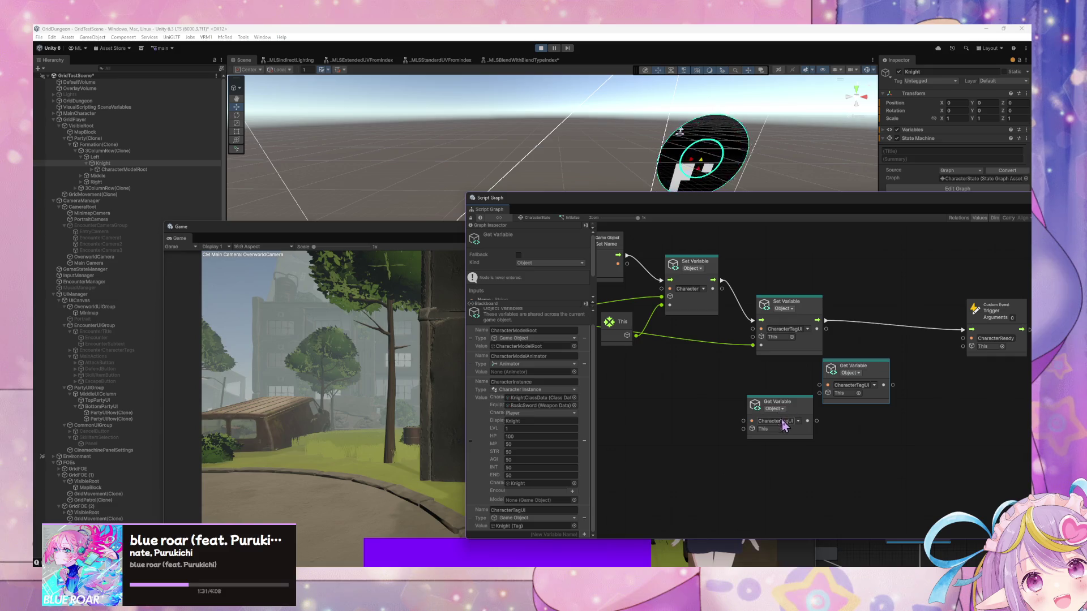
{"action": "right_click", "coordinate": [840, 374]}
{"action": "left_click", "coordinate": [803, 410]}
{"action": "key", "text": "Delete"}
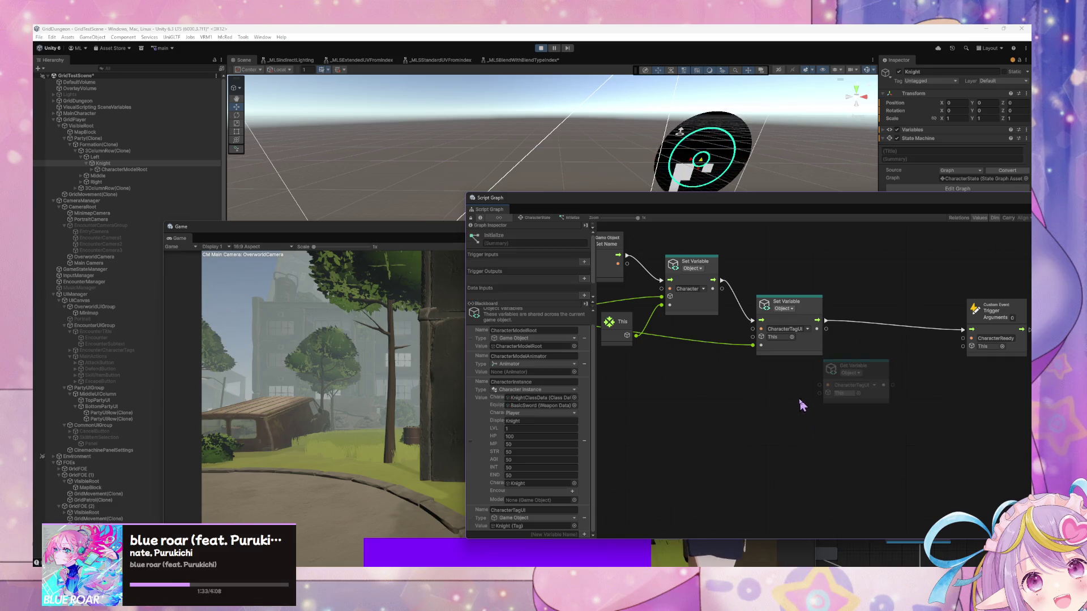
{"action": "left_click", "coordinate": [857, 367]}
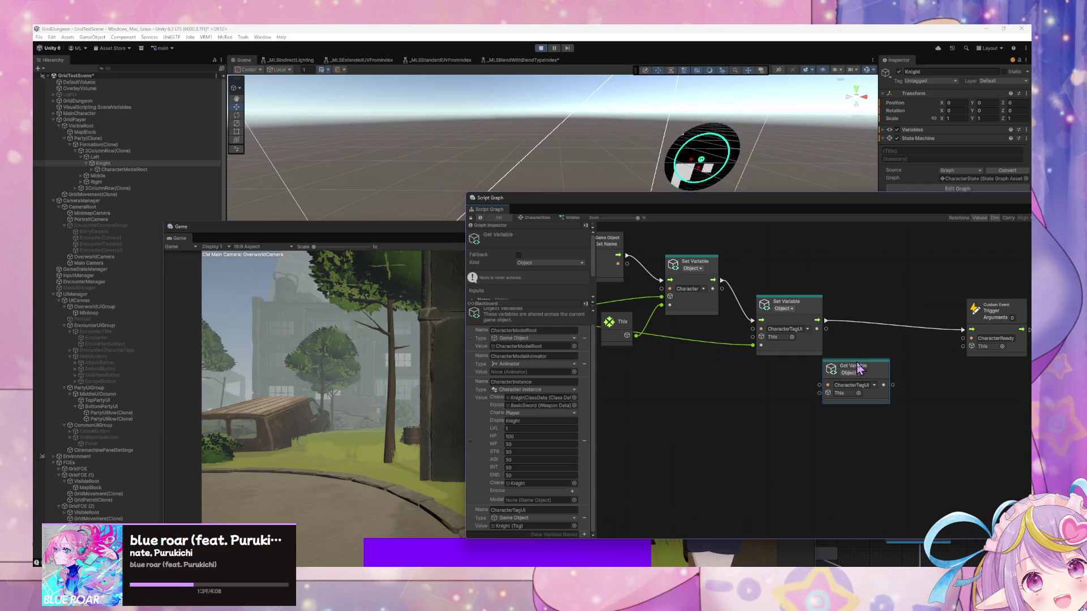
{"action": "key", "text": "Delete"}
Step: Add a Transform: Get Parent node, duplicate it, and chain the first into the second
{"action": "right_click", "coordinate": [767, 374]}
{"action": "left_click", "coordinate": [795, 387]}
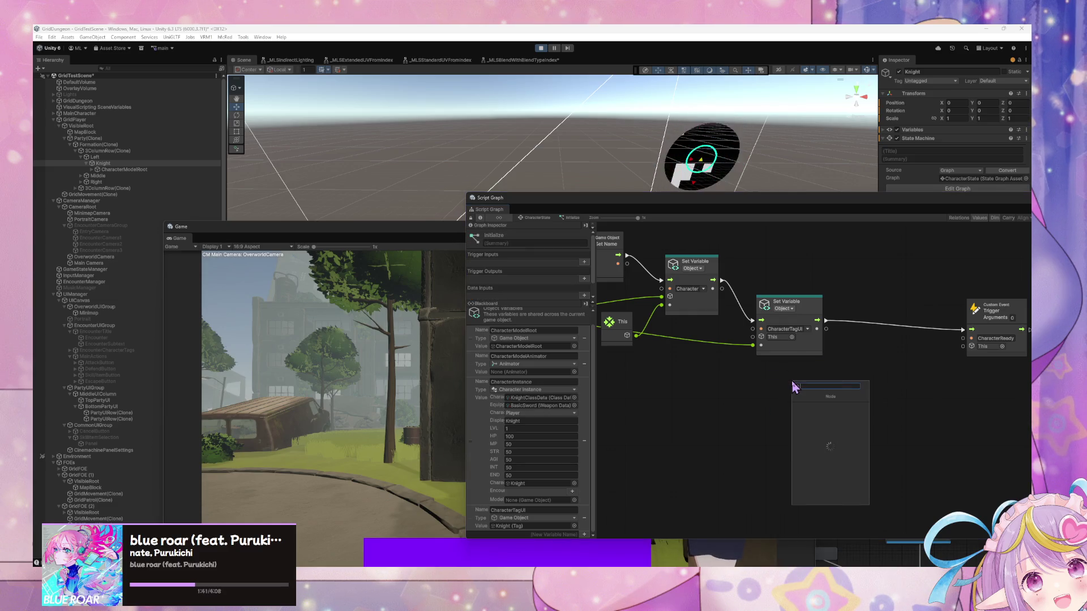
{"action": "type", "text": "get pa"}
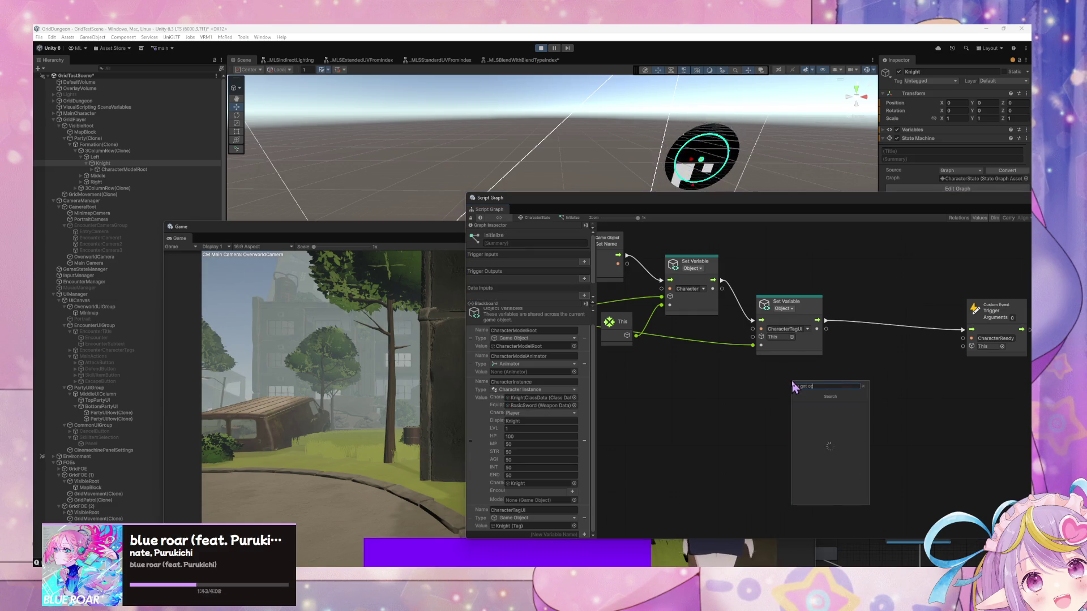
{"action": "type", "text": "rent"}
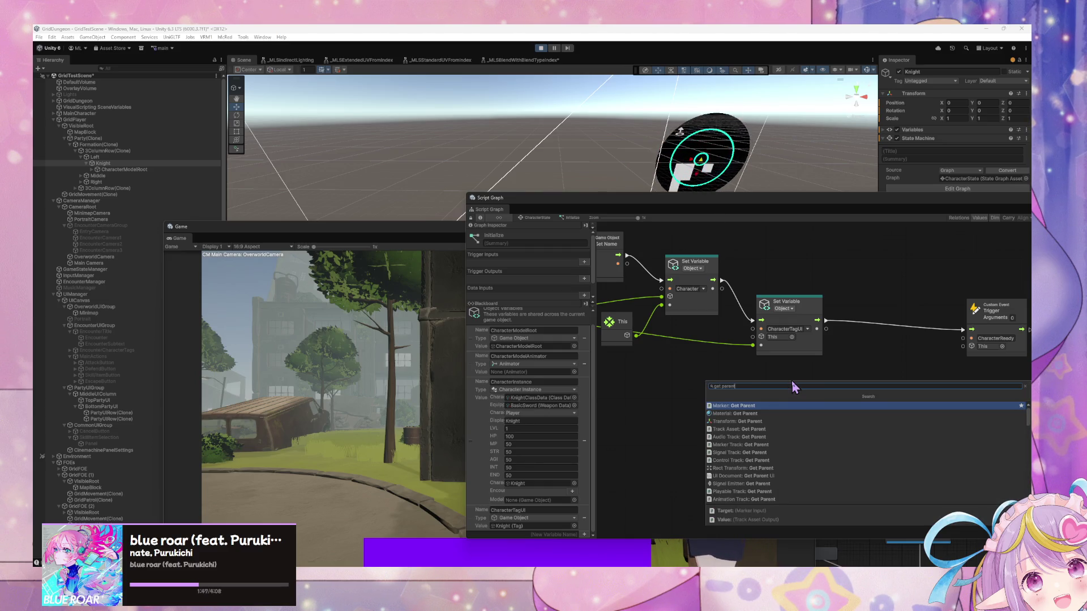
{"action": "key", "text": "Down"}
{"action": "key", "text": "Down"}
{"action": "key", "text": "Return"}
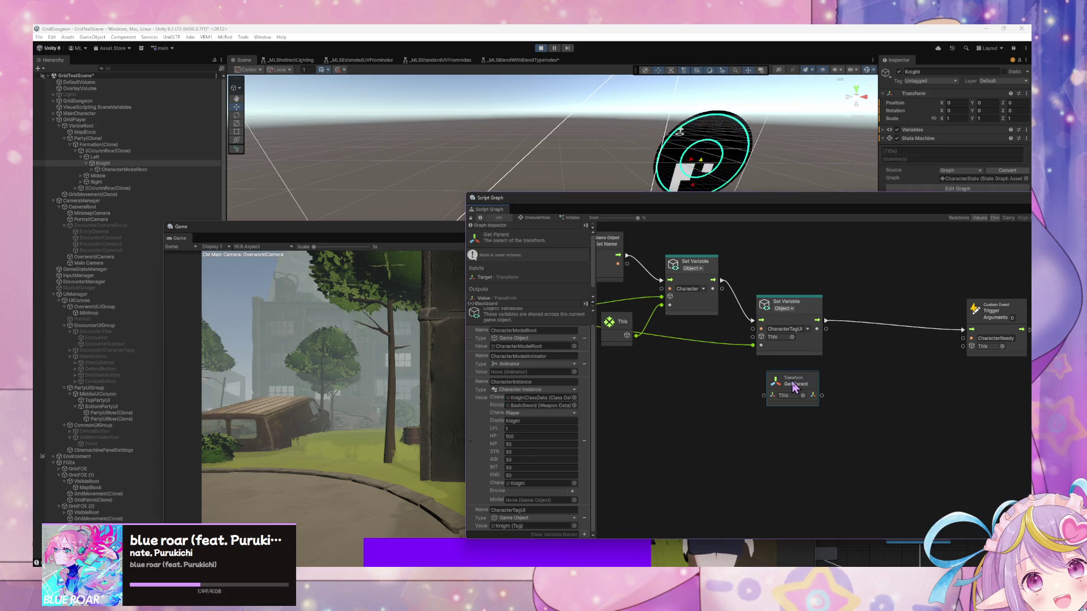
{"action": "key", "text": "ctrl+d"}
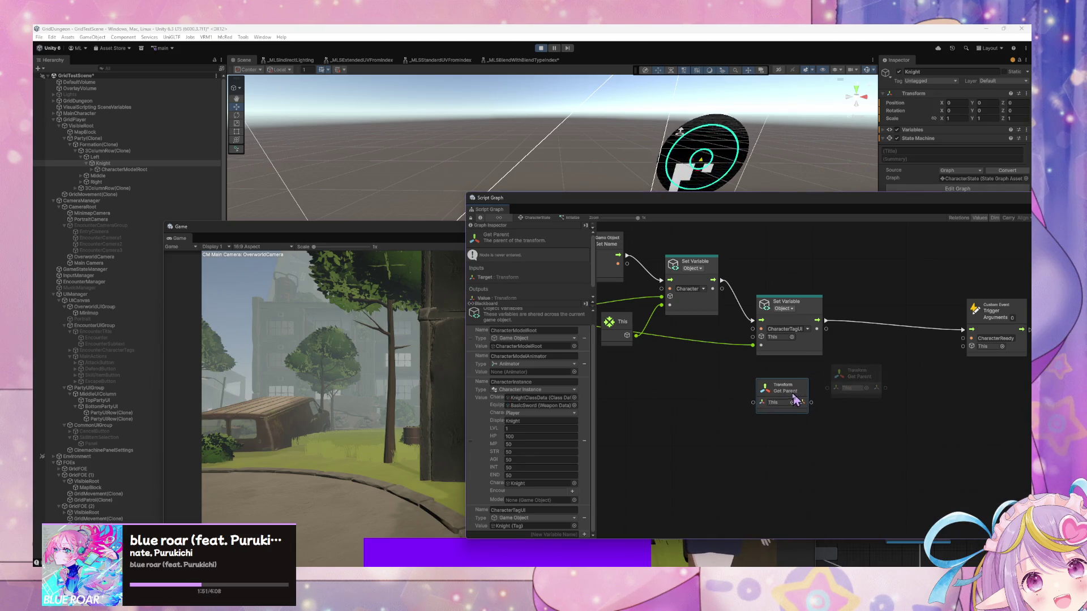
{"action": "mouse_move", "coordinate": [801, 402]}
{"action": "left_mouse_down"}
{"action": "mouse_move", "coordinate": [837, 389]}
{"action": "mouse_move", "coordinate": [869, 399]}
{"action": "left_mouse_up"}
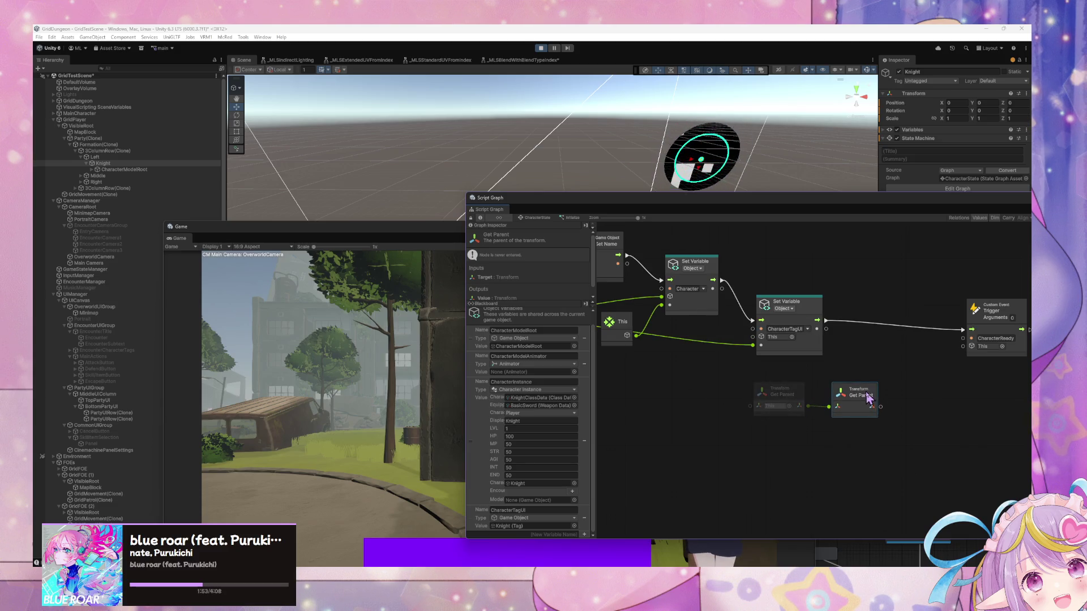
Step: Group both Get Parent nodes as 'Go up to rows' and place the group beside Concat
{"action": "left_click_drag", "start_coordinate": [909, 451], "coordinate": [723, 368]}
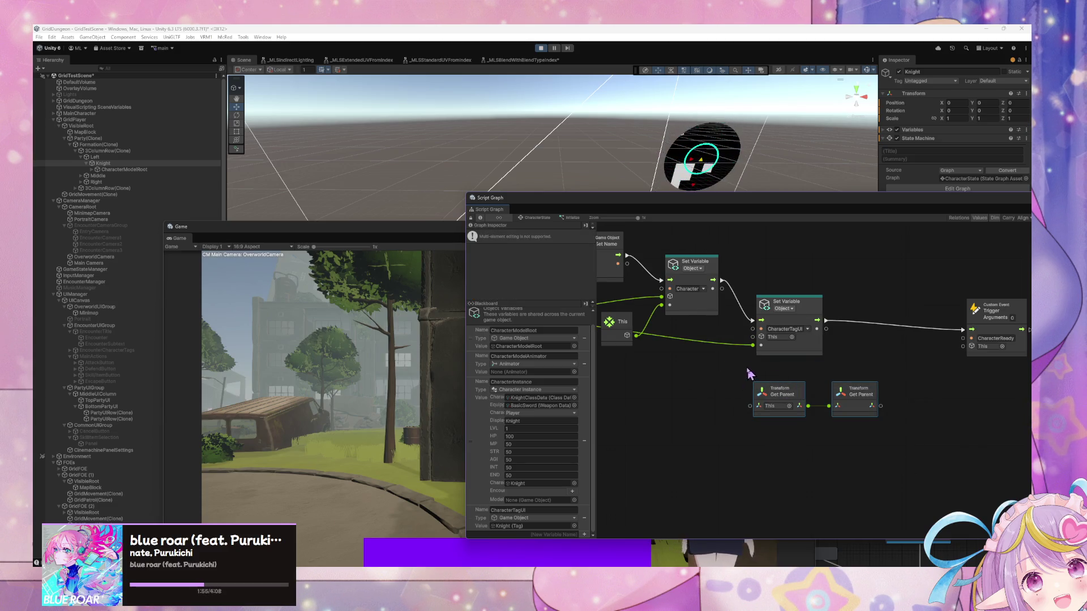
{"action": "key", "text": "ctrl+g"}
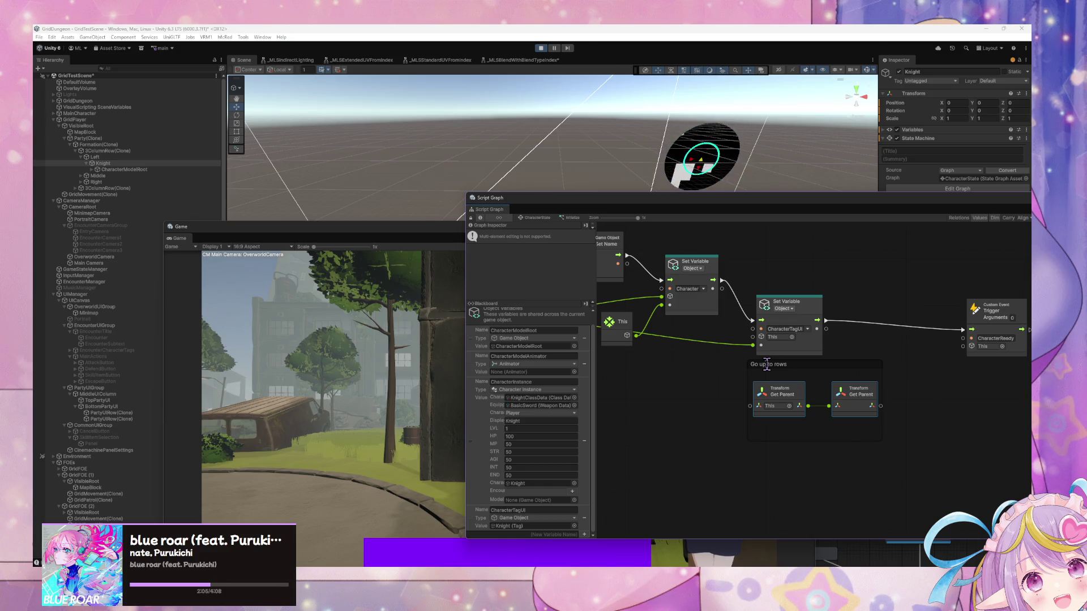
{"action": "mouse_move", "coordinate": [824, 372]}
{"action": "left_mouse_down"}
{"action": "mouse_move", "coordinate": [698, 388]}
{"action": "mouse_move", "coordinate": [765, 392]}
{"action": "mouse_move", "coordinate": [881, 436]}
{"action": "mouse_move", "coordinate": [728, 466]}
{"action": "mouse_move", "coordinate": [904, 408]}
{"action": "mouse_move", "coordinate": [741, 447]}
{"action": "mouse_move", "coordinate": [658, 451]}
{"action": "left_mouse_up"}
{"action": "left_click", "coordinate": [702, 466]}
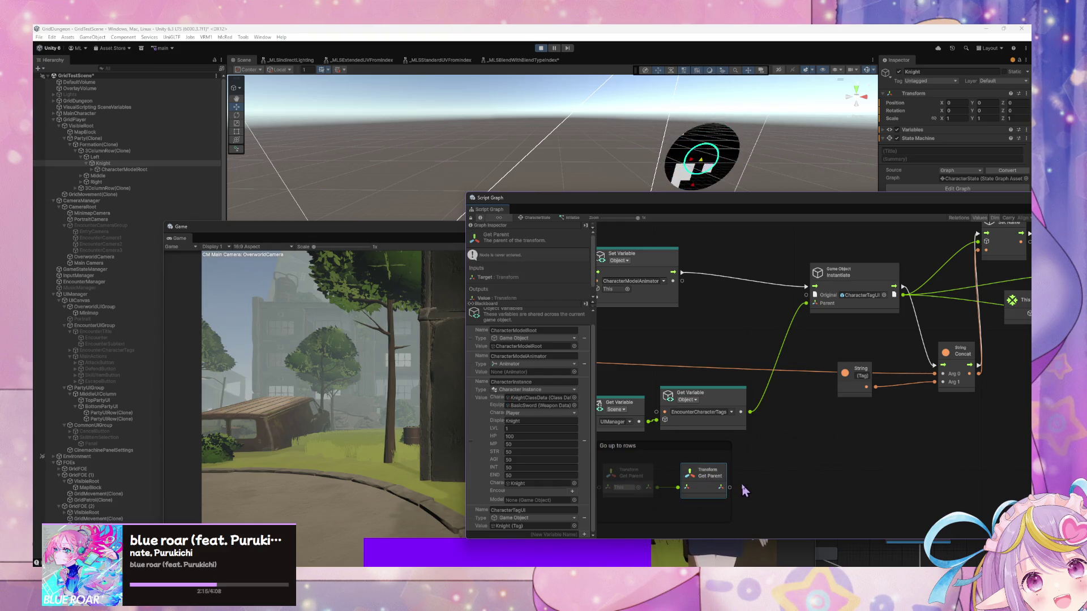
Step: Select 3ColumnRow(Clone) and view its script graph and Positions variable
{"action": "left_click", "coordinate": [97, 151]}
{"action": "mouse_move", "coordinate": [988, 198]}
{"action": "left_mouse_down"}
{"action": "mouse_move", "coordinate": [761, 204]}
{"action": "mouse_move", "coordinate": [802, 164]}
{"action": "mouse_move", "coordinate": [776, 170]}
{"action": "mouse_move", "coordinate": [806, 162]}
{"action": "left_mouse_up"}
{"action": "left_click", "coordinate": [889, 131]}
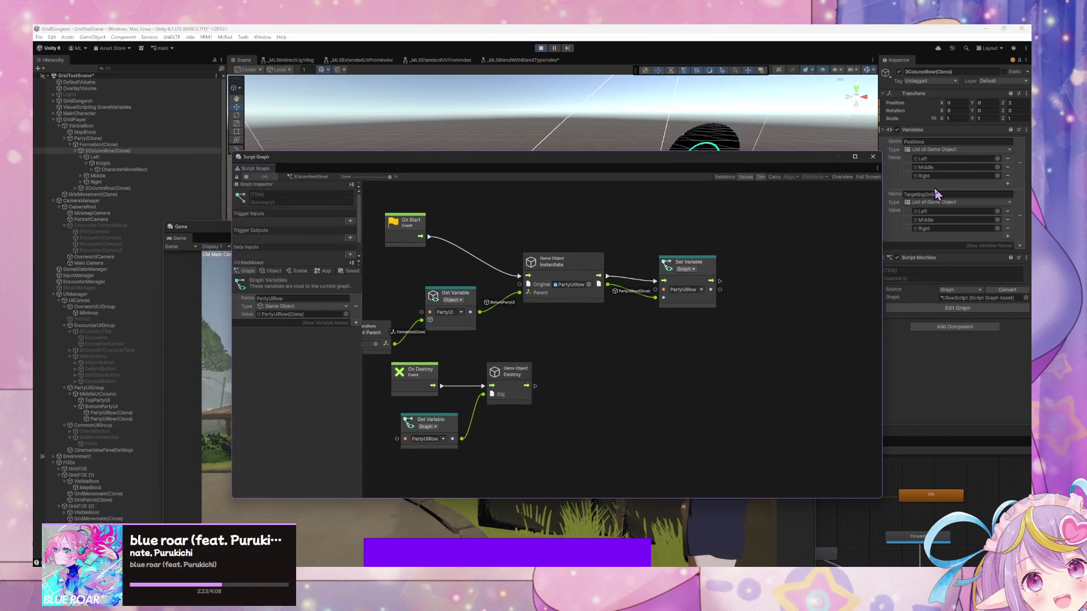
Step: Open the RowScript graph asset for editing, frame its nodes, and exit Play mode
{"action": "left_click", "coordinate": [715, 154]}
{"action": "right_click", "coordinate": [719, 154]}
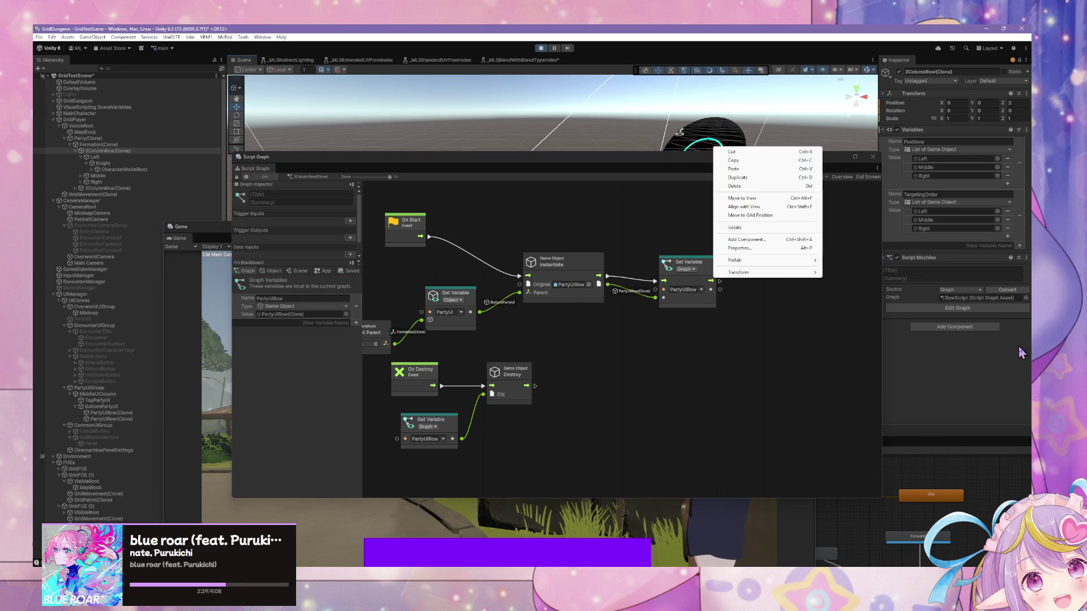
{"action": "left_click", "coordinate": [967, 307]}
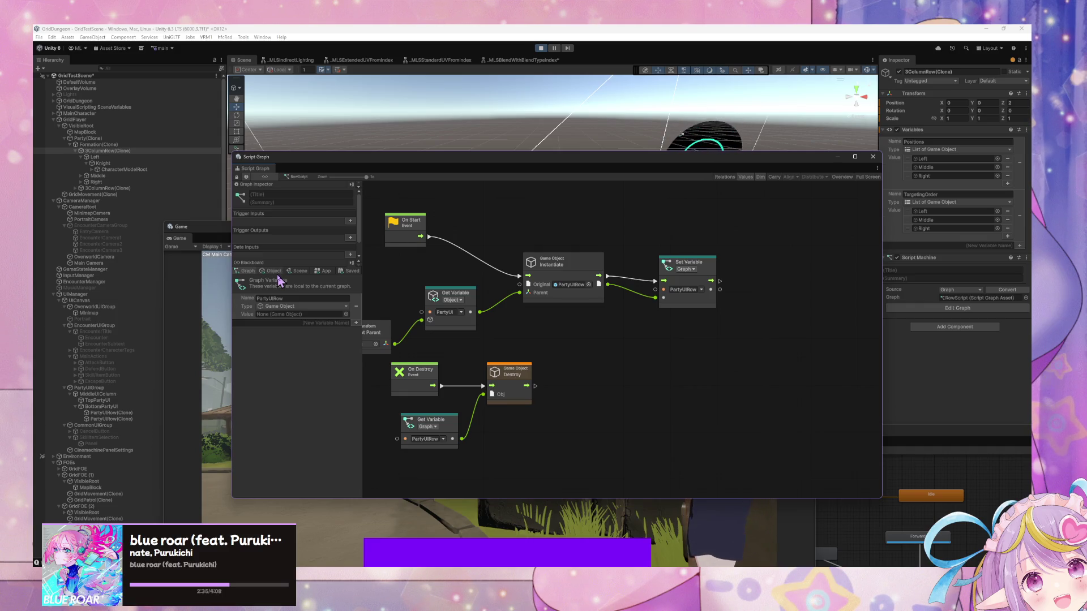
{"action": "left_click", "coordinate": [326, 300]}
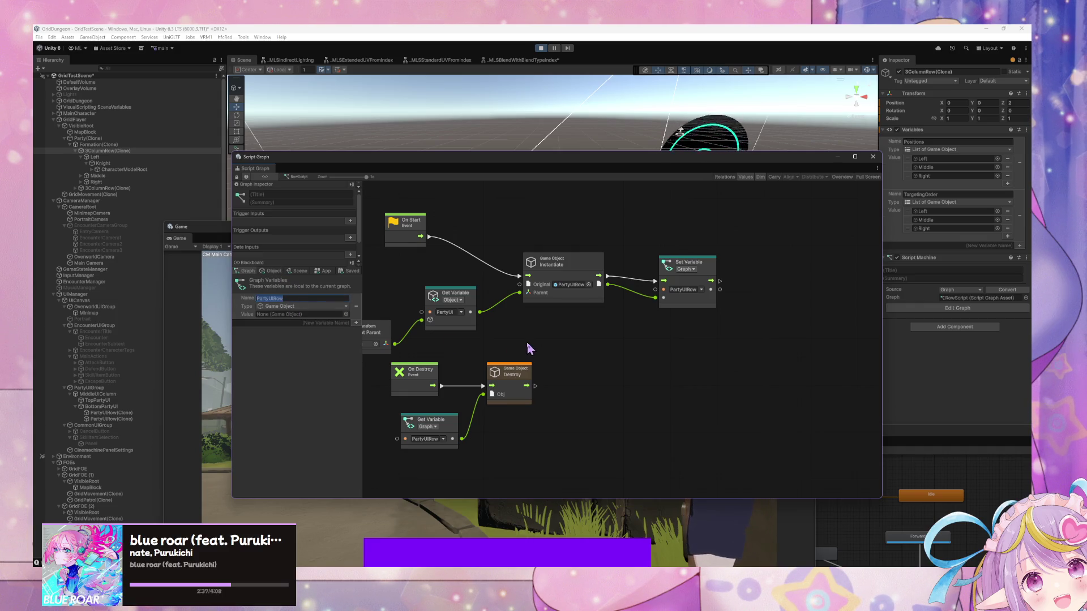
{"action": "key", "text": "Home"}
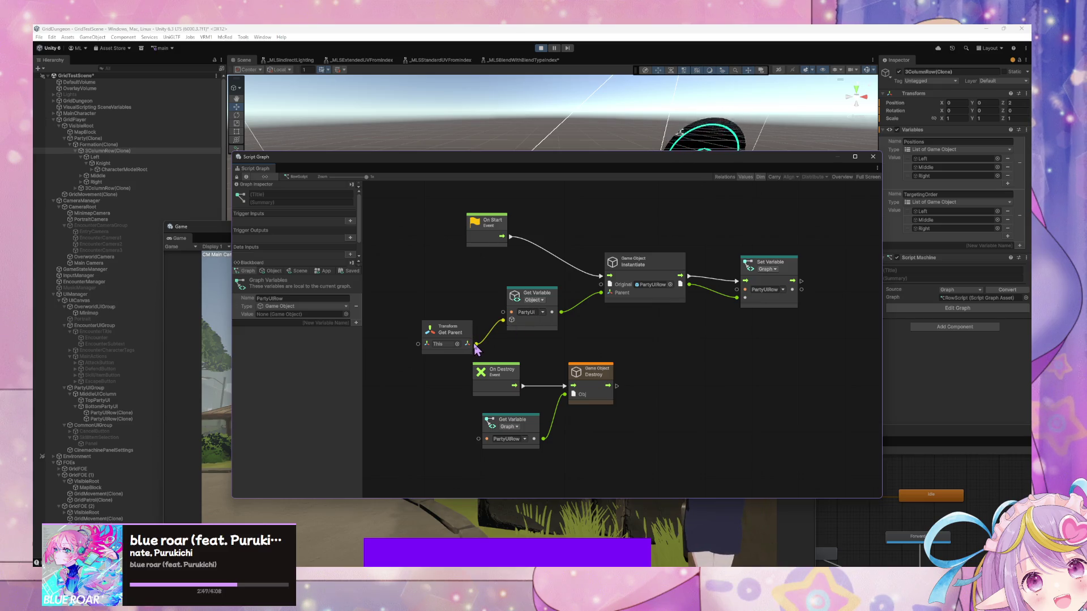
{"action": "left_click", "coordinate": [271, 270]}
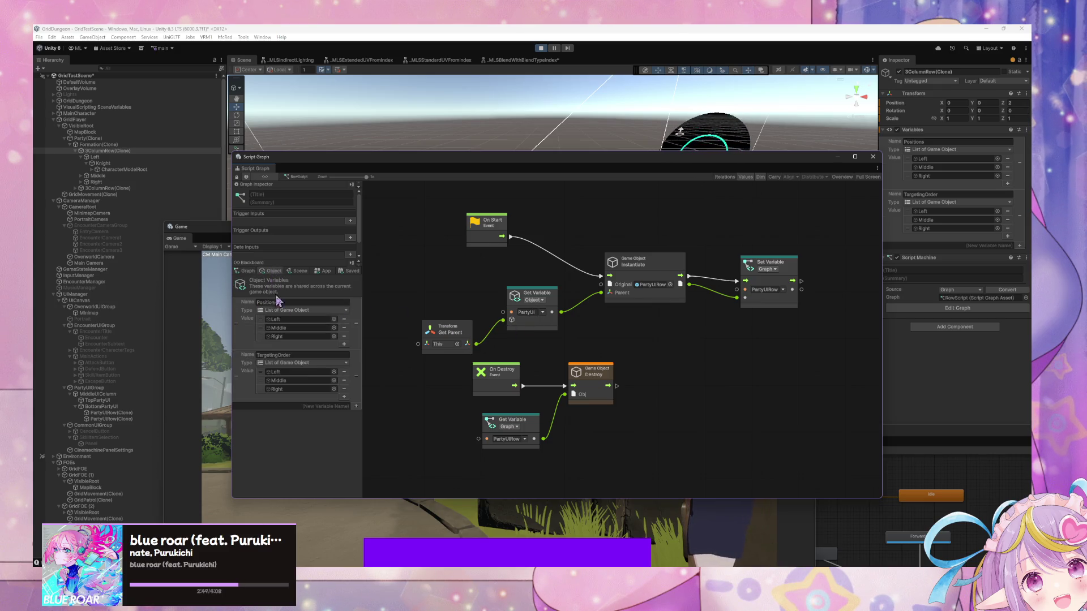
{"action": "left_click", "coordinate": [541, 48]}
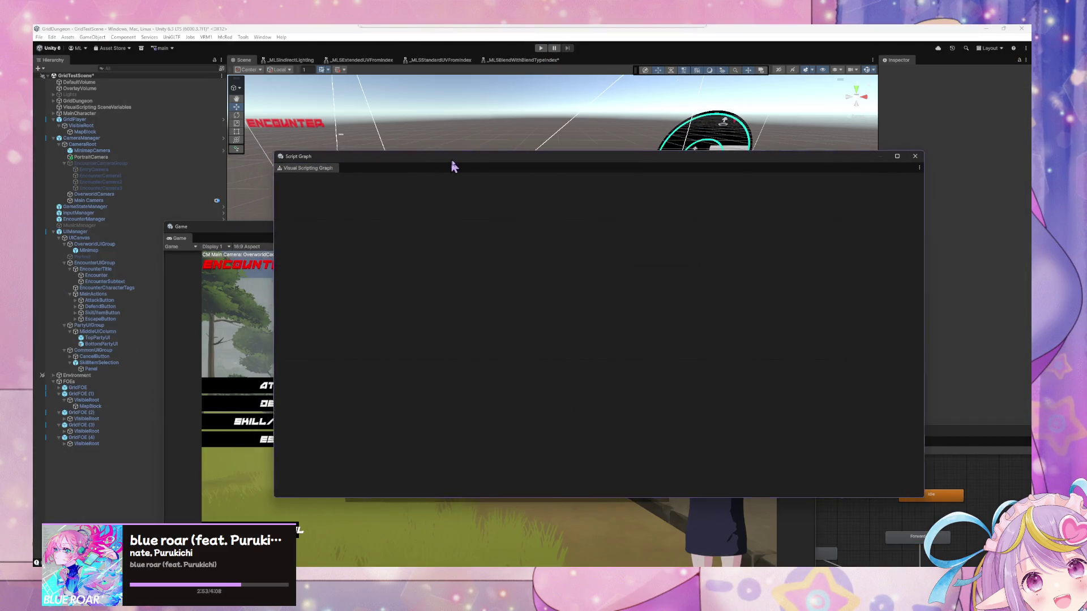
Step: Add a Game Object object variable PartyUIRow to 3ColumnRow's graph and drop its node in
{"action": "left_click_drag", "start_coordinate": [425, 245], "coordinate": [759, 381]}
{"action": "left_click", "coordinate": [356, 400]}
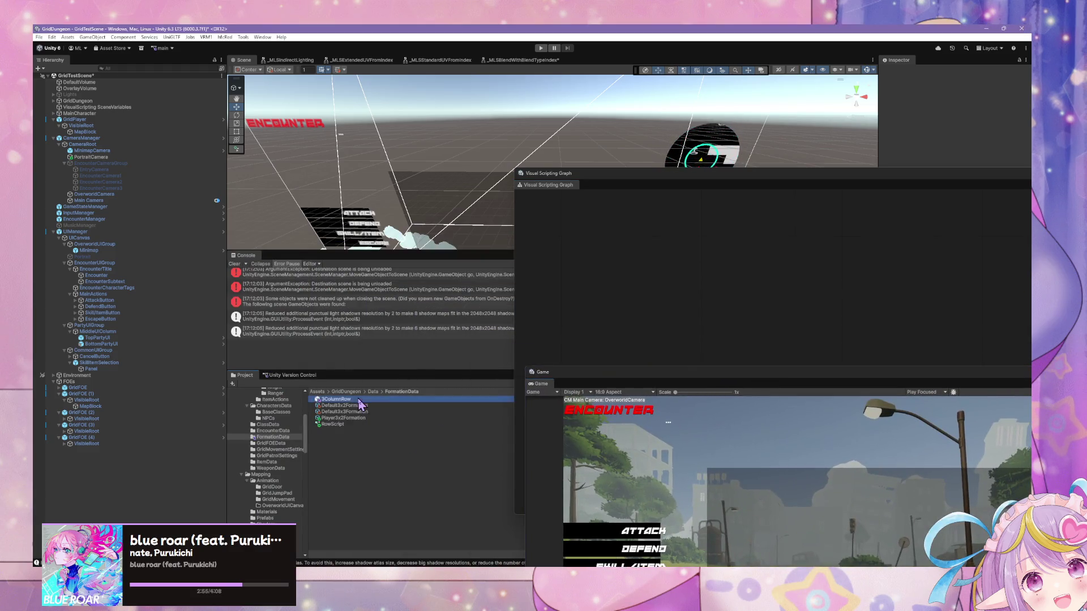
{"action": "left_click", "coordinate": [688, 259]}
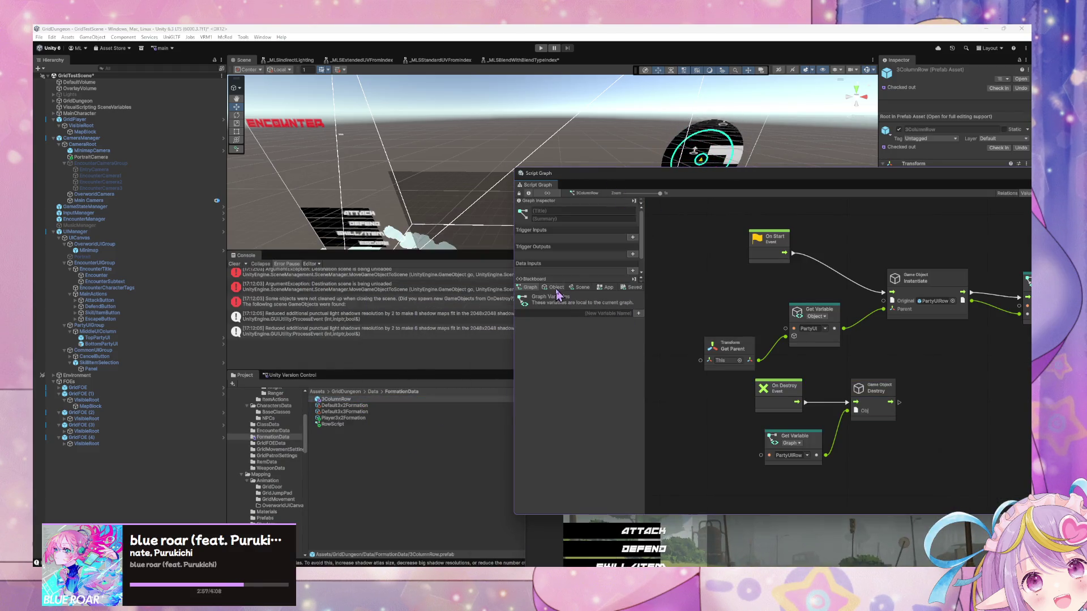
{"action": "left_click", "coordinate": [555, 288]}
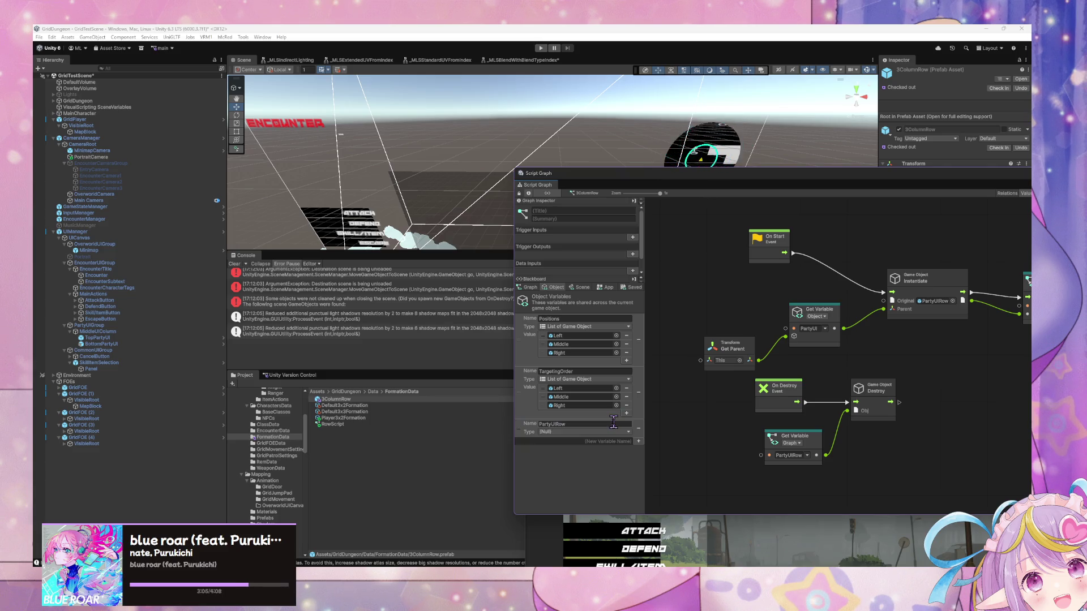
{"action": "left_click", "coordinate": [600, 433]}
{"action": "type", "text": "gameobject"}
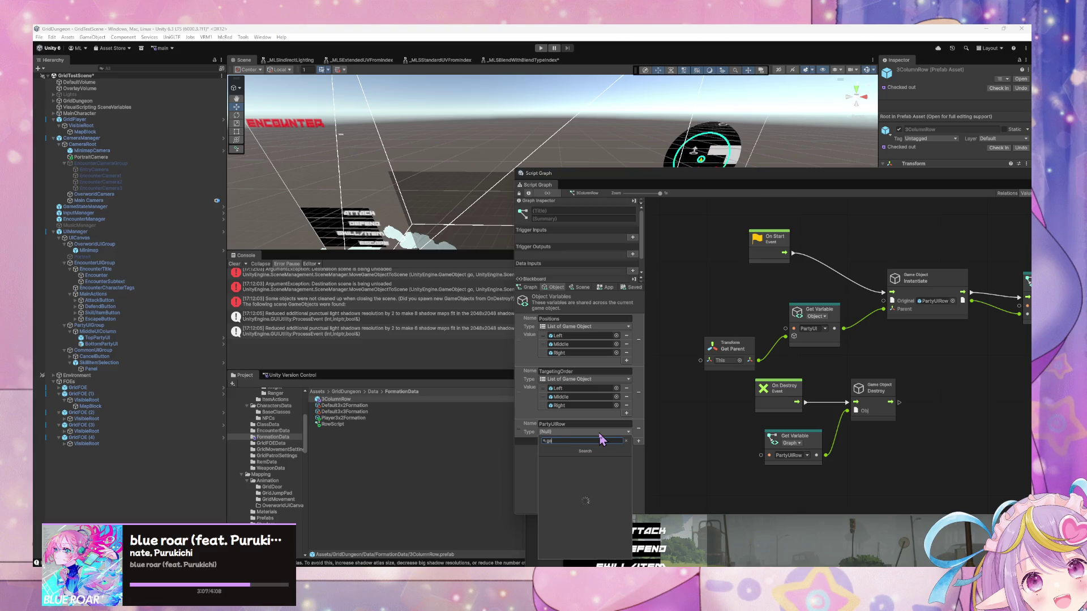
{"action": "key", "text": "Return"}
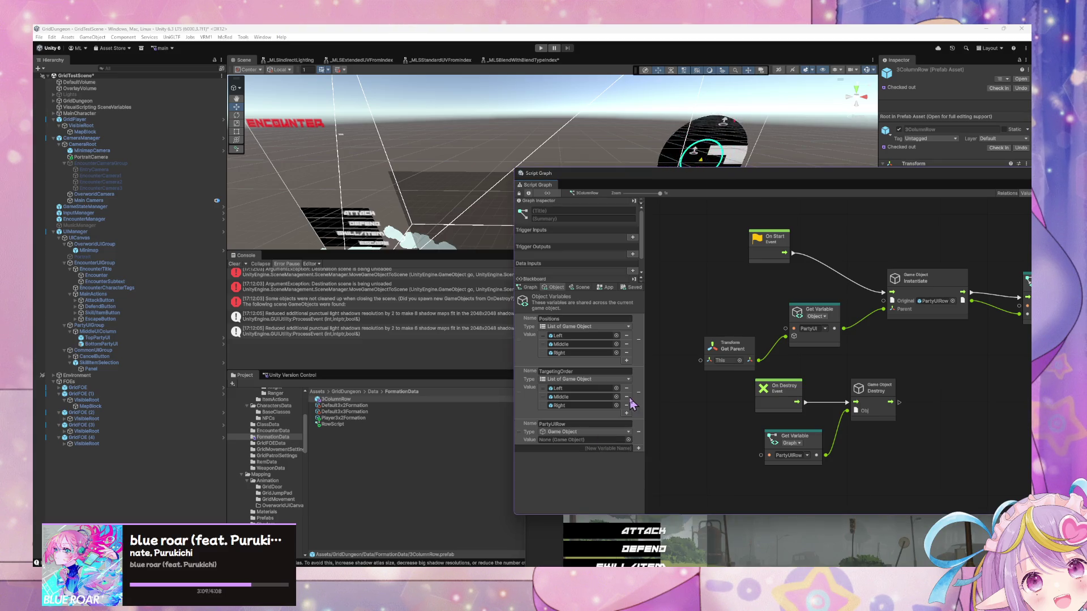
{"action": "mouse_move", "coordinate": [537, 431]}
{"action": "left_mouse_down"}
{"action": "mouse_move", "coordinate": [994, 357]}
{"action": "mouse_move", "coordinate": [870, 367]}
{"action": "mouse_move", "coordinate": [796, 350]}
{"action": "mouse_move", "coordinate": [893, 349]}
{"action": "left_mouse_up"}
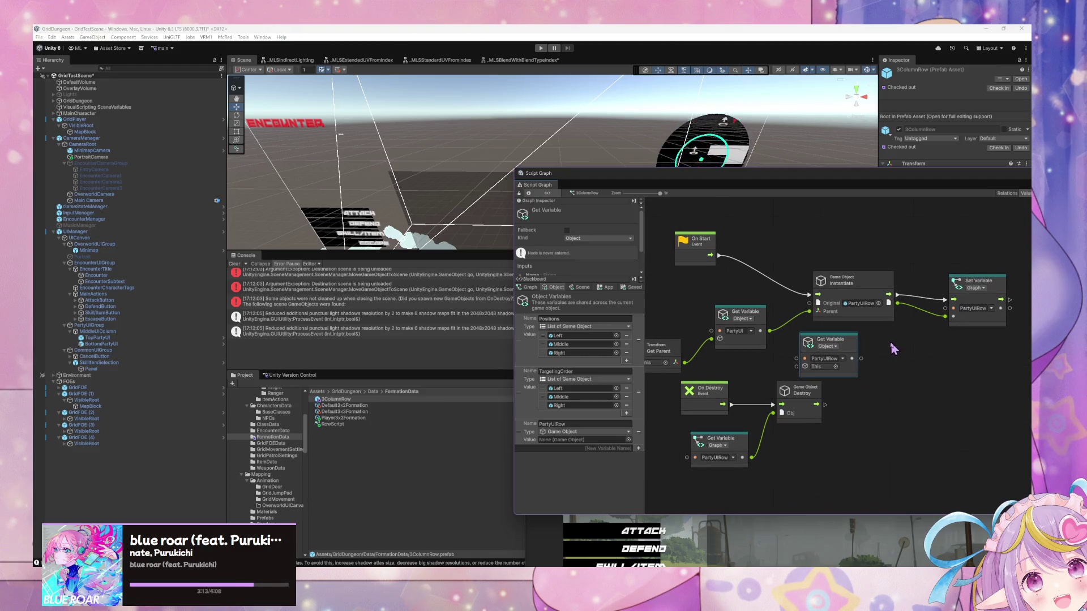
Step: Switch the Get and Set Variable nodes to Object scope and delete the duplicate Get Variable
{"action": "mouse_move", "coordinate": [830, 494]}
{"action": "left_mouse_down"}
{"action": "mouse_move", "coordinate": [685, 414]}
{"action": "mouse_move", "coordinate": [725, 416]}
{"action": "left_mouse_up"}
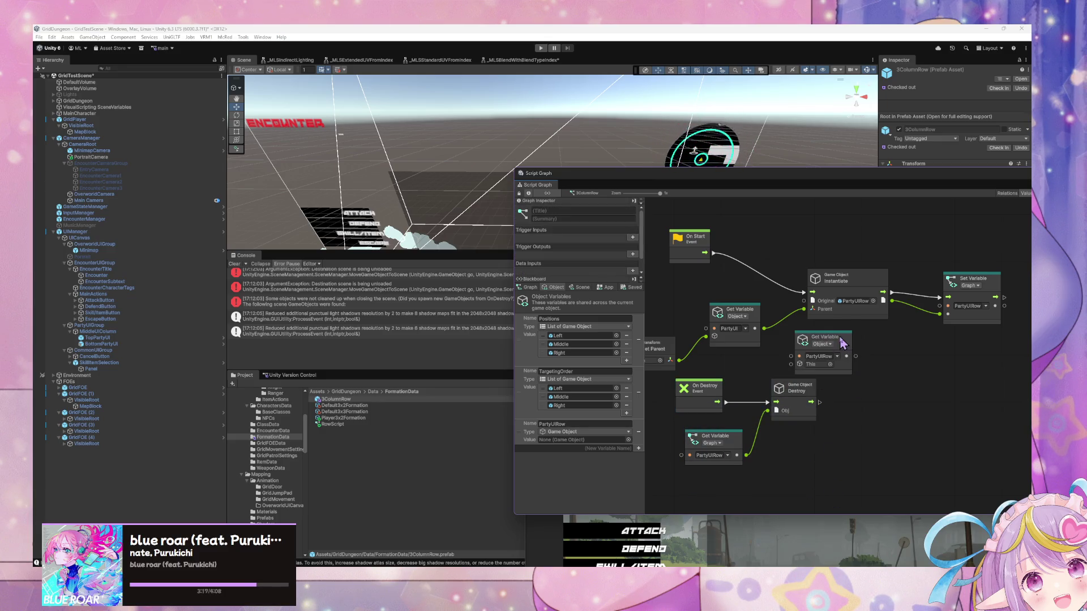
{"action": "left_click", "coordinate": [711, 443]}
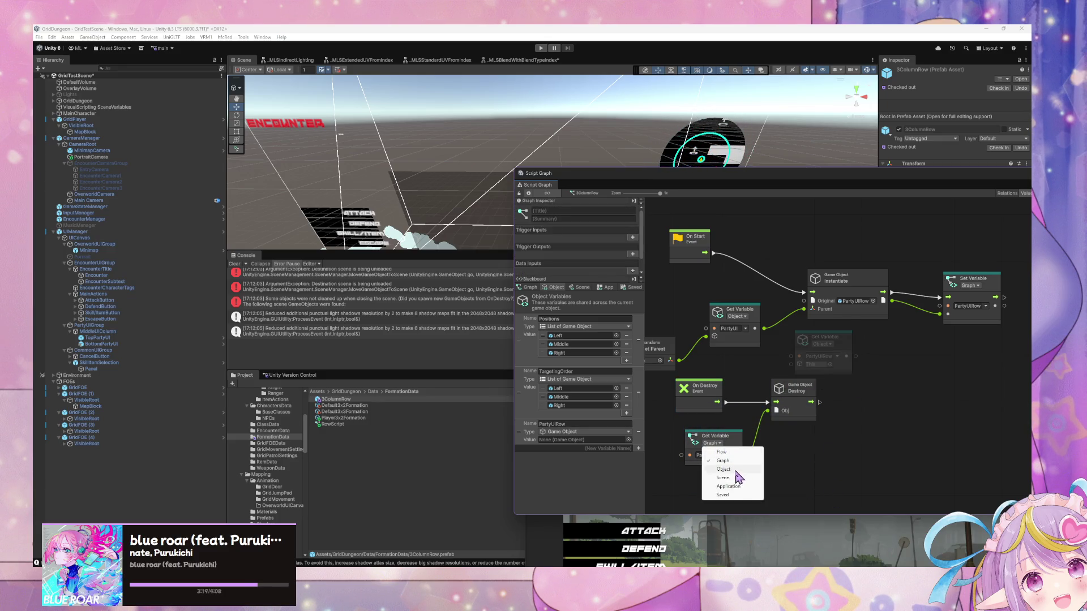
{"action": "left_click", "coordinate": [735, 471]}
{"action": "mouse_move", "coordinate": [892, 345]}
{"action": "left_mouse_down"}
{"action": "mouse_move", "coordinate": [818, 344]}
{"action": "mouse_move", "coordinate": [851, 345]}
{"action": "left_mouse_up"}
{"action": "left_click", "coordinate": [776, 345]}
{"action": "left_click", "coordinate": [896, 285]}
{"action": "left_click", "coordinate": [910, 310]}
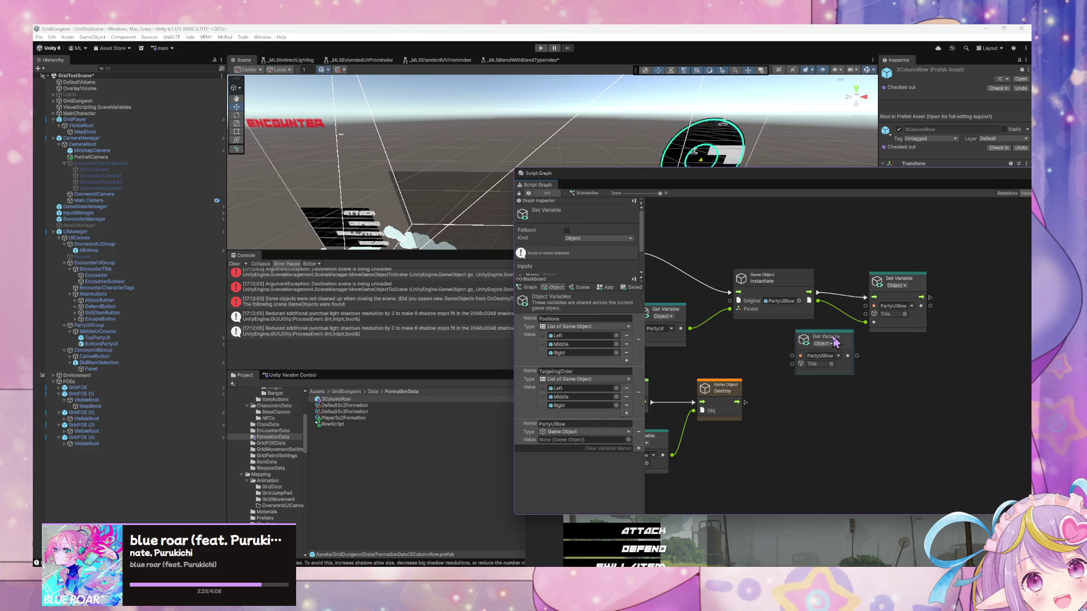
{"action": "key", "text": "Delete"}
{"action": "key", "text": "Home"}
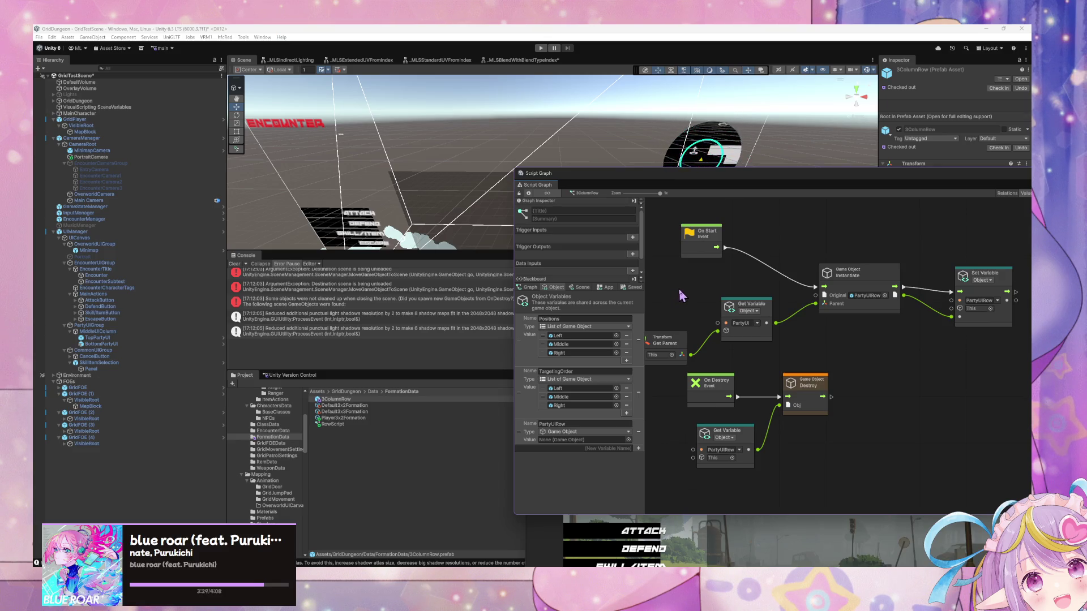
Step: Rename the Set Variable node's variable to PartyRowUI
{"action": "left_click", "coordinate": [723, 450]}
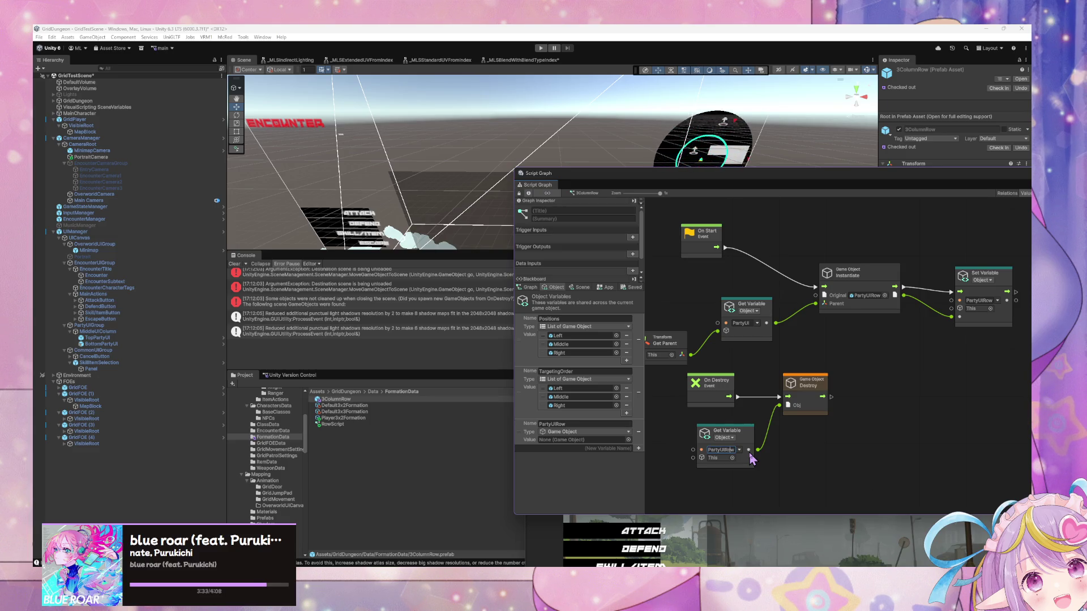
{"action": "type", "text": "U"}
{"action": "key", "text": "BackSpace"}
{"action": "key", "text": "BackSpace"}
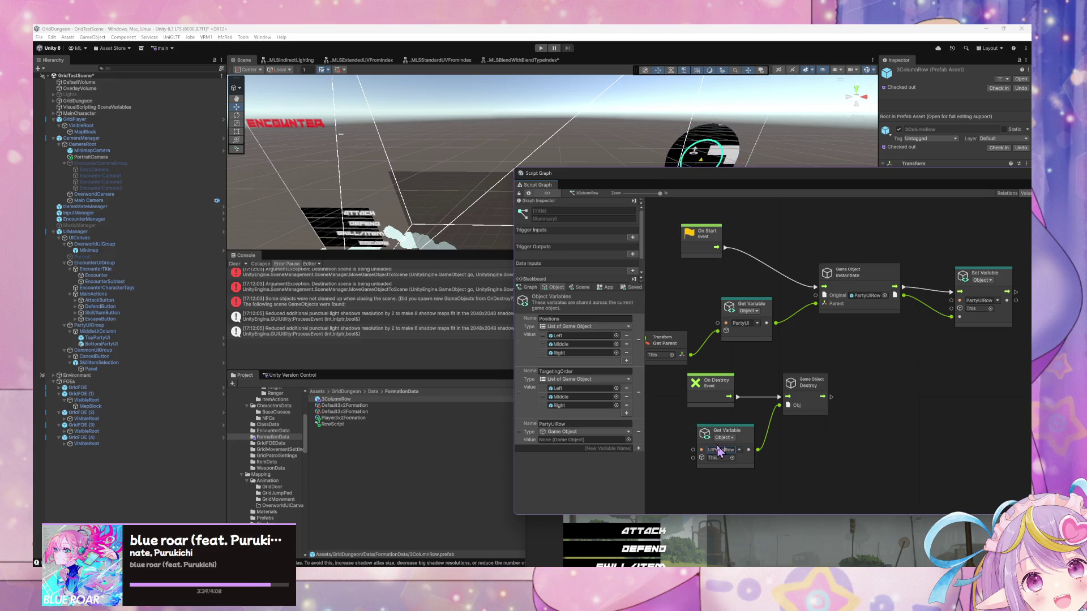
{"action": "left_click", "coordinate": [720, 451]}
{"action": "double_click", "coordinate": [979, 300]}
{"action": "type", "text": "UIPartyRow"}
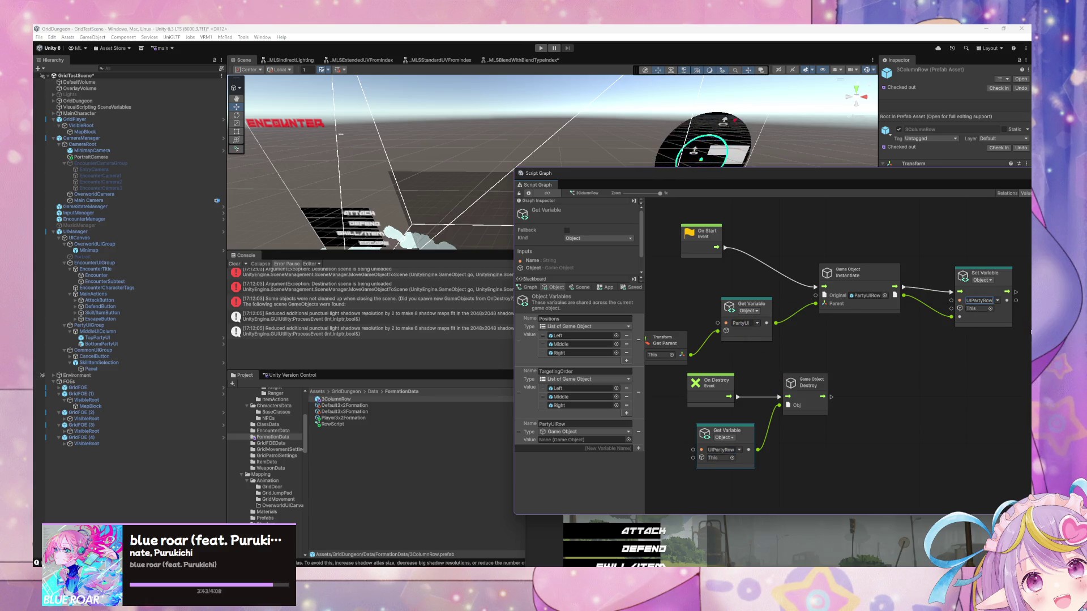
{"action": "key", "text": "BackSpace"}
{"action": "key", "text": "BackSpace"}
{"action": "key", "text": "BackSpace"}
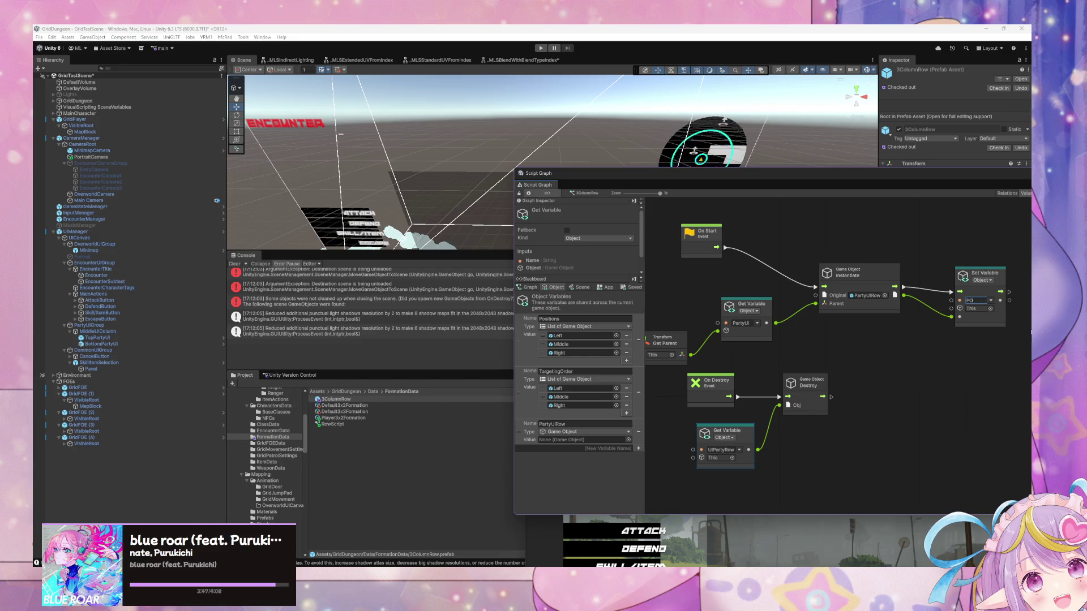
{"action": "type", "text": "rtyUIRow"}
{"action": "key", "text": "BackSpace"}
{"action": "key", "text": "BackSpace"}
{"action": "key", "text": "BackSpace"}
{"action": "type", "text": "yRowUI"}
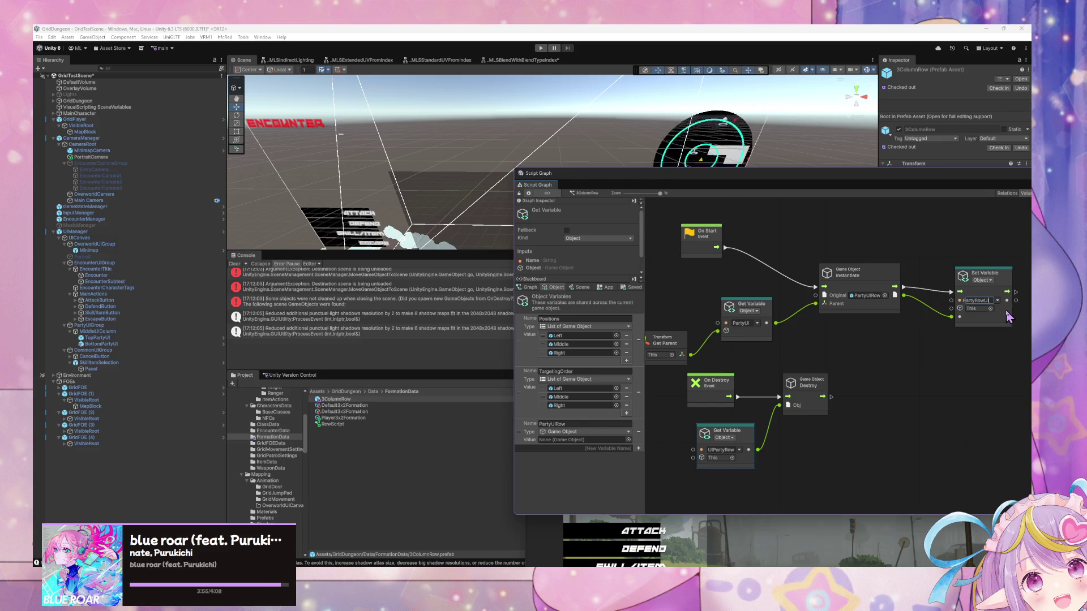
Step: Rename the Get Variable node's variable to PartyRowUI, then the Blackboard variable
{"action": "left_click", "coordinate": [728, 450]}
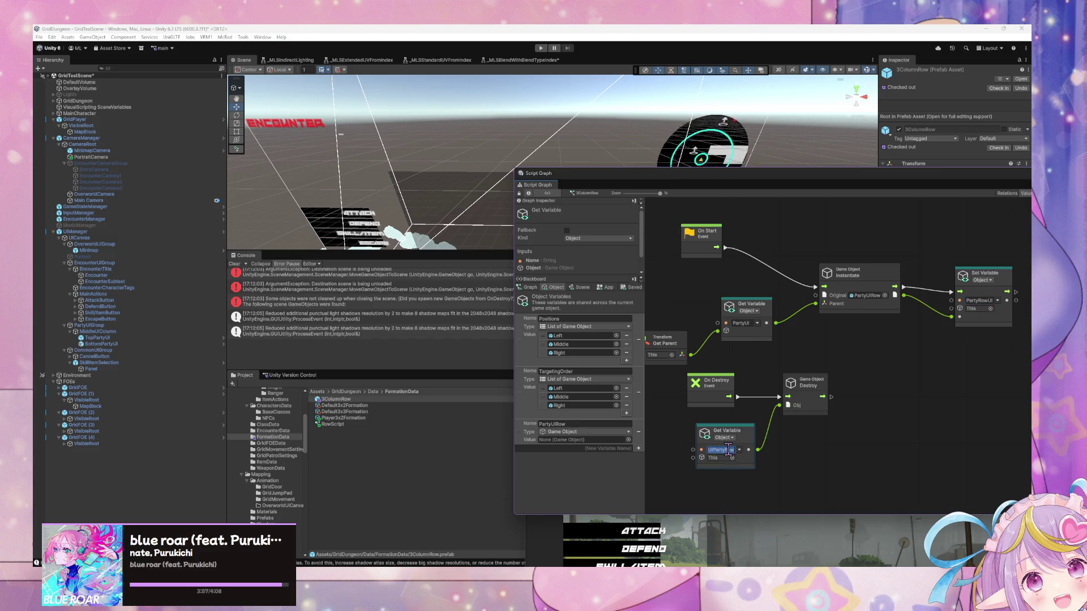
{"action": "type", "text": "Party"}
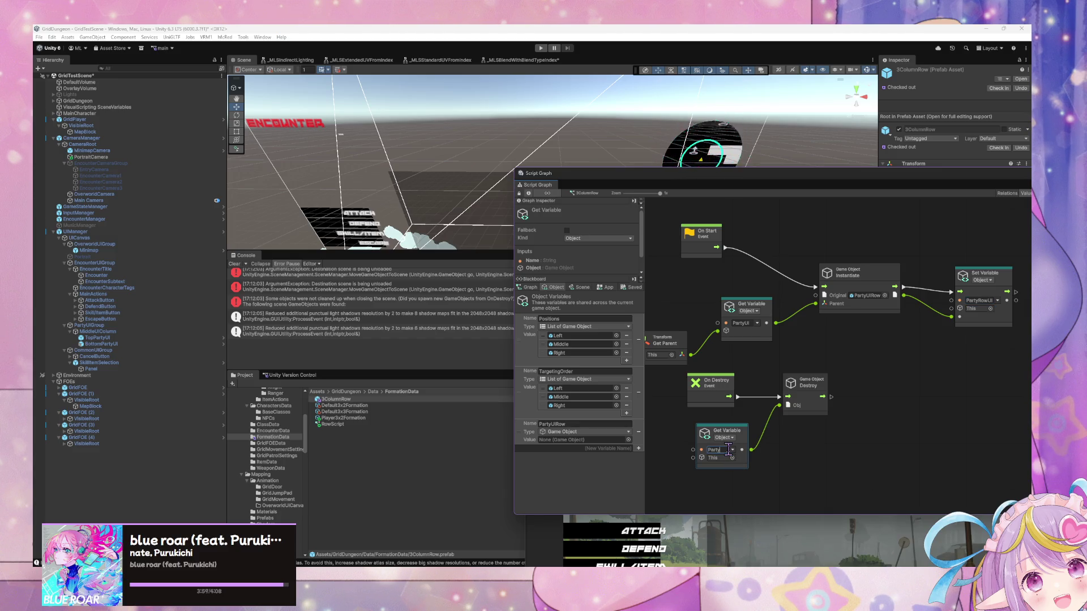
{"action": "type", "text": "RowUI"}
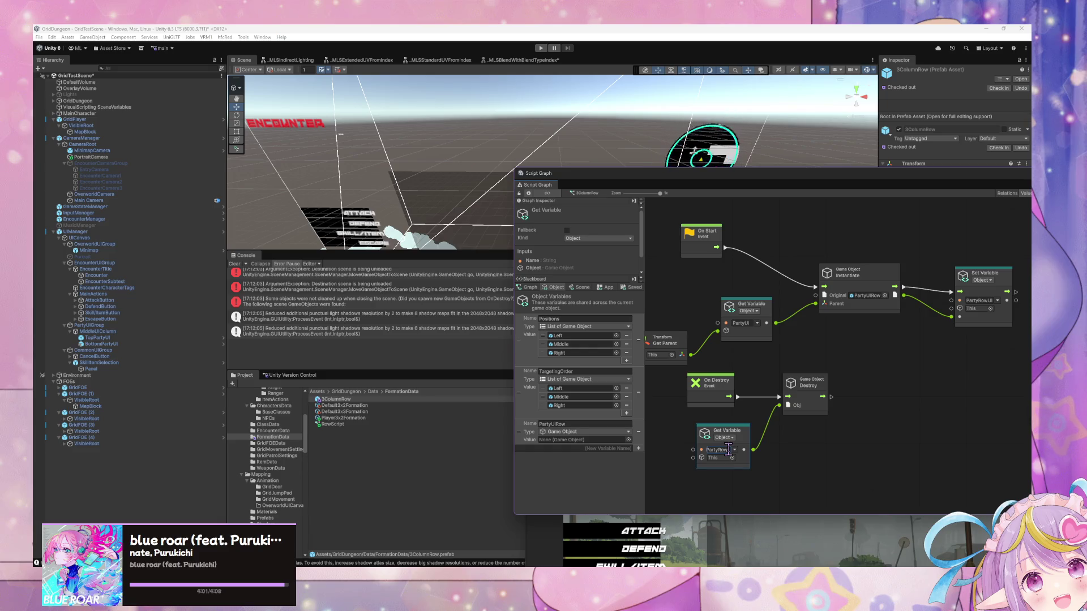
{"action": "key", "text": "Return"}
{"action": "left_click", "coordinate": [584, 424]}
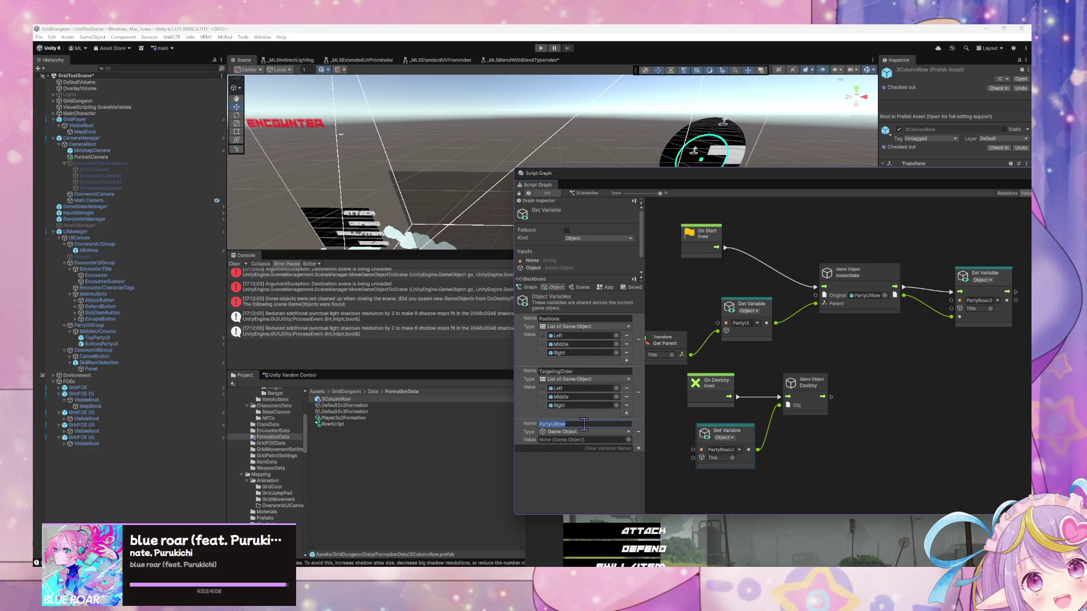
{"action": "type", "text": "PartyRow"}
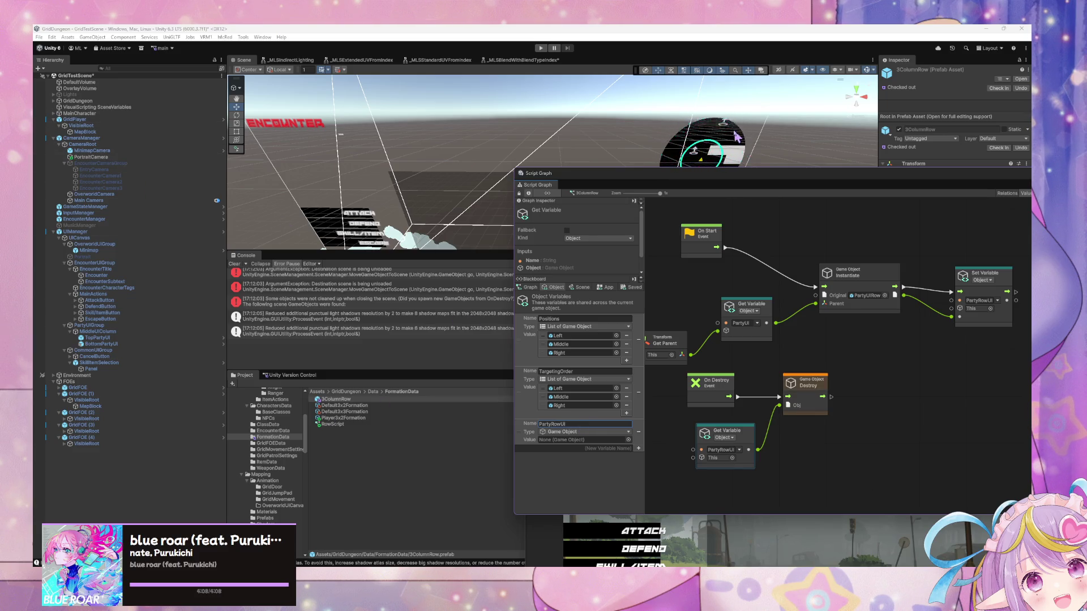
Step: Search the project for formation and inspect the Formation and FormationPosition graphs
{"action": "mouse_move", "coordinate": [631, 161]}
{"action": "left_mouse_down"}
{"action": "mouse_move", "coordinate": [664, 186]}
{"action": "mouse_move", "coordinate": [736, 351]}
{"action": "mouse_move", "coordinate": [736, 480]}
{"action": "left_mouse_up"}
{"action": "left_click", "coordinate": [767, 385]}
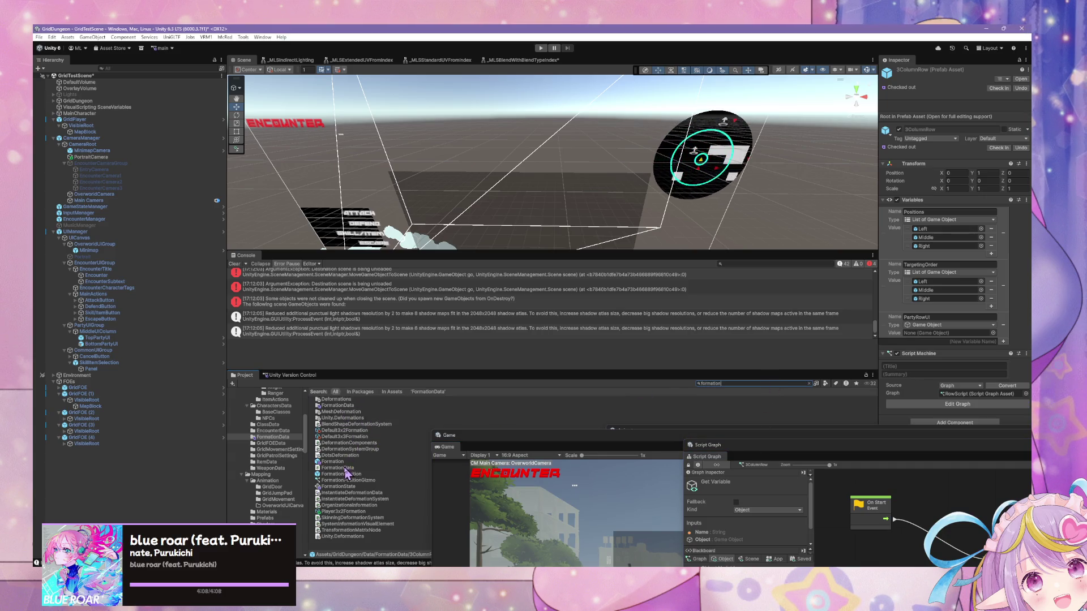
{"action": "left_click", "coordinate": [348, 463]}
{"action": "left_click_drag", "start_coordinate": [736, 445], "coordinate": [578, 220]}
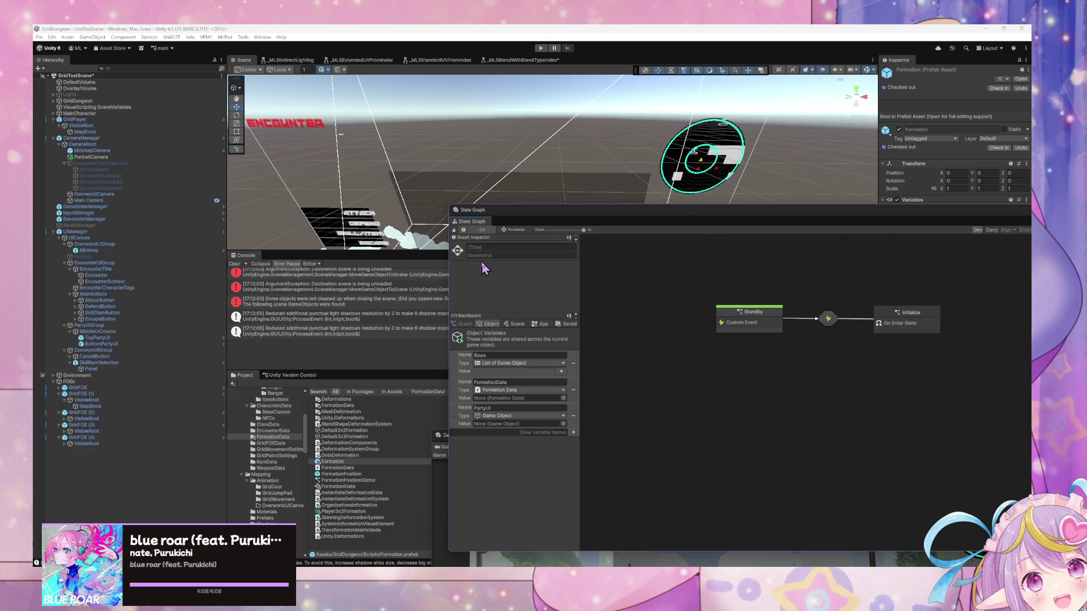
{"action": "left_click", "coordinate": [364, 474]}
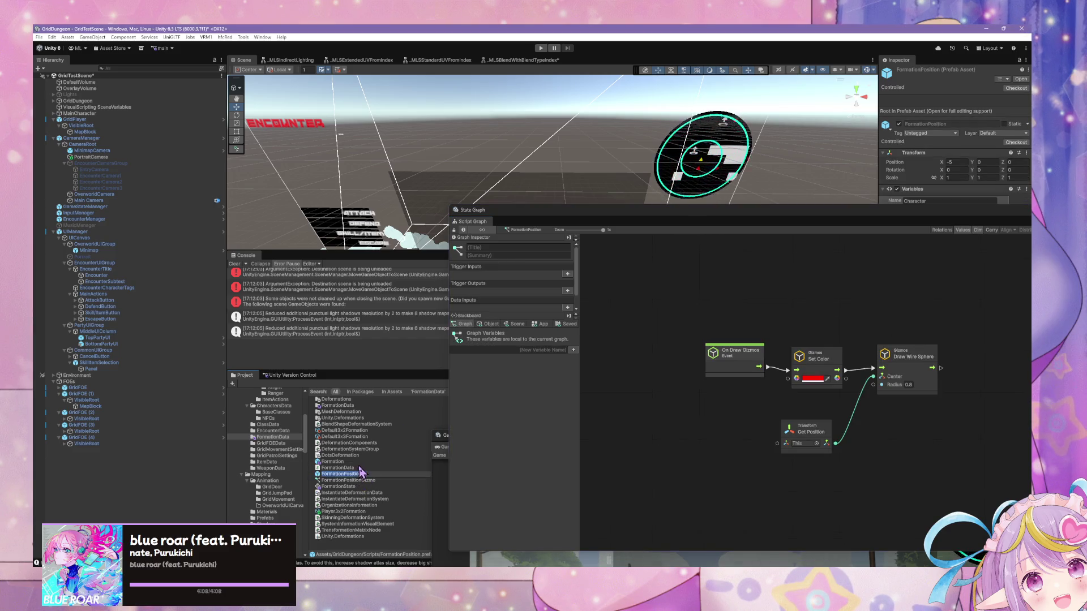
{"action": "left_click", "coordinate": [364, 462]}
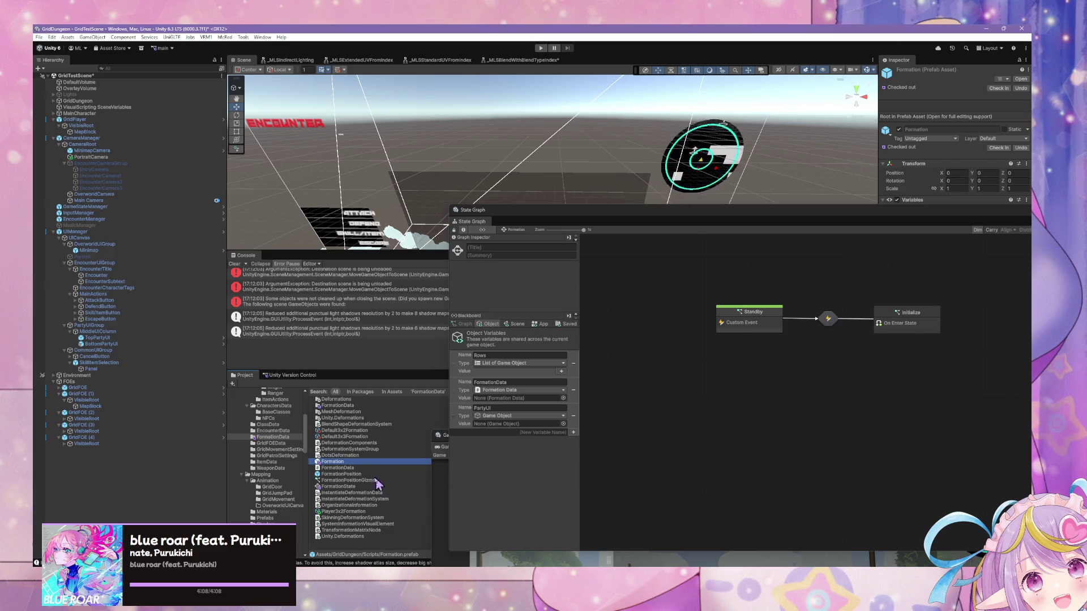
Step: Search the project for 'row' and open the 3ColumnRow prefab's graph
{"action": "mouse_move", "coordinate": [650, 222]}
{"action": "left_mouse_down"}
{"action": "mouse_move", "coordinate": [645, 453]}
{"action": "mouse_move", "coordinate": [656, 415]}
{"action": "left_mouse_up"}
{"action": "left_click", "coordinate": [728, 386]}
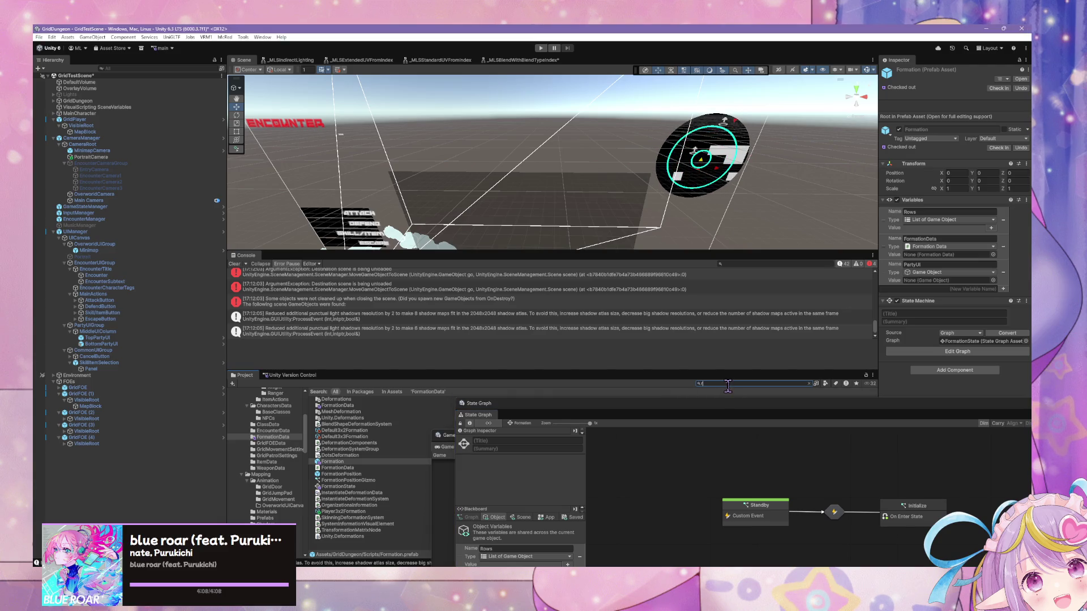
{"action": "type", "text": "row"}
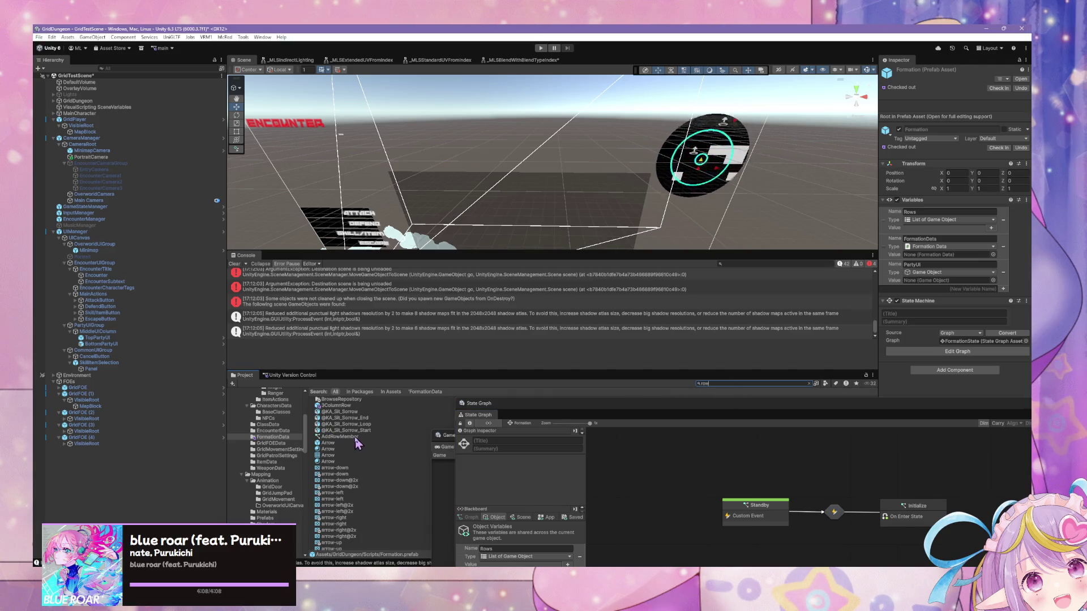
{"action": "left_click", "coordinate": [338, 405]}
{"action": "mouse_move", "coordinate": [658, 416]}
{"action": "left_mouse_down"}
{"action": "mouse_move", "coordinate": [476, 281]}
{"action": "mouse_move", "coordinate": [752, 355]}
{"action": "left_mouse_up"}
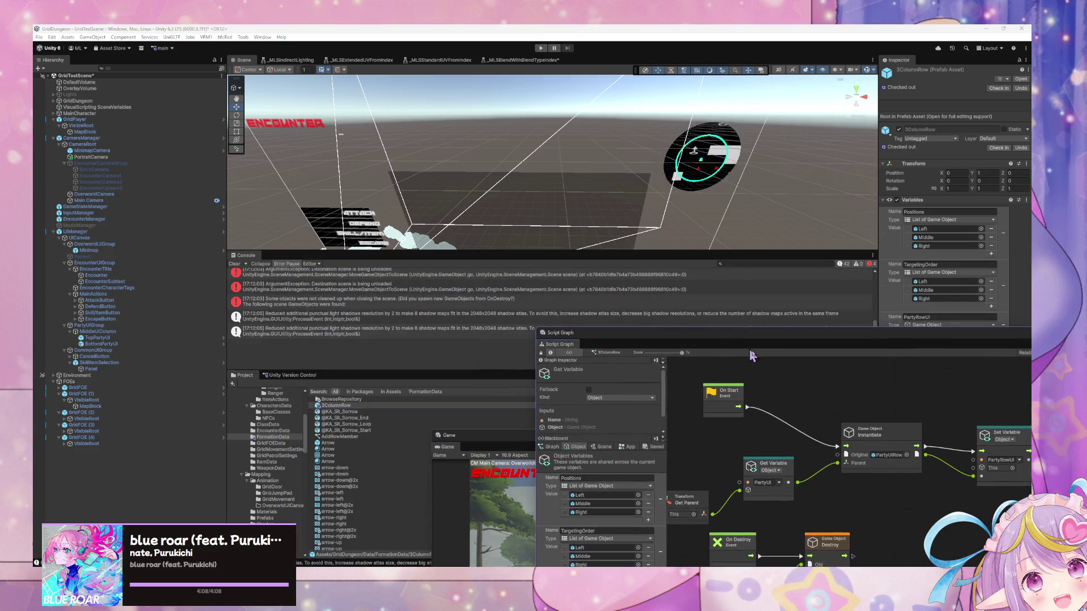
Step: Rename the PartyUIRow prefab in the PartyUI folder to PartyRowUI
{"action": "left_click", "coordinate": [889, 455]}
{"action": "left_click", "coordinate": [338, 406]}
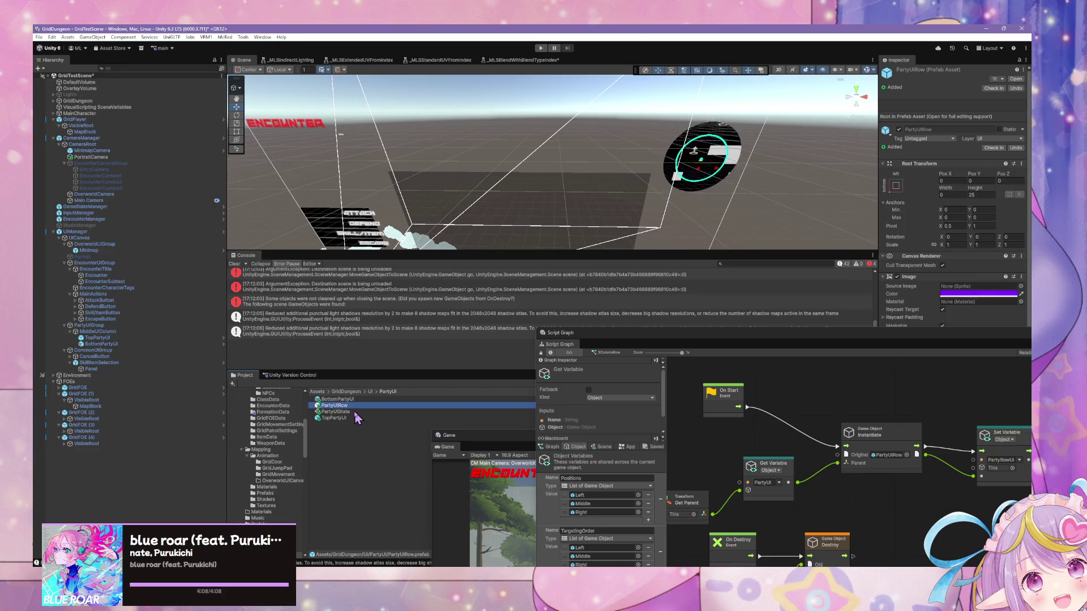
{"action": "key", "text": "F2"}
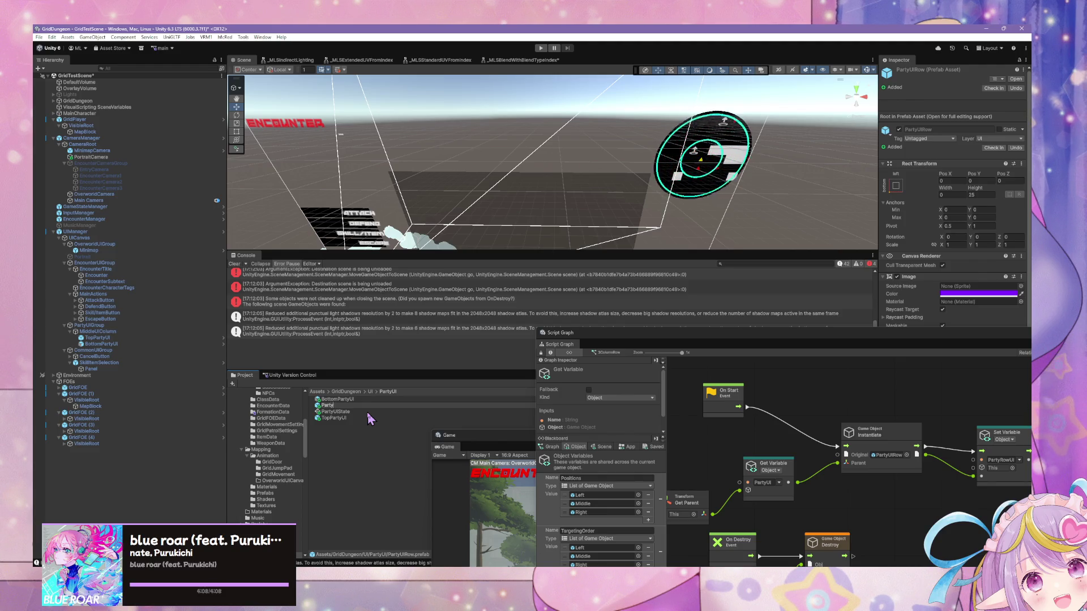
{"action": "key", "text": "Return"}
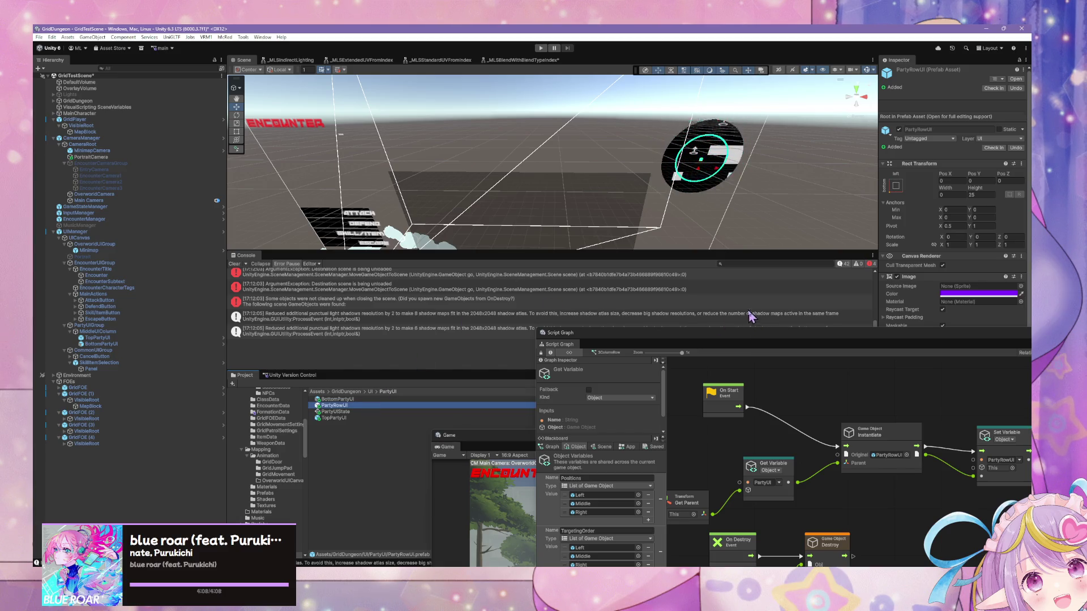
Step: Enlarge the graph window to review the RowScript graph, then select the player object
{"action": "left_click_drag", "start_coordinate": [733, 334], "coordinate": [542, 221]}
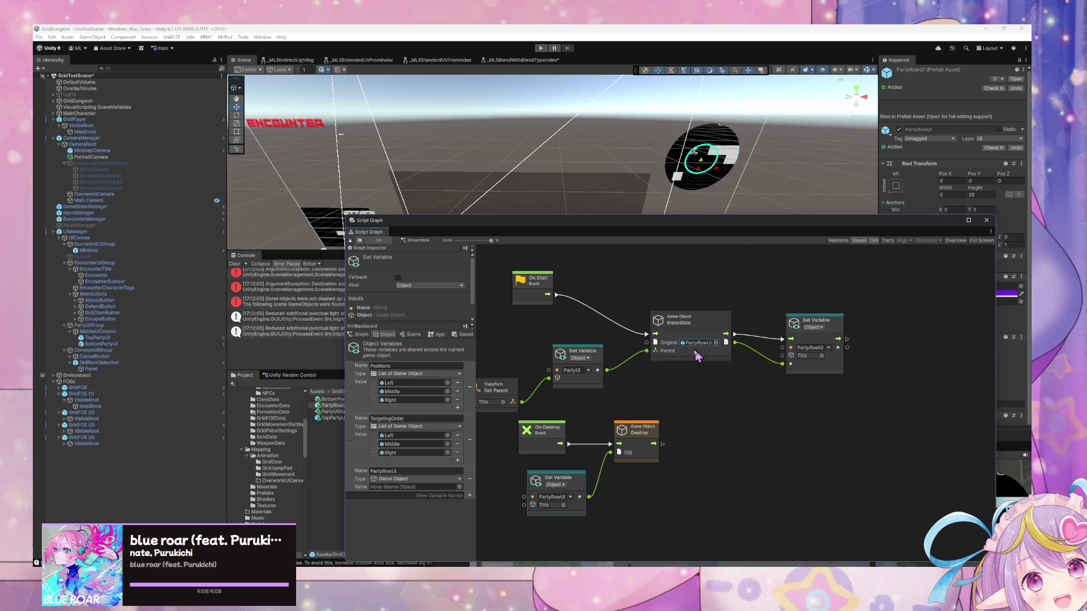
{"action": "left_click_drag", "start_coordinate": [629, 371], "coordinate": [686, 367]}
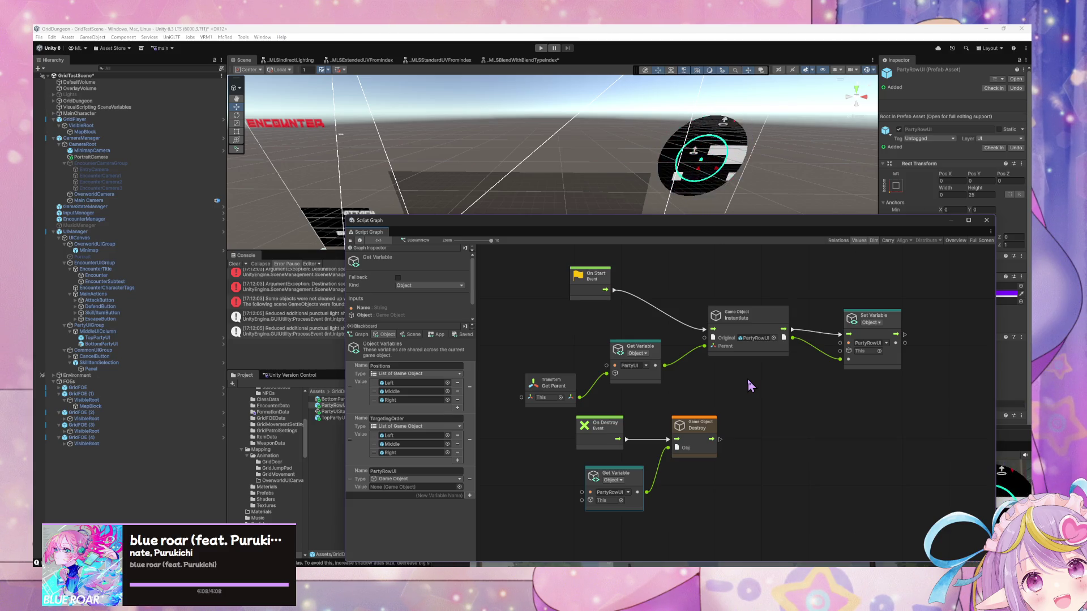
{"action": "left_click", "coordinate": [101, 118]}
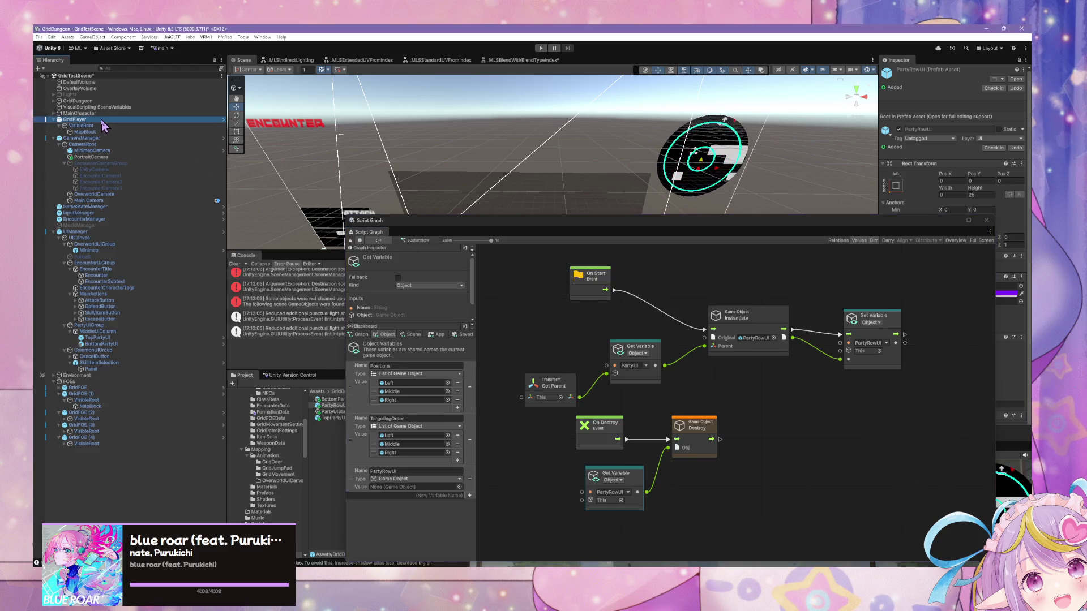
Step: Search the project for 'character' and open the Character prefab's state graph
{"action": "left_click_drag", "start_coordinate": [770, 344], "coordinate": [677, 335]}
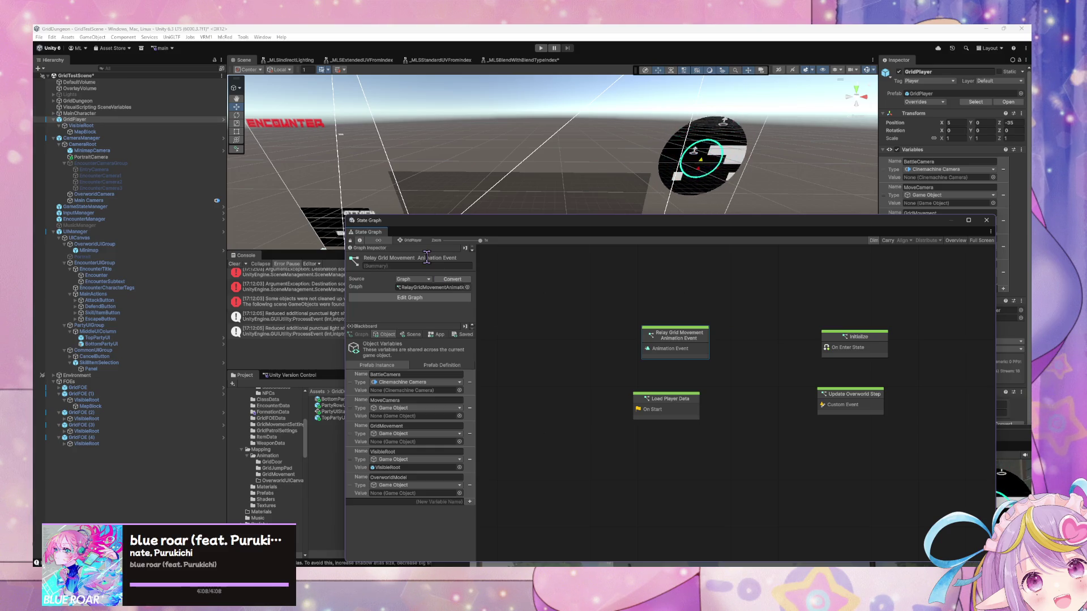
{"action": "left_click", "coordinate": [88, 132]}
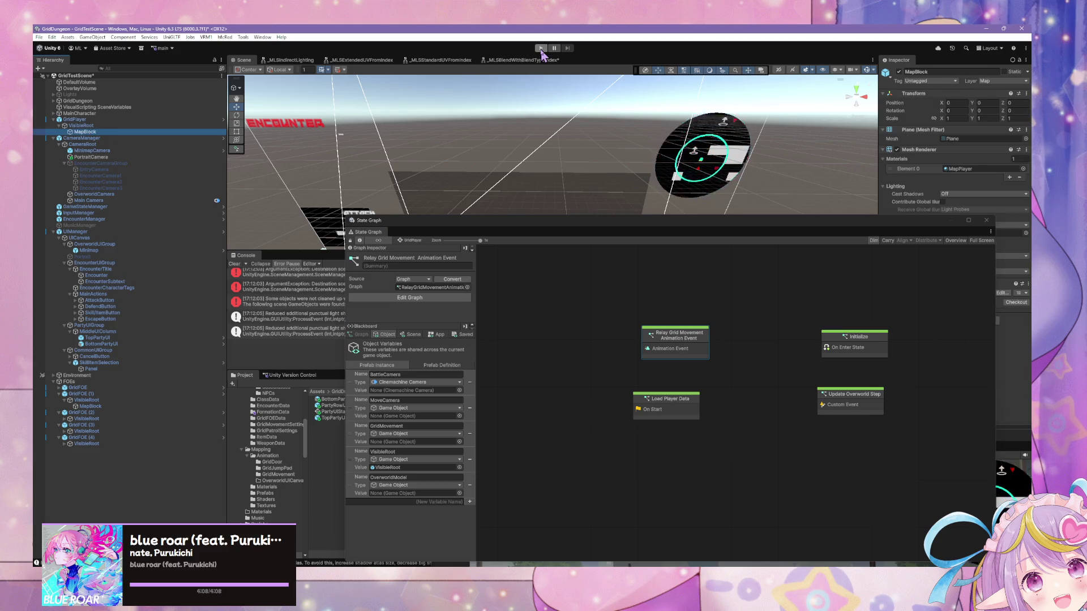
{"action": "left_click_drag", "start_coordinate": [478, 224], "coordinate": [617, 405]}
{"action": "type", "text": "shadow"}
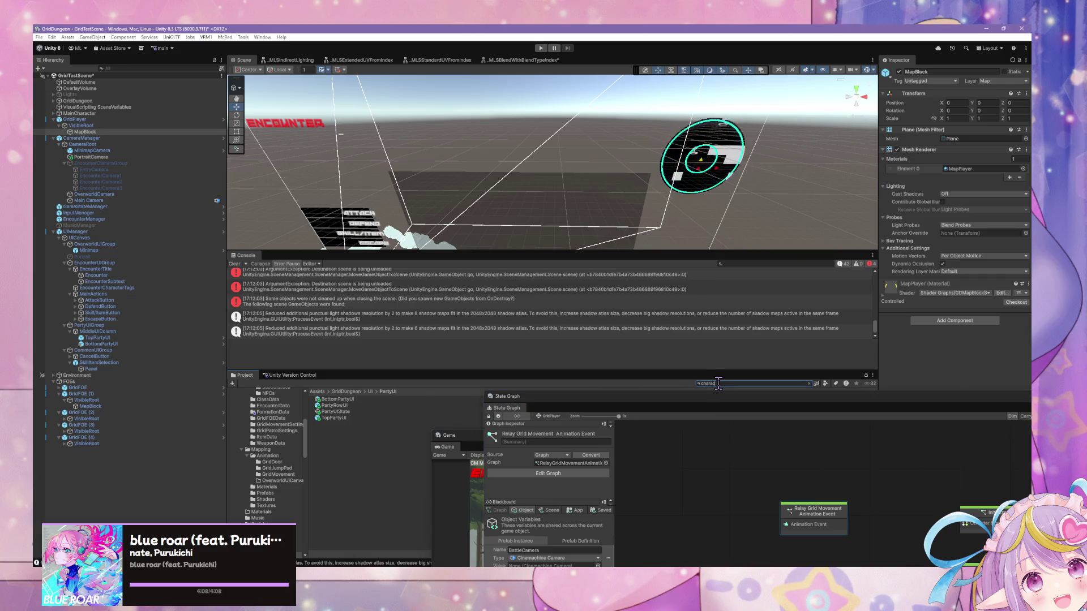
{"action": "type", "text": "ter"}
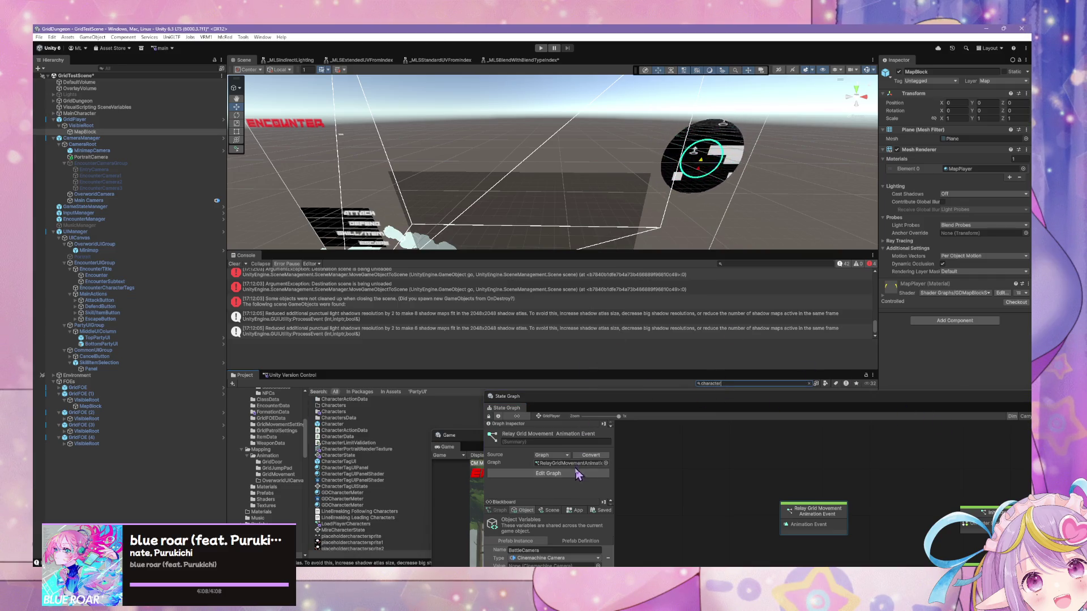
{"action": "left_click", "coordinate": [350, 424]}
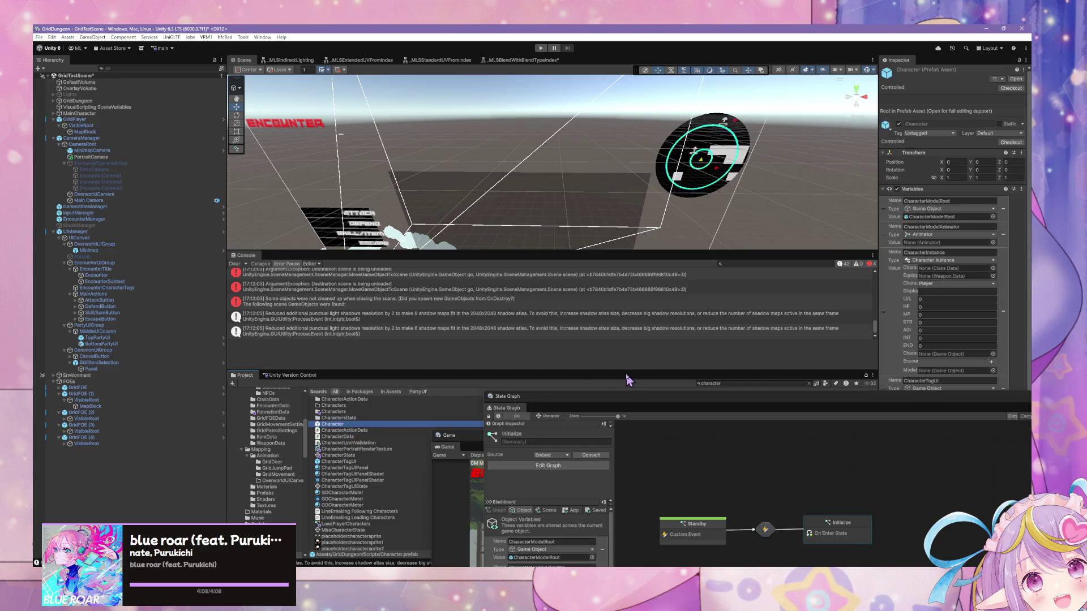
Step: Open the Initialize state's graph and abandon a node search pulled from Get Parent
{"action": "double_click", "coordinate": [687, 375]}
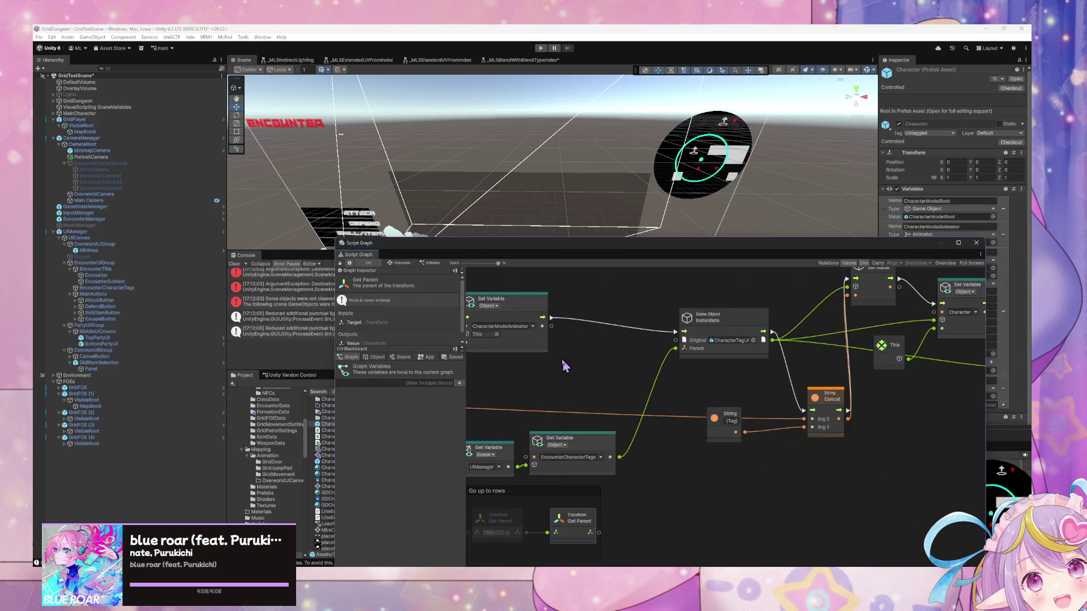
{"action": "left_click_drag", "start_coordinate": [801, 347], "coordinate": [629, 333]}
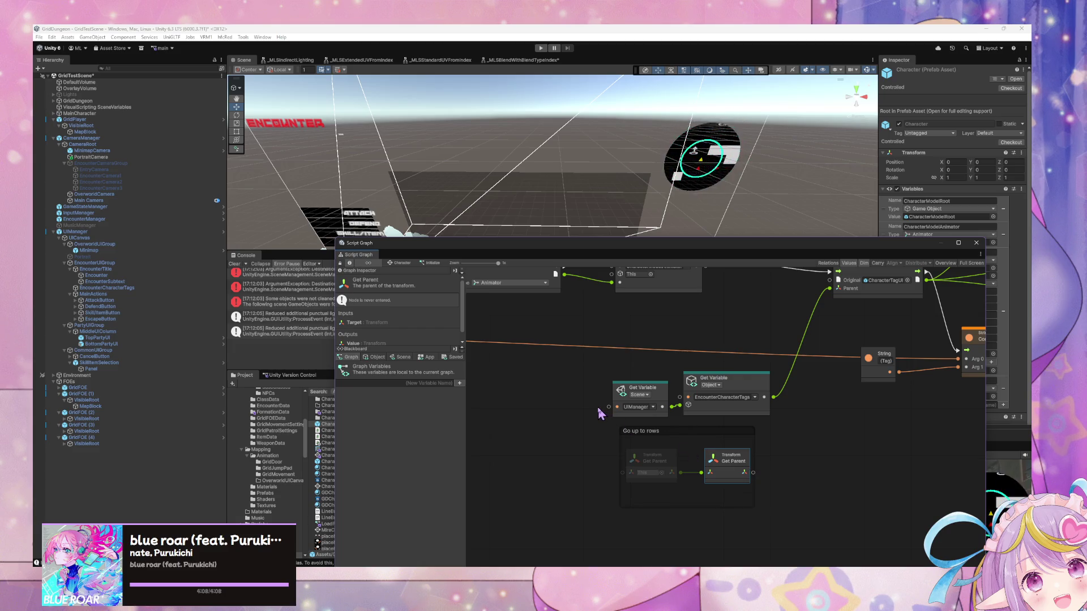
{"action": "left_click_drag", "start_coordinate": [753, 473], "coordinate": [788, 463]}
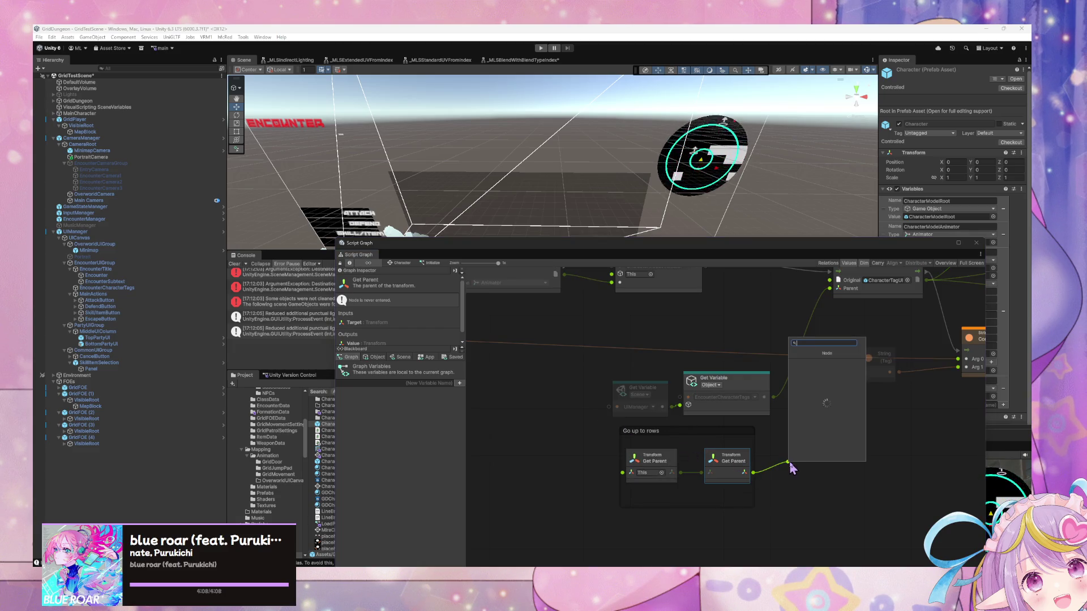
{"action": "type", "text": "get object var"}
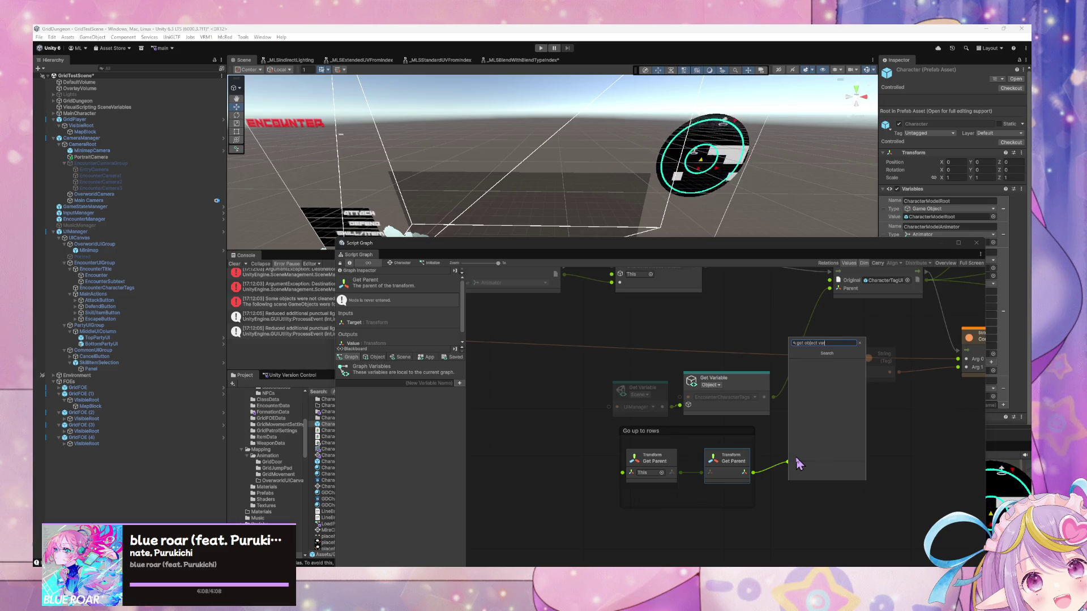
{"action": "key", "text": "Escape"}
{"action": "scroll", "coordinate": [791, 433], "scroll_direction": "left", "scroll_amount": 5}
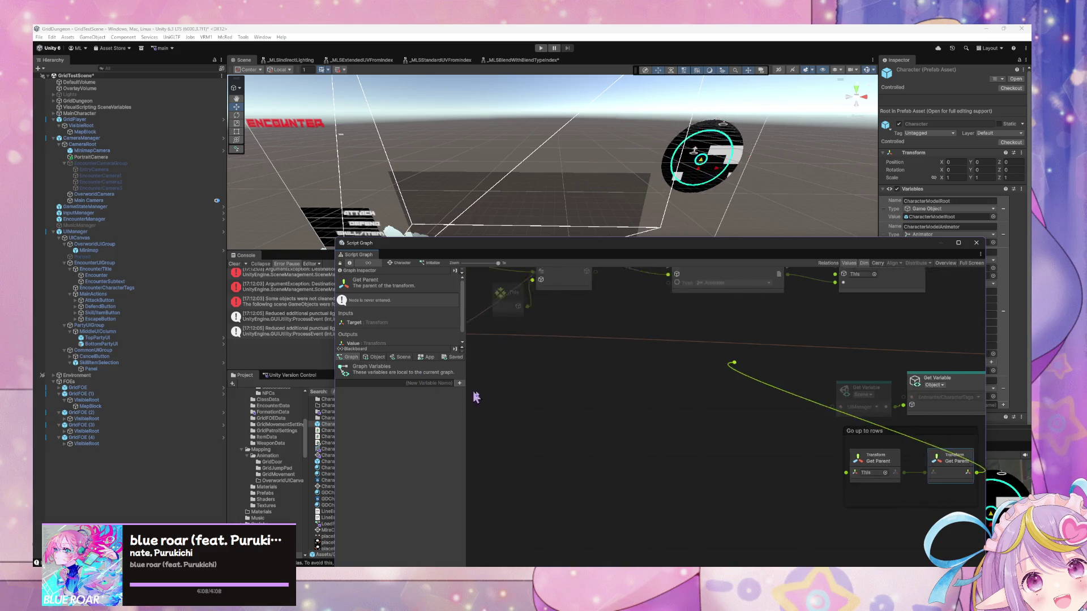
{"action": "left_click", "coordinate": [810, 433]}
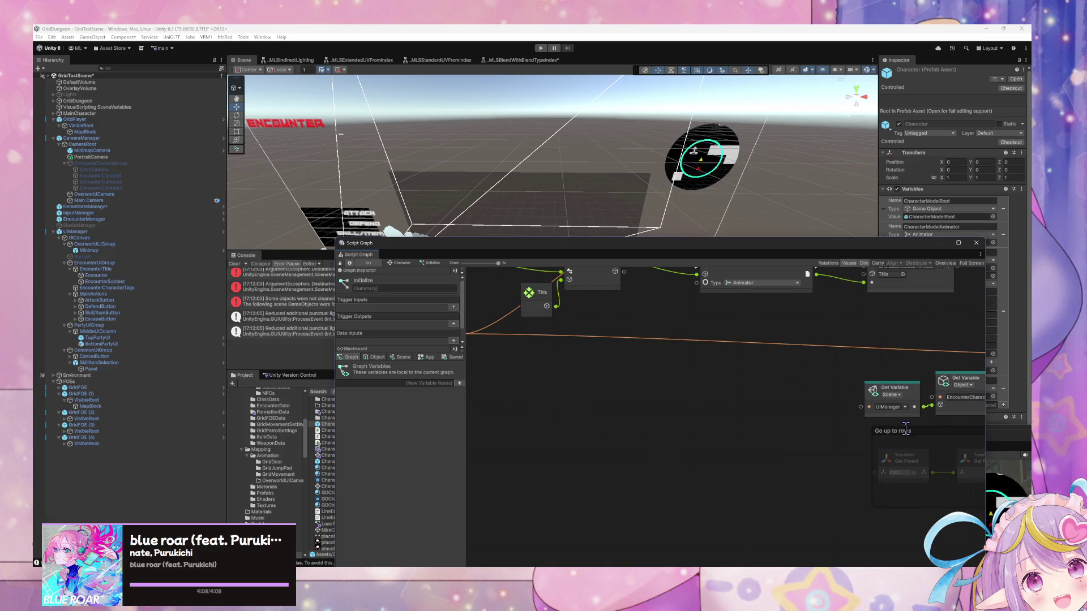
{"action": "scroll", "coordinate": [846, 444], "scroll_direction": "right", "scroll_amount": 3}
Step: Drop an Object variable into the graph as a Get Variable node and clear its name
{"action": "left_click", "coordinate": [364, 358]}
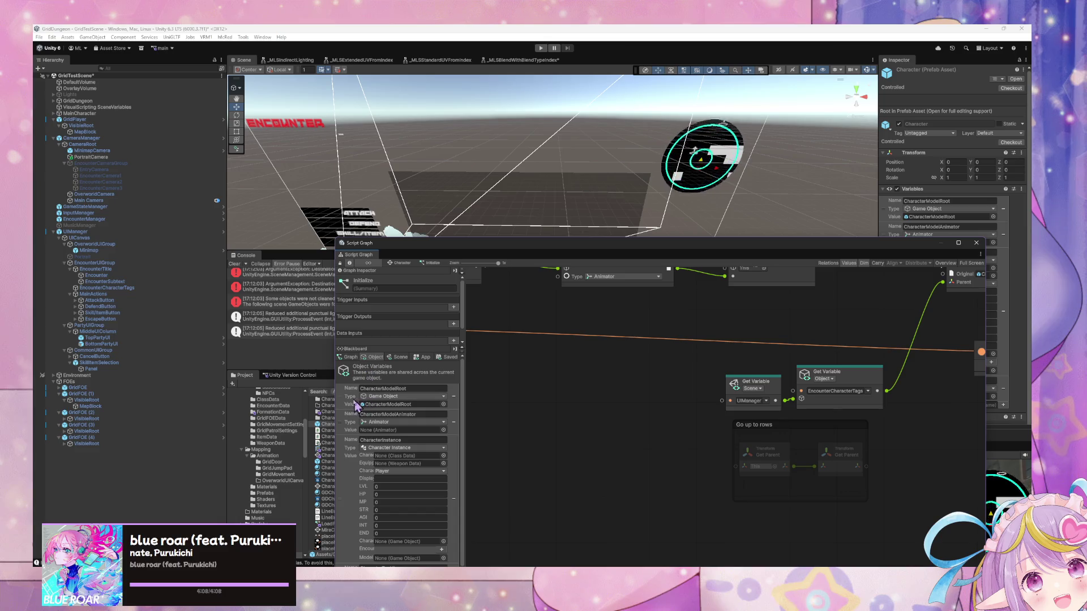
{"action": "left_click_drag", "start_coordinate": [673, 419], "coordinate": [892, 441]}
{"action": "left_click", "coordinate": [928, 461]}
{"action": "key", "text": "BackSpace"}
{"action": "type", "text": "Paren"}
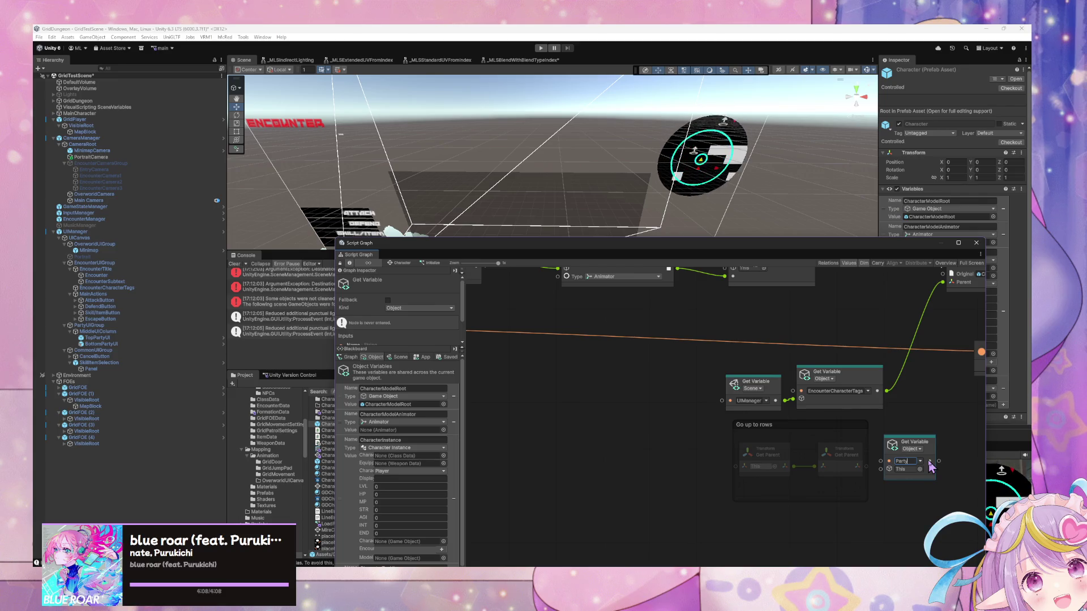
Step: Set the Get Variable to PartyRowUI and feed it from the second Get Parent
{"action": "type", "text": "RowUI"}
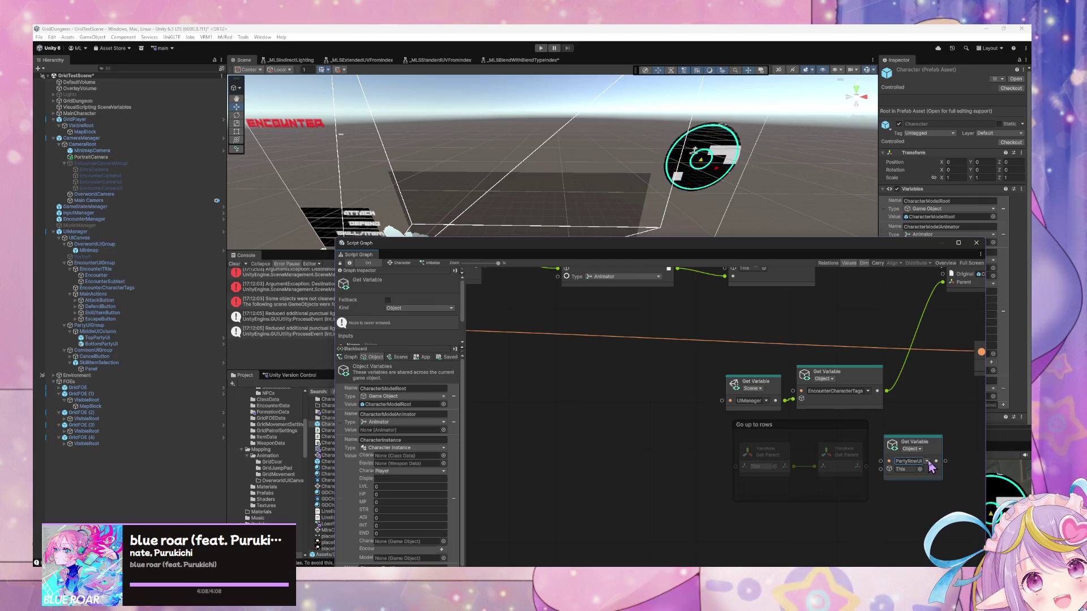
{"action": "mouse_move", "coordinate": [866, 467]}
{"action": "left_mouse_down"}
{"action": "mouse_move", "coordinate": [885, 475]}
{"action": "mouse_move", "coordinate": [856, 446]}
{"action": "left_mouse_up"}
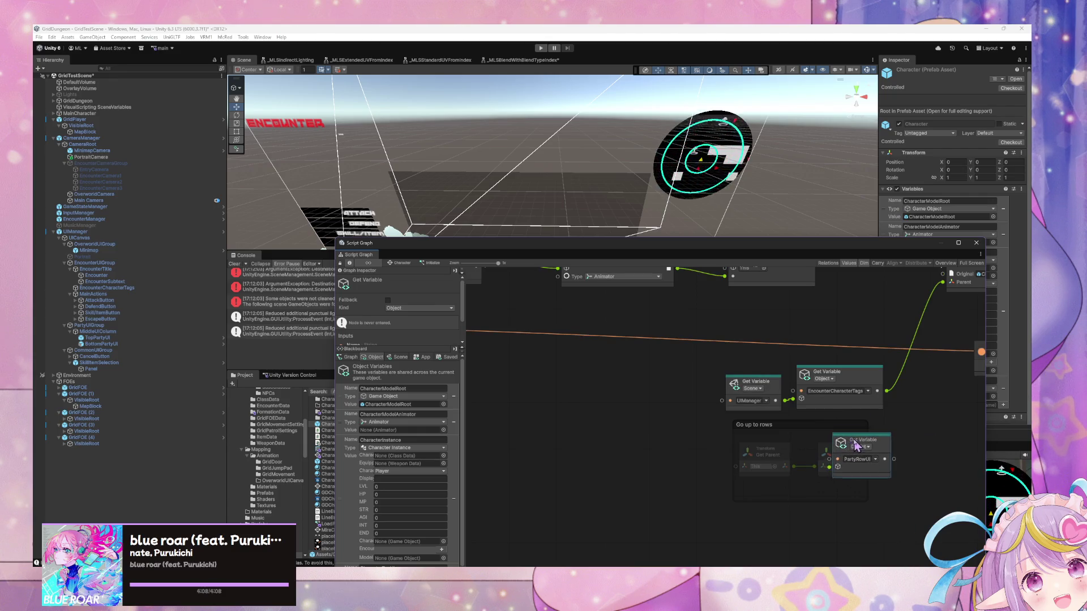
{"action": "left_click_drag", "start_coordinate": [761, 451], "coordinate": [688, 451]}
{"action": "left_click_drag", "start_coordinate": [827, 452], "coordinate": [762, 451]}
{"action": "mouse_move", "coordinate": [877, 446]}
{"action": "left_mouse_down"}
{"action": "mouse_move", "coordinate": [863, 447]}
{"action": "mouse_move", "coordinate": [897, 448]}
{"action": "left_mouse_up"}
Step: Remove the Go up to rows group, keeping its three chain nodes, and shift them left
{"action": "left_click", "coordinate": [826, 423]}
{"action": "double_click", "coordinate": [763, 424]}
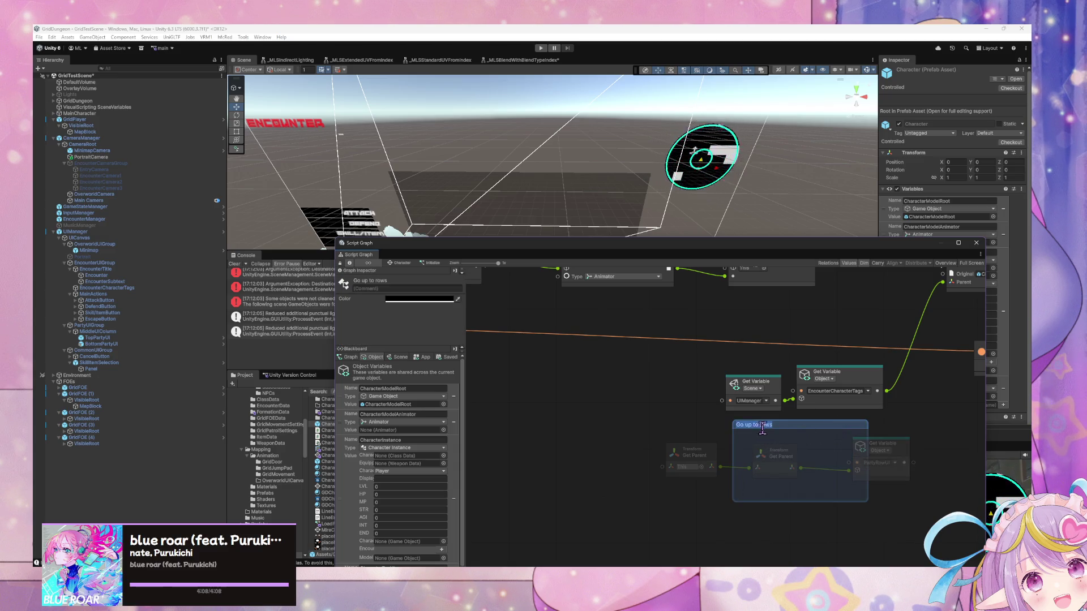
{"action": "left_click", "coordinate": [837, 444]}
{"action": "left_click", "coordinate": [838, 427]}
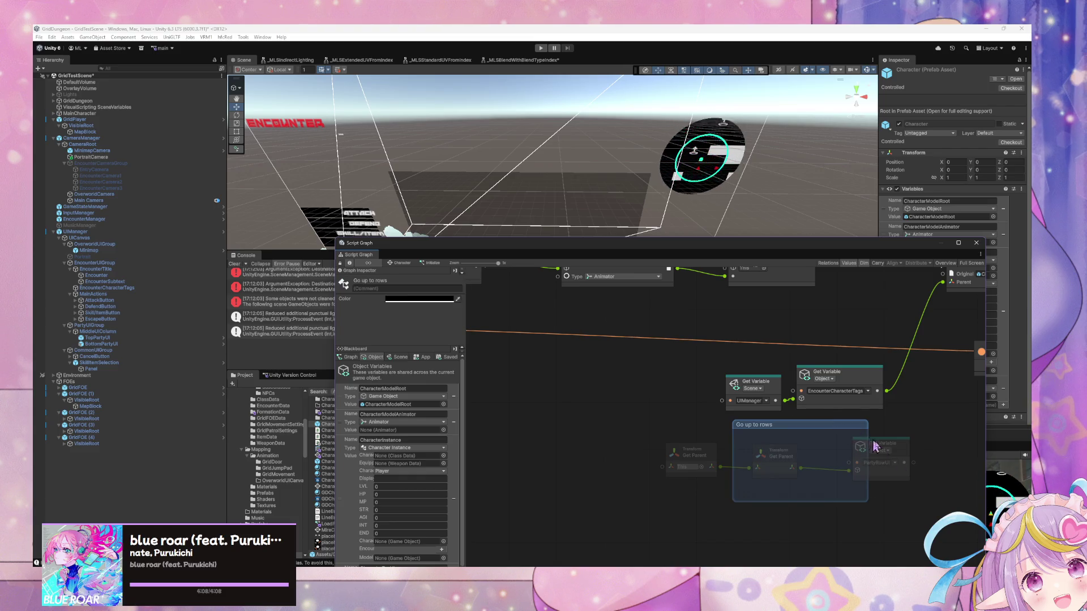
{"action": "key", "text": "Delete"}
{"action": "mouse_move", "coordinate": [875, 447]}
{"action": "left_mouse_down"}
{"action": "mouse_move", "coordinate": [682, 424]}
{"action": "mouse_move", "coordinate": [634, 393]}
{"action": "left_mouse_up"}
Step: Wire PartyRowUI into Instantiate's Parent and delete the old UIManager and EncounterCharacterTags nodes
{"action": "mouse_move", "coordinate": [744, 366]}
{"action": "left_mouse_down"}
{"action": "mouse_move", "coordinate": [769, 451]}
{"action": "mouse_move", "coordinate": [833, 396]}
{"action": "mouse_move", "coordinate": [903, 461]}
{"action": "mouse_move", "coordinate": [594, 390]}
{"action": "mouse_move", "coordinate": [634, 373]}
{"action": "mouse_move", "coordinate": [655, 438]}
{"action": "mouse_move", "coordinate": [901, 303]}
{"action": "left_mouse_up"}
{"action": "left_click_drag", "start_coordinate": [860, 457], "coordinate": [750, 433]}
{"action": "key", "text": "Delete"}
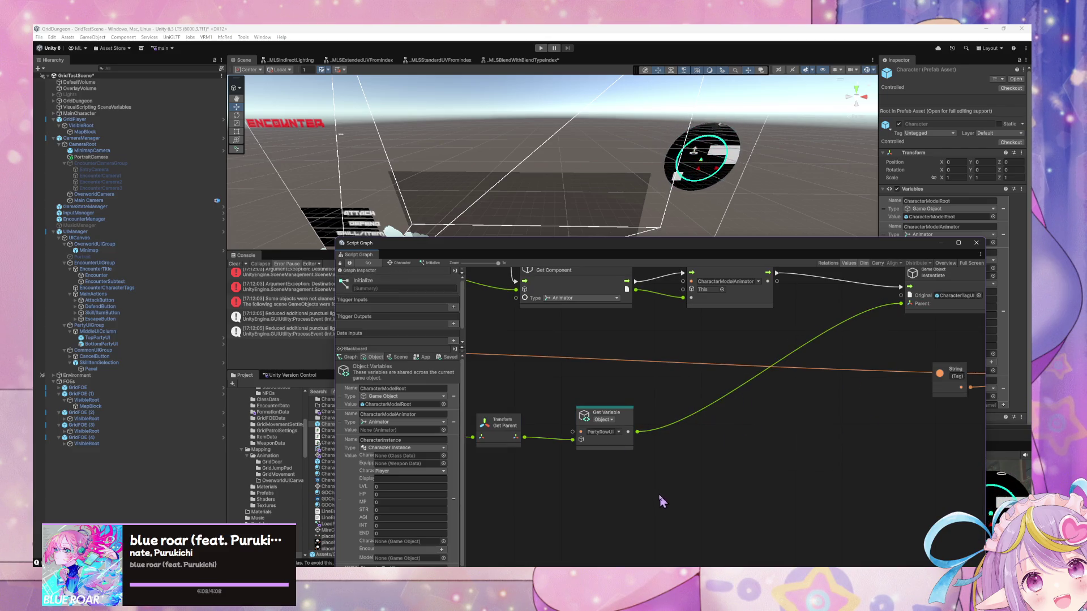
{"action": "left_click_drag", "start_coordinate": [546, 445], "coordinate": [693, 433]}
{"action": "right_click", "coordinate": [739, 410]}
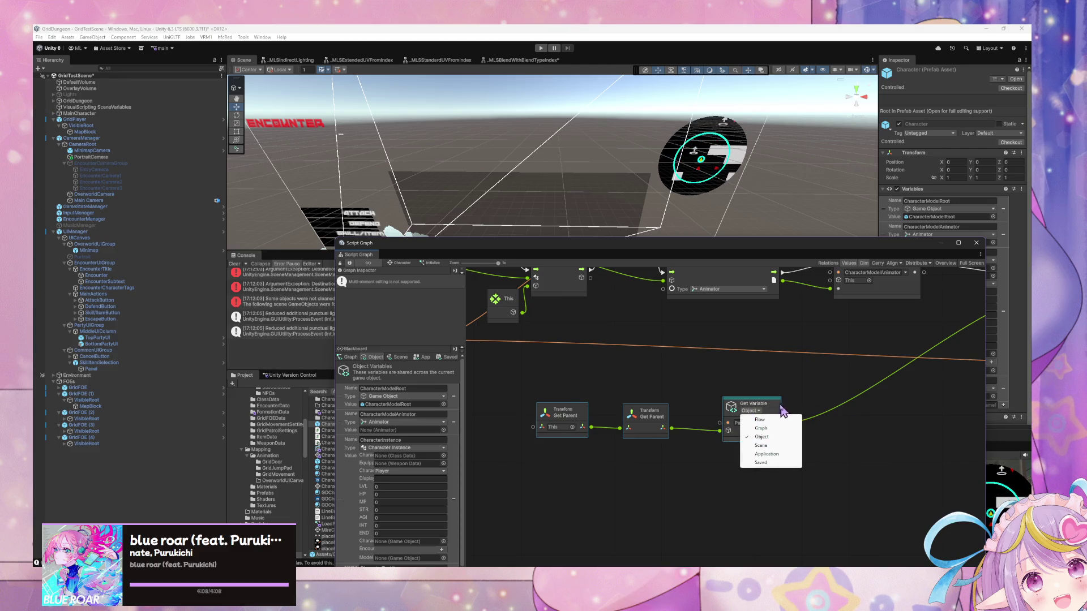
{"action": "left_click_drag", "start_coordinate": [776, 405], "coordinate": [937, 409]}
{"action": "left_click_drag", "start_coordinate": [746, 371], "coordinate": [370, 385]}
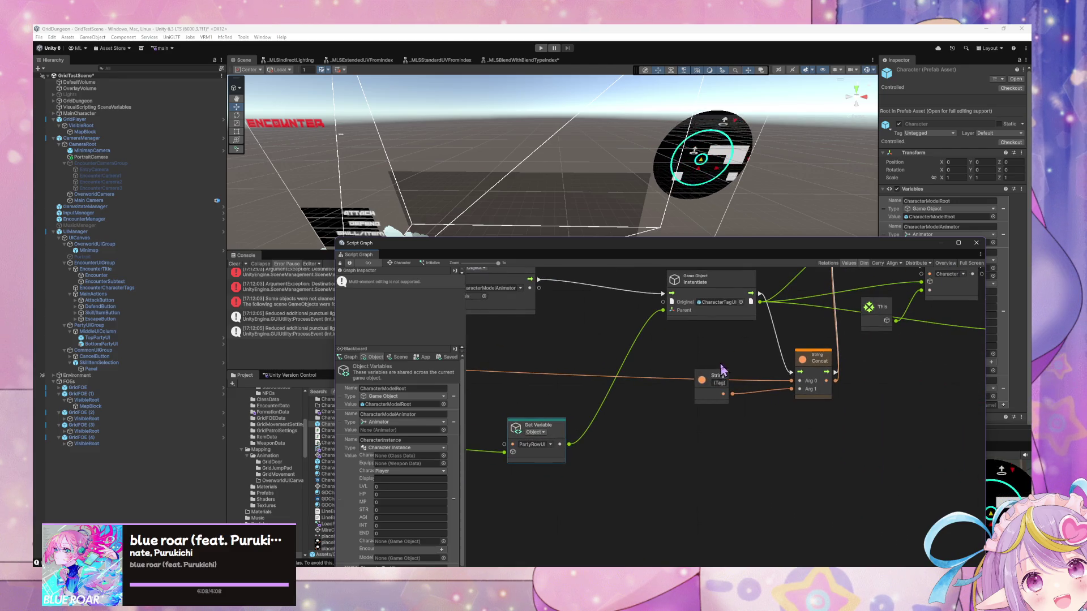
Step: Run the game, enlarge the Game view, and inspect the NullReferenceException errors in the Console
{"action": "left_click", "coordinate": [541, 48]}
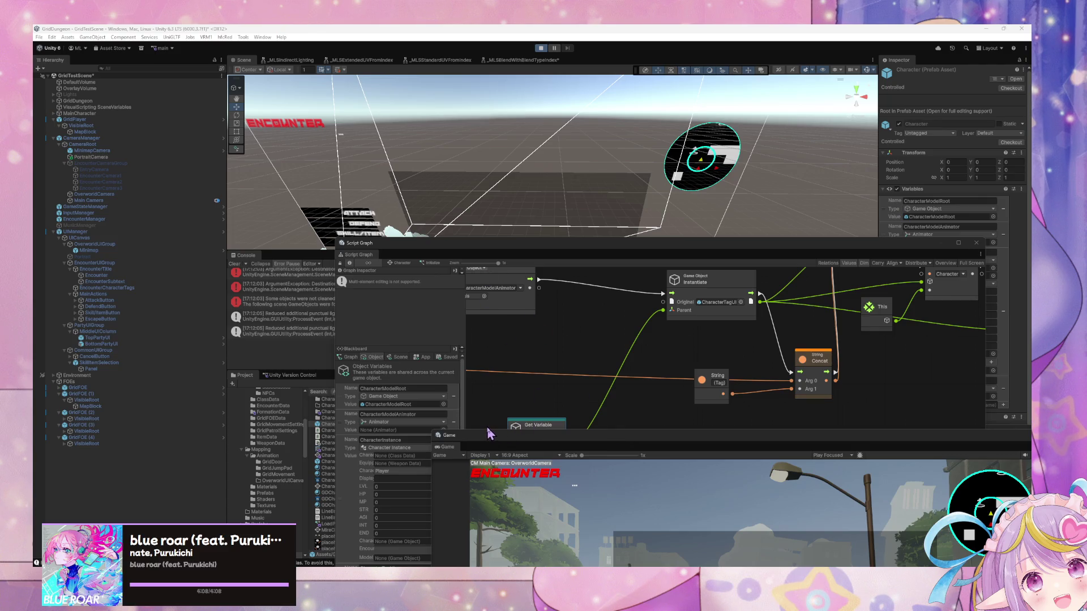
{"action": "double_click", "coordinate": [453, 435]}
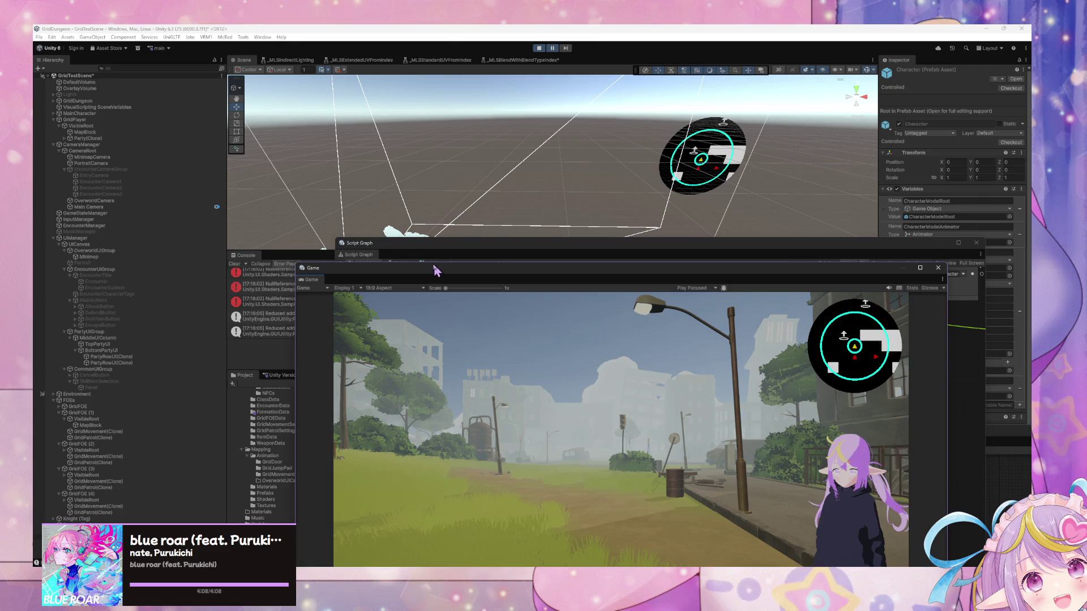
{"action": "left_click_drag", "start_coordinate": [430, 262], "coordinate": [331, 119]}
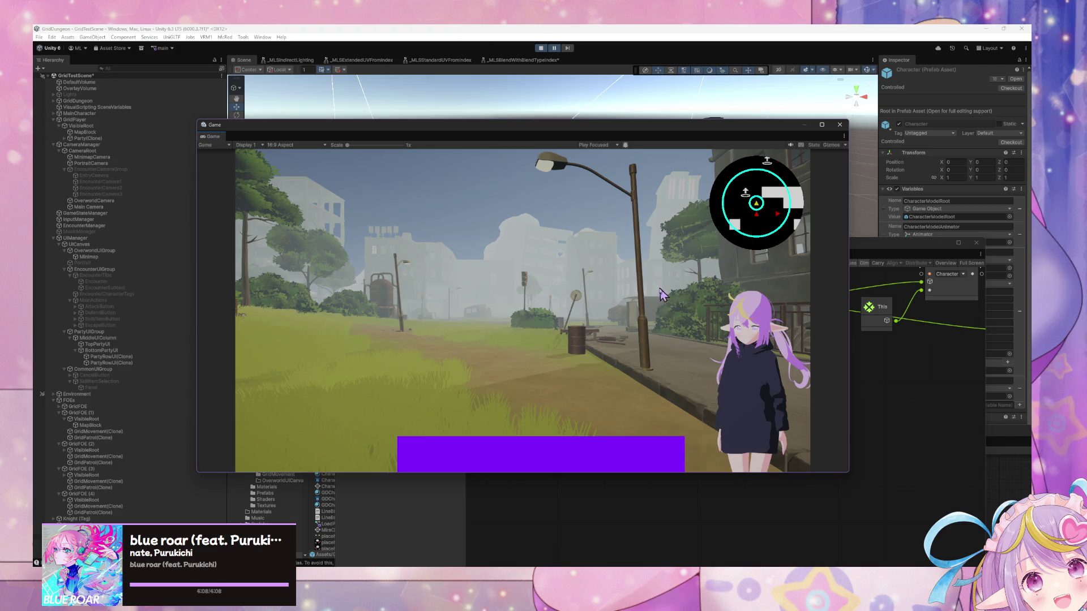
{"action": "key", "text": "alt+Tab"}
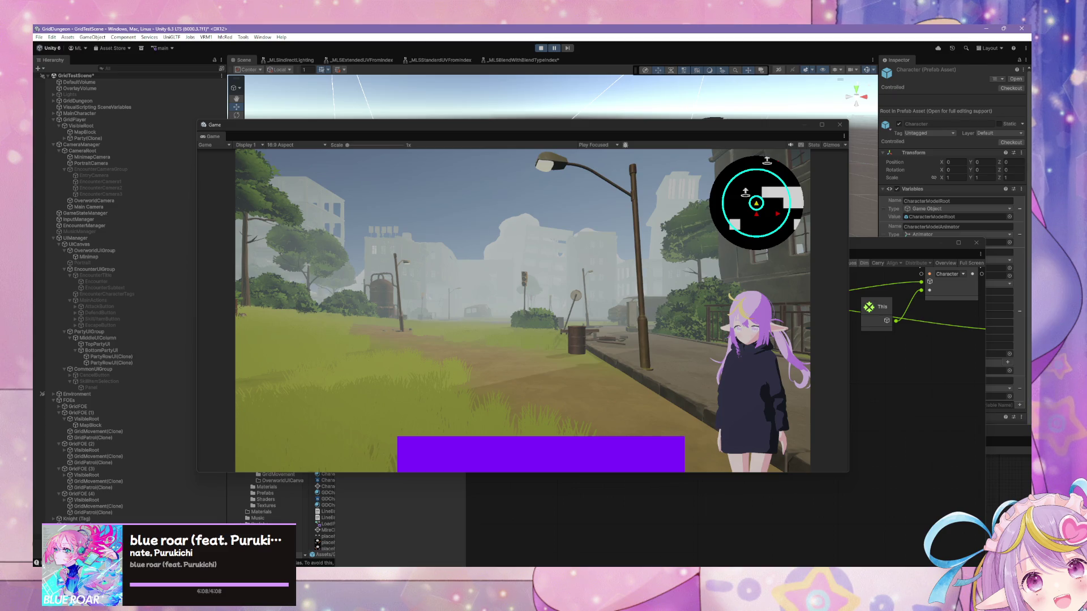
{"action": "key", "text": "alt+Tab"}
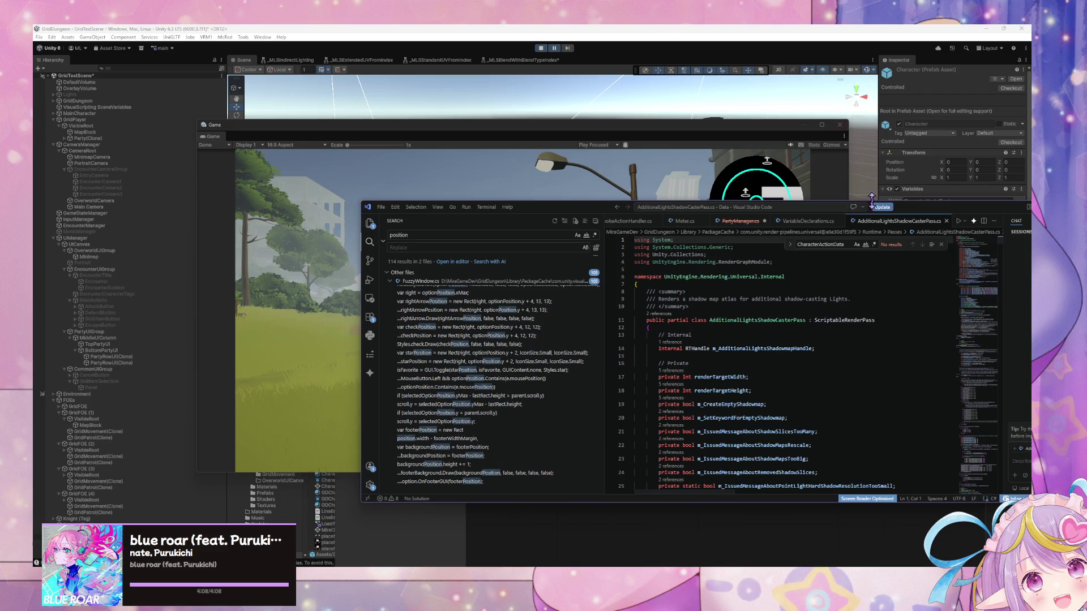
{"action": "left_click_drag", "start_coordinate": [555, 136], "coordinate": [729, 364]}
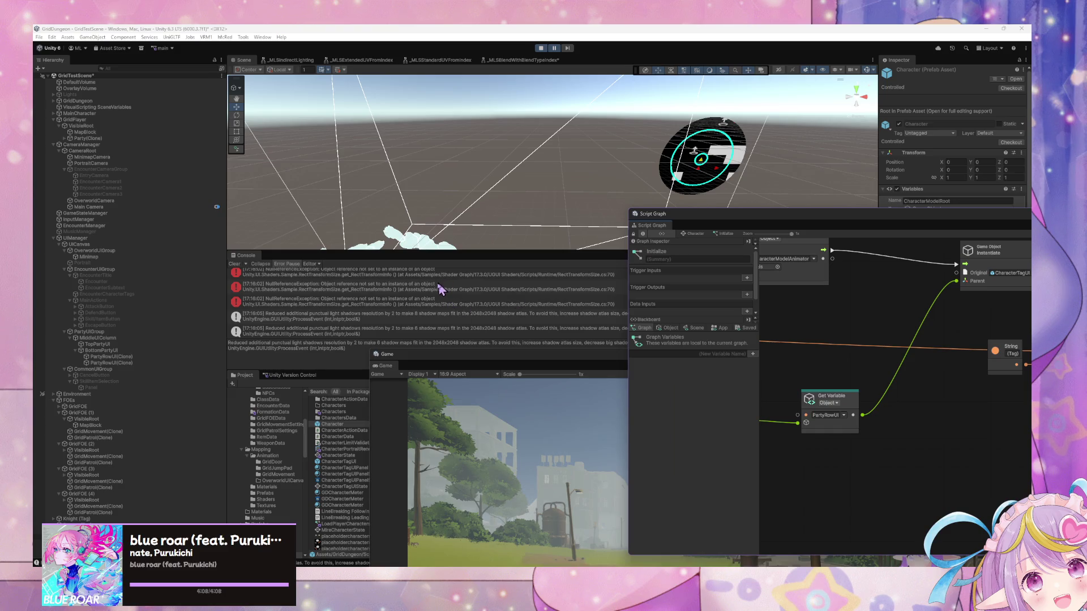
{"action": "left_click", "coordinate": [439, 287]}
{"action": "left_click", "coordinate": [428, 304]}
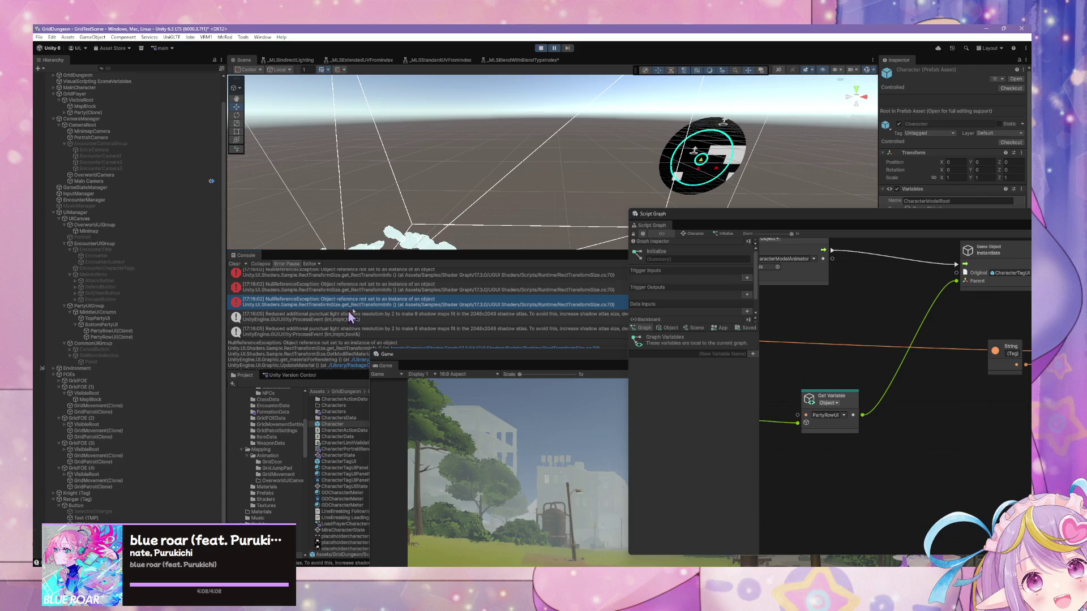
Step: Inspect the NullReferenceException entries alongside HPMeter and Button under Knight (Tag)
{"action": "left_click", "coordinate": [390, 288]}
{"action": "left_click", "coordinate": [124, 523]}
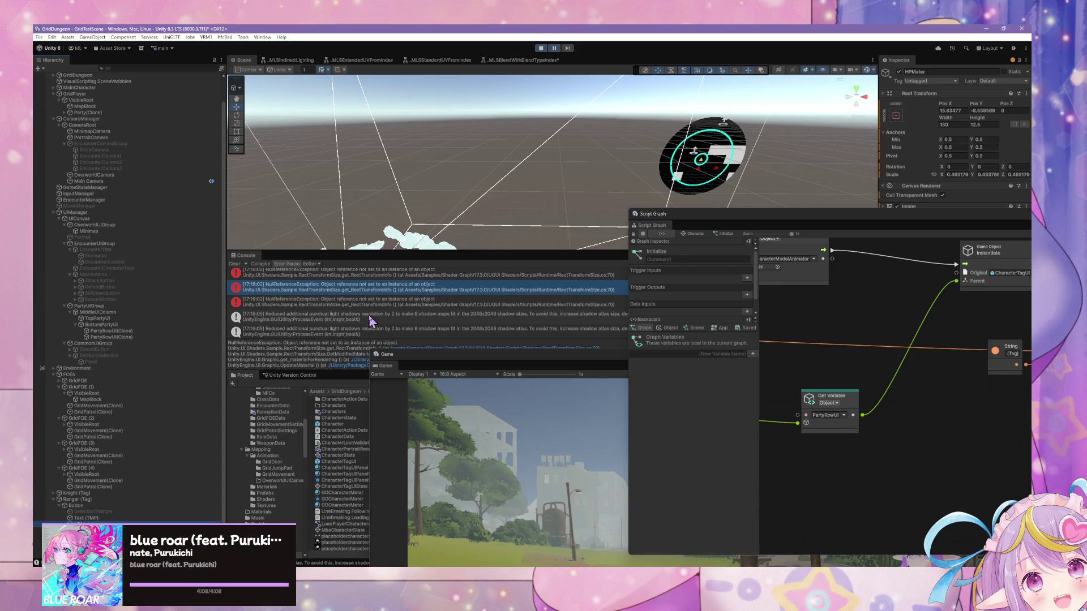
{"action": "double_click", "coordinate": [459, 354]}
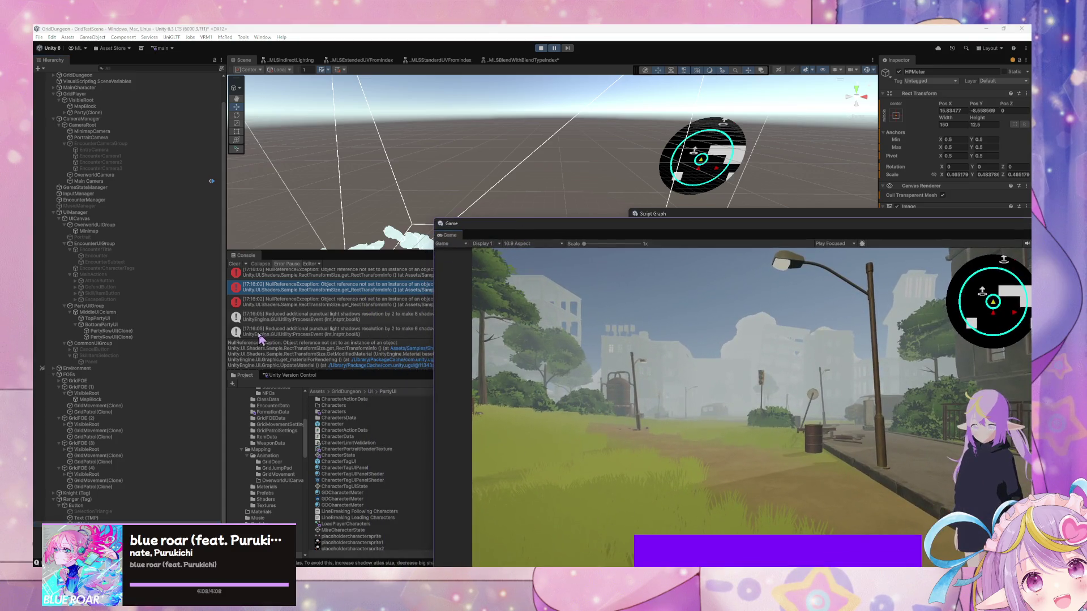
{"action": "left_click", "coordinate": [330, 305]}
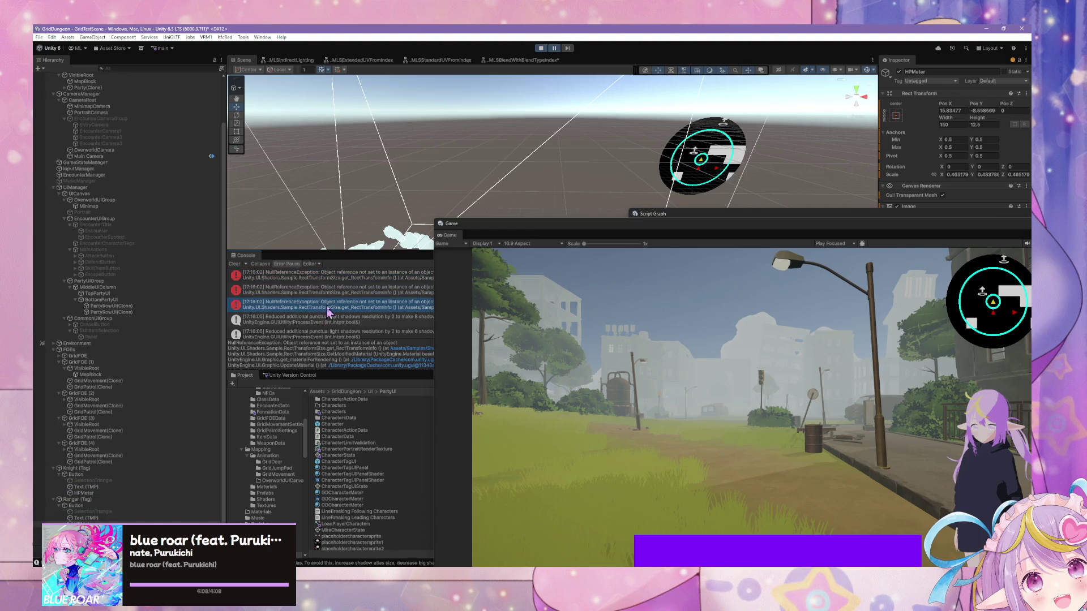
{"action": "left_click", "coordinate": [339, 290]}
{"action": "left_click", "coordinate": [352, 277]}
{"action": "scroll", "coordinate": [359, 311], "scroll_direction": "up", "scroll_amount": 2}
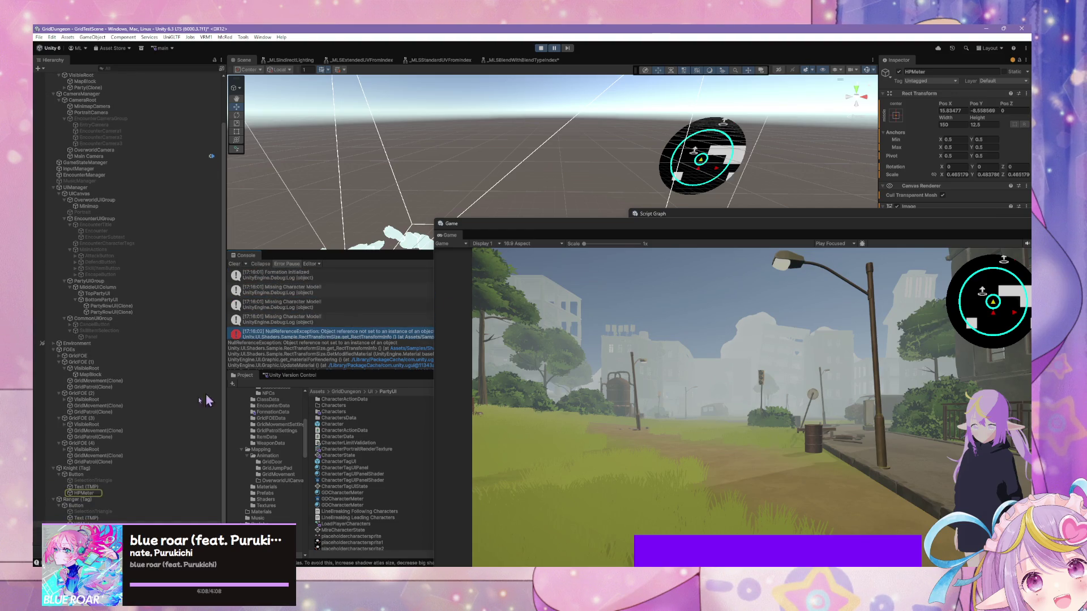
{"action": "left_click", "coordinate": [98, 493]}
{"action": "left_click", "coordinate": [99, 474]}
{"action": "left_click", "coordinate": [101, 469]}
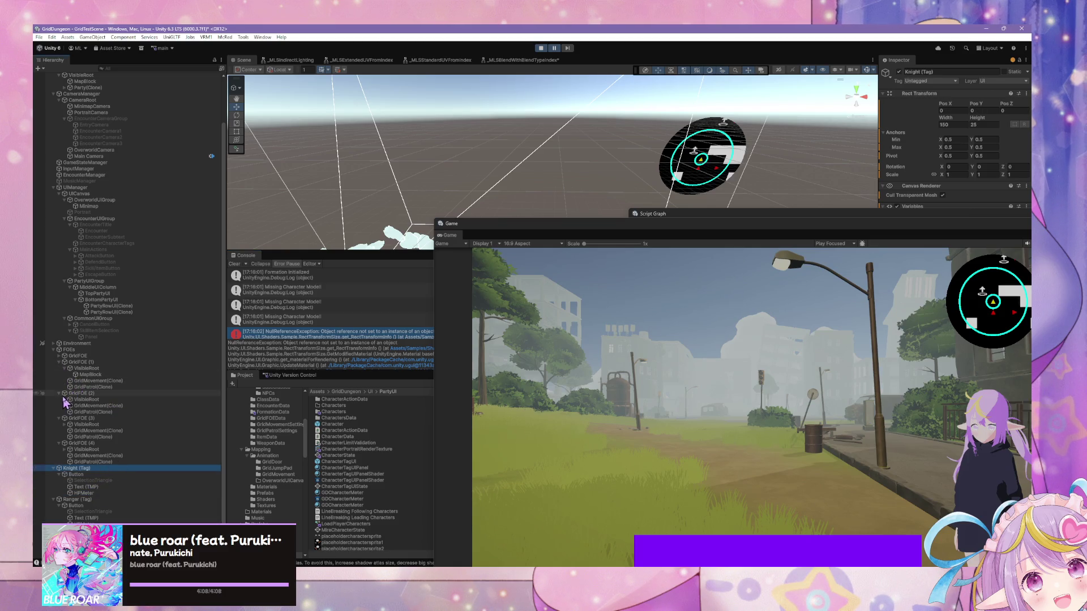
Step: Trace the error's stack trace to HPMeter and show the Knight (Tag) UI's state graph
{"action": "left_click", "coordinate": [330, 331]}
{"action": "key", "text": "Up"}
{"action": "left_click", "coordinate": [113, 469]}
{"action": "left_click", "coordinate": [103, 488]}
{"action": "left_click", "coordinate": [341, 334]}
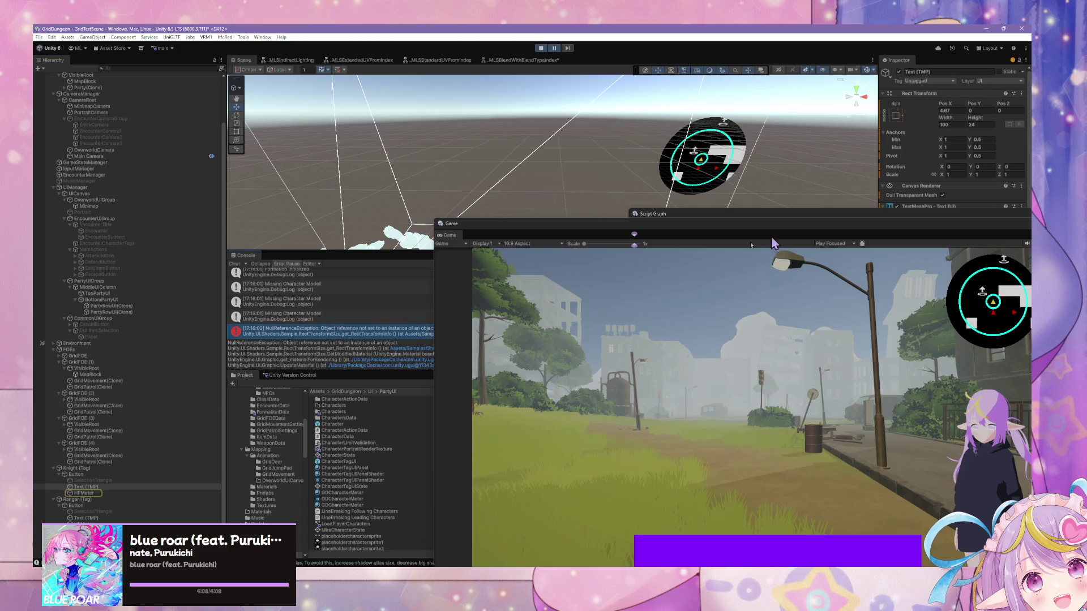
{"action": "left_click", "coordinate": [90, 493]}
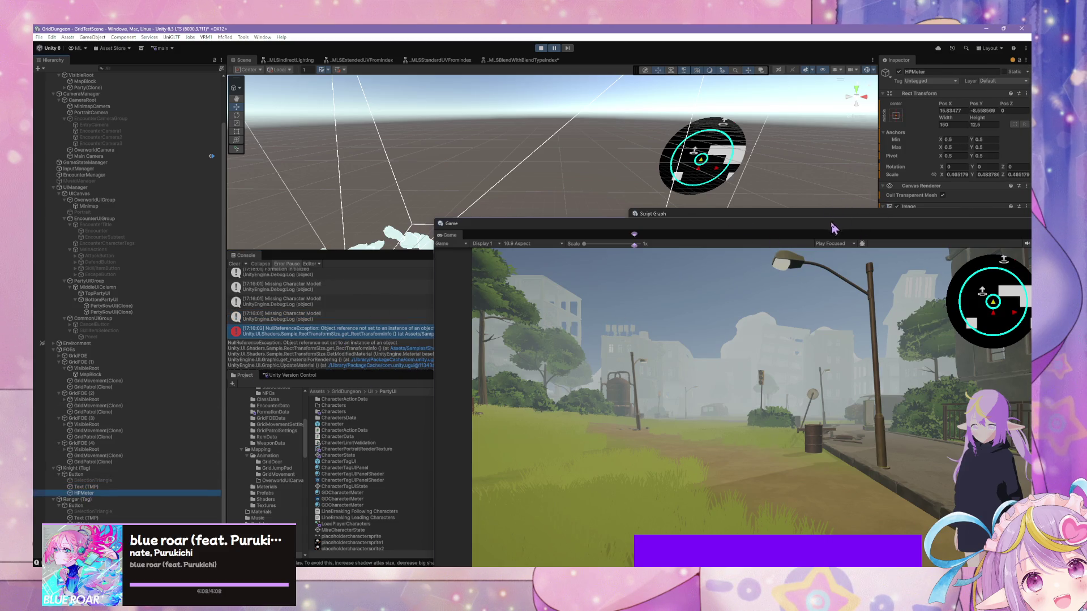
{"action": "left_click", "coordinate": [834, 228]}
{"action": "left_click", "coordinate": [784, 223]}
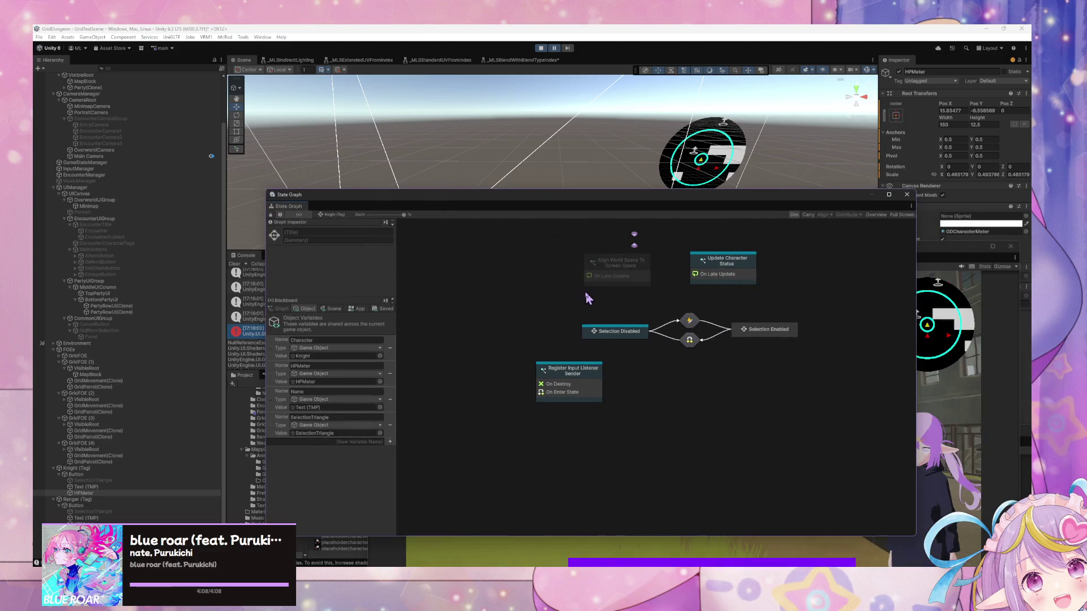
Step: Check the Knight tag's SelectionTriangle and Button, then enlarge the Game view beside the Console
{"action": "left_click_drag", "start_coordinate": [524, 201], "coordinate": [528, 201]}
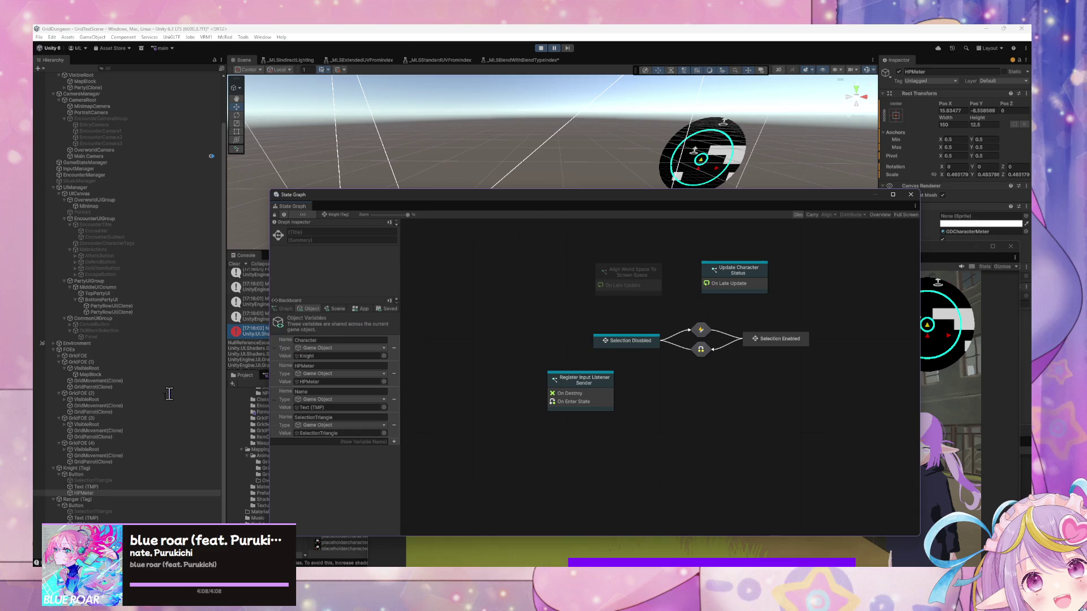
{"action": "left_click", "coordinate": [96, 470]}
{"action": "left_click", "coordinate": [90, 480]}
{"action": "left_click", "coordinate": [91, 475]}
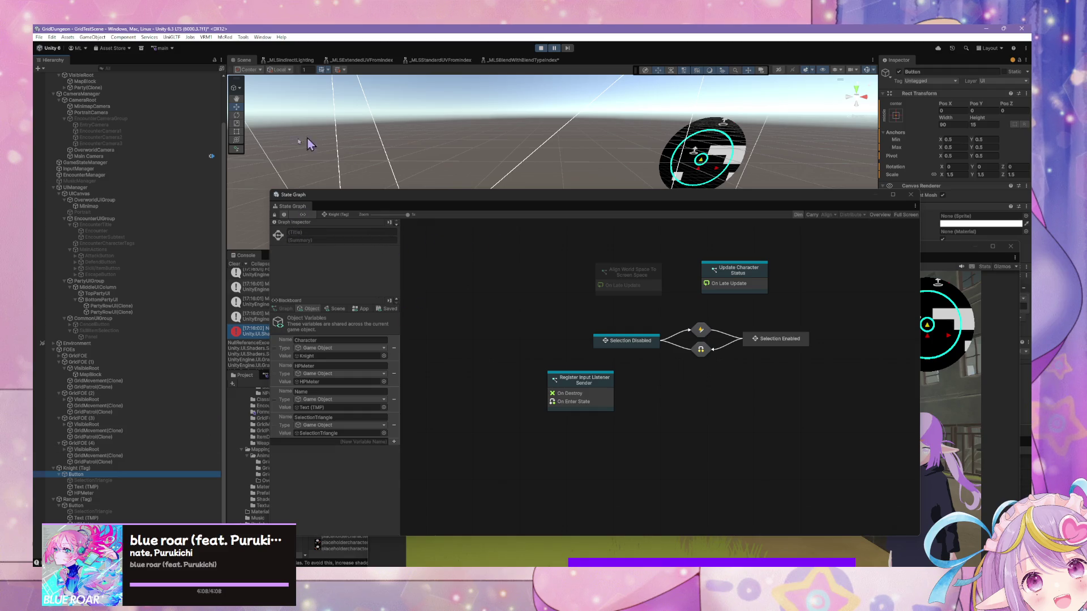
{"action": "left_click_drag", "start_coordinate": [370, 196], "coordinate": [674, 246]}
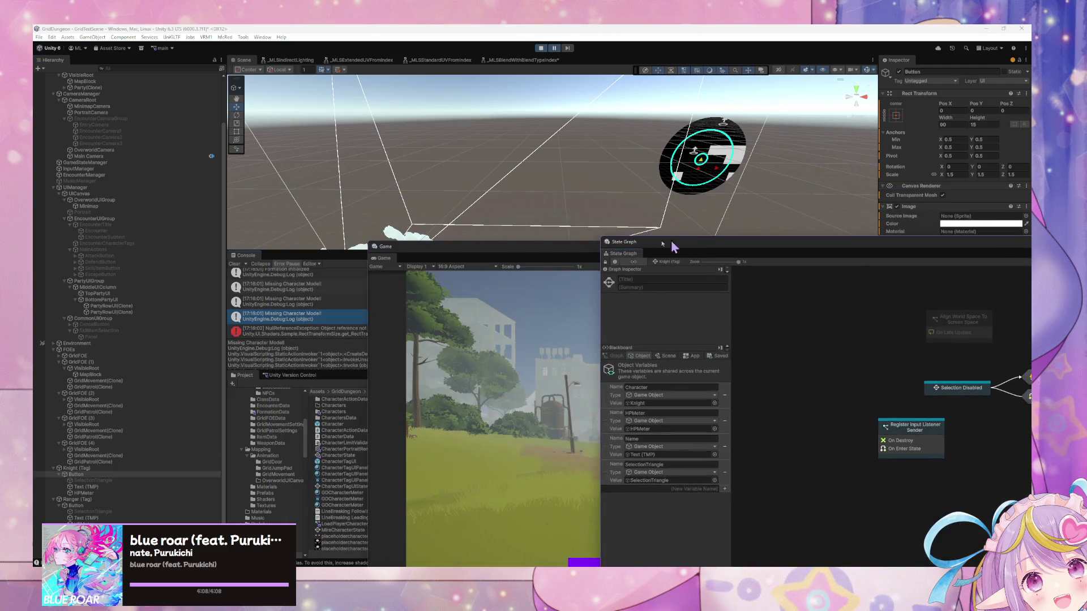
{"action": "mouse_move", "coordinate": [396, 257]}
{"action": "left_mouse_down"}
{"action": "mouse_move", "coordinate": [651, 272]}
{"action": "mouse_move", "coordinate": [692, 290]}
{"action": "mouse_move", "coordinate": [656, 306]}
{"action": "left_mouse_up"}
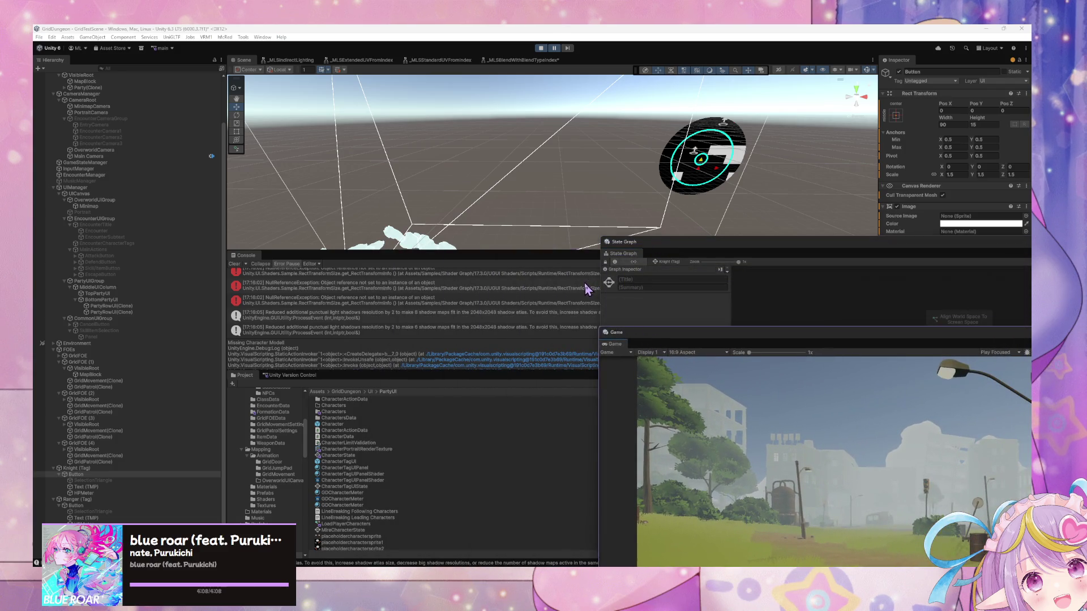
Step: Review the third null-reference error, step the paused game one frame, and bring the Game view forward
{"action": "scroll", "coordinate": [585, 290], "scroll_direction": "up", "scroll_amount": 1}
{"action": "left_click", "coordinate": [494, 296]}
{"action": "left_click", "coordinate": [463, 326]}
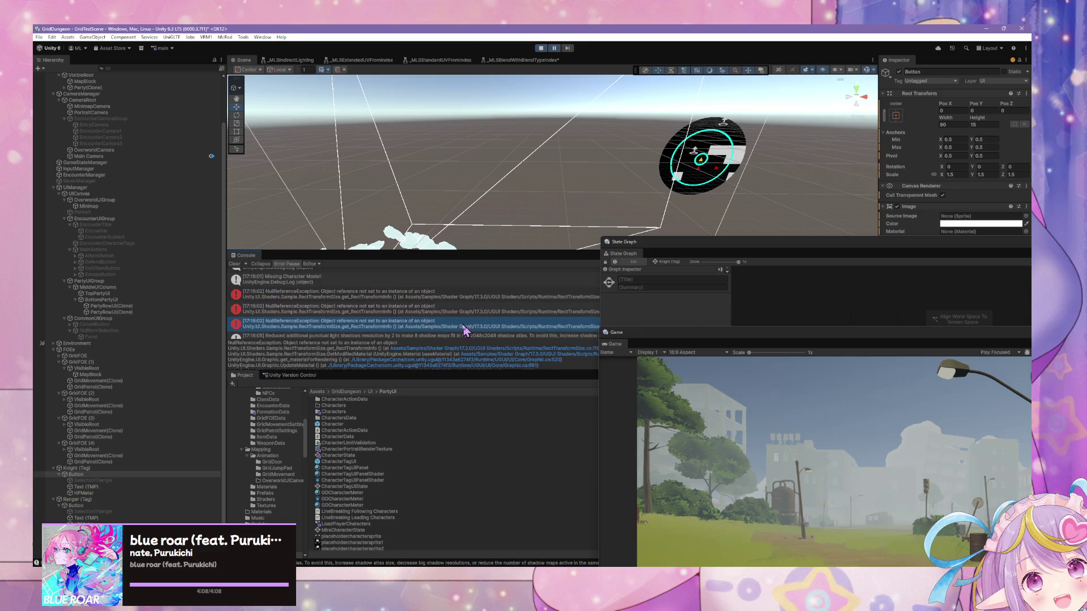
{"action": "scroll", "coordinate": [462, 317], "scroll_direction": "down", "scroll_amount": 3}
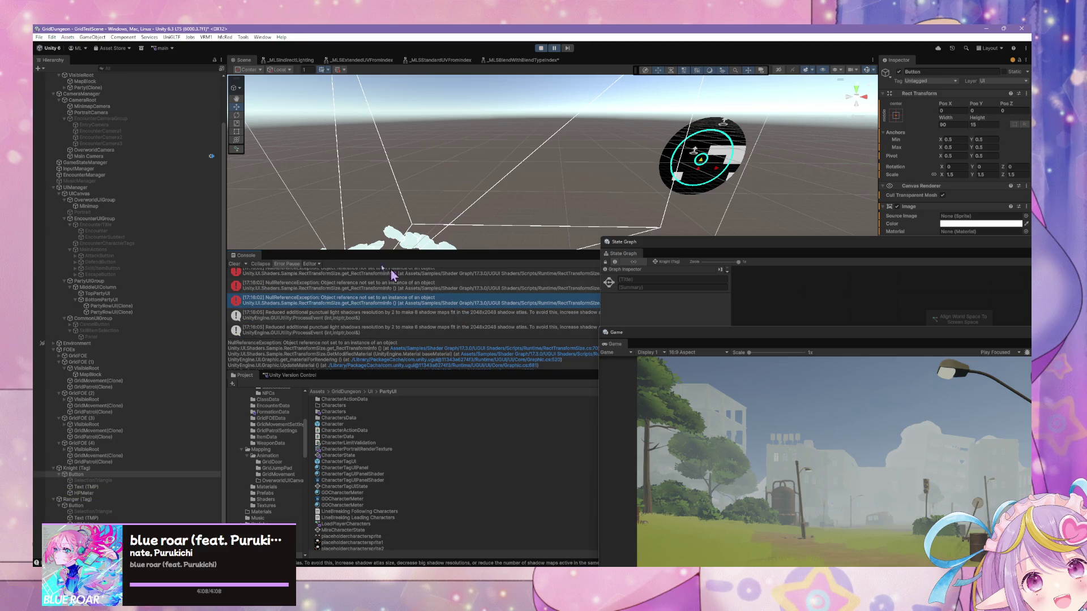
{"action": "left_click", "coordinate": [554, 49]}
{"action": "scroll", "coordinate": [527, 310], "scroll_direction": "up", "scroll_amount": 5}
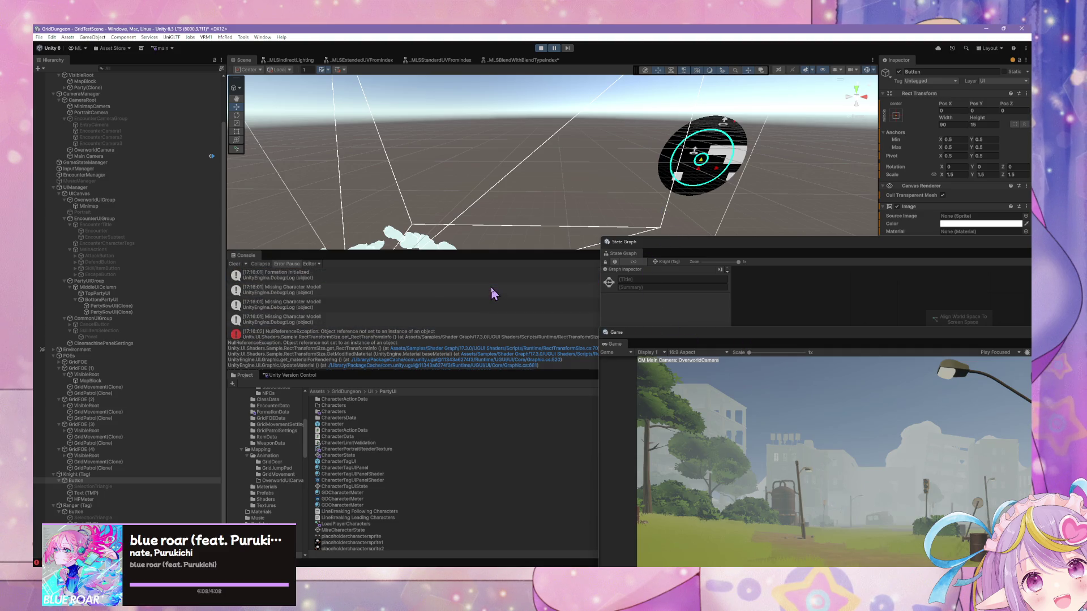
{"action": "left_click", "coordinate": [492, 293]}
{"action": "mouse_move", "coordinate": [750, 343]}
{"action": "left_mouse_down"}
{"action": "mouse_move", "coordinate": [390, 100]}
{"action": "mouse_move", "coordinate": [602, 230]}
{"action": "left_mouse_up"}
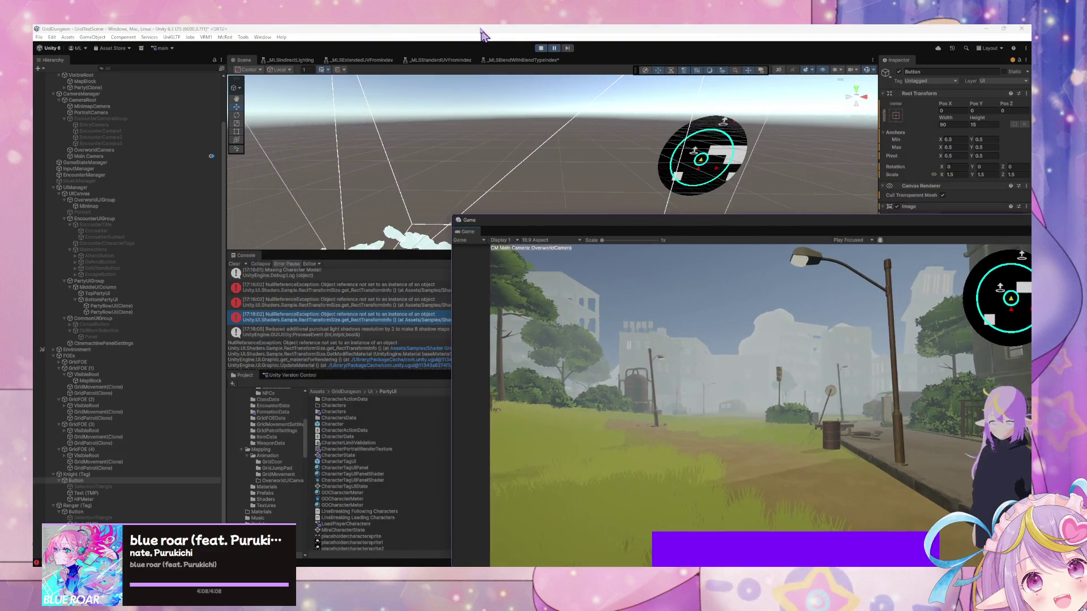
Step: Stop Play mode and restart it with Ctrl+P
{"action": "left_click", "coordinate": [542, 48]}
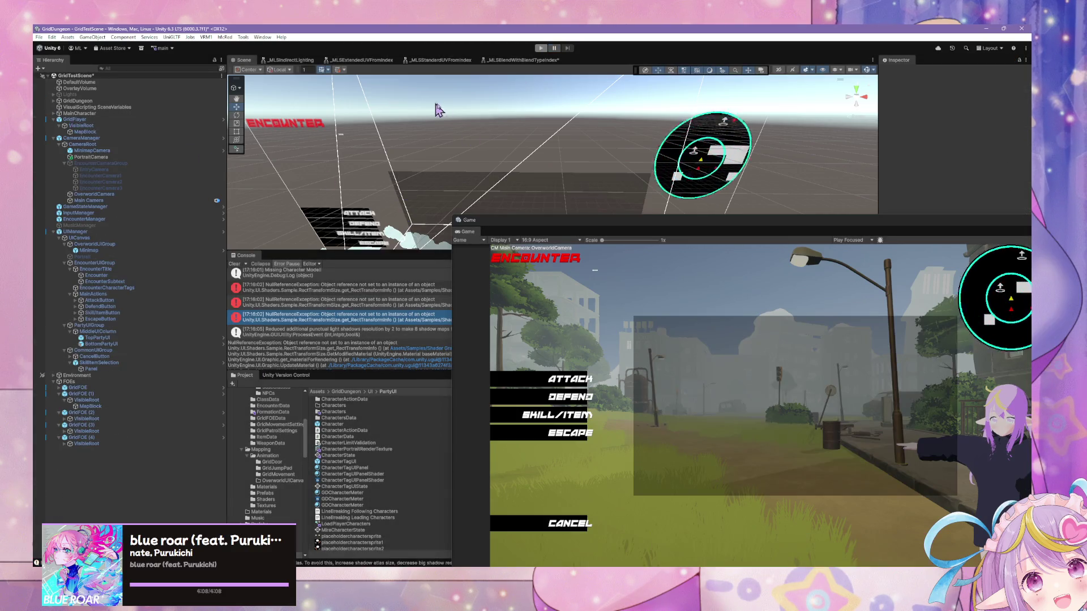
{"action": "key", "text": "ctrl+p"}
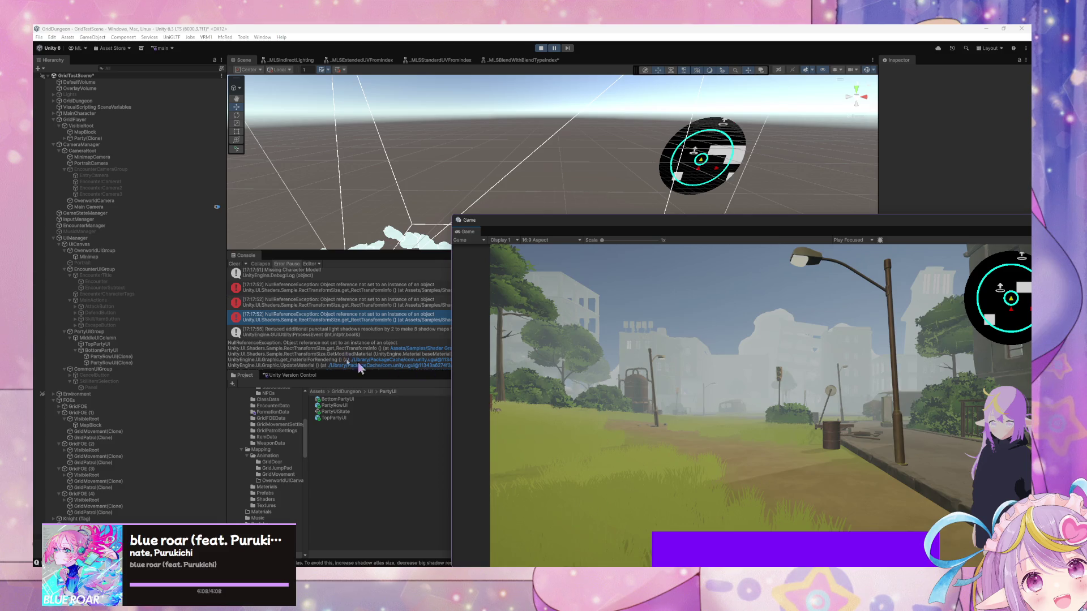
Step: Expand Party(Clone) and Formation(Clone), select the first 3ColumnRow(Clone), and show its script graph
{"action": "left_click", "coordinate": [65, 139]}
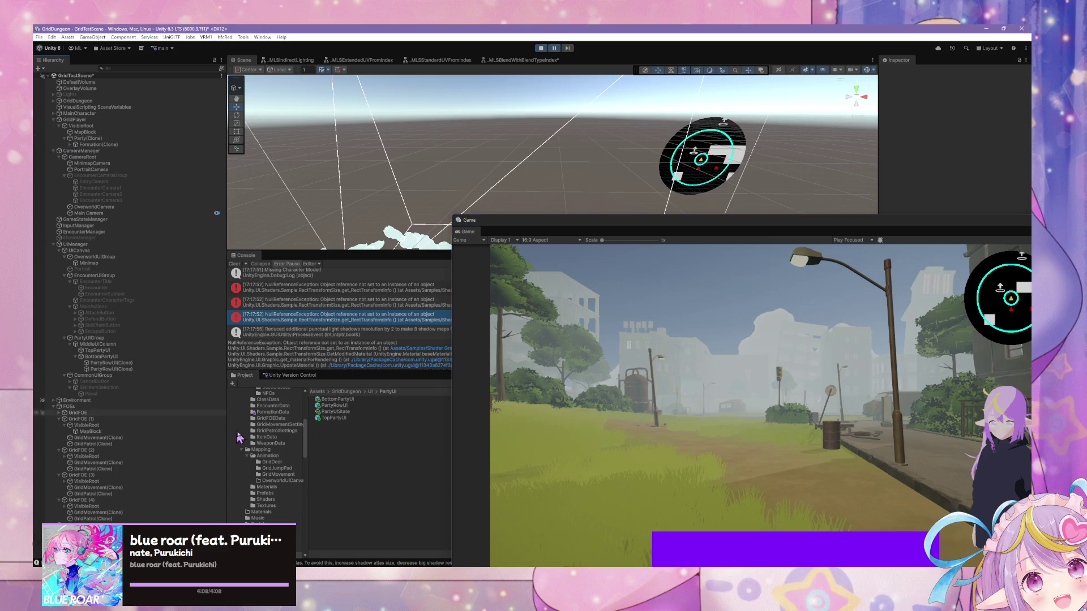
{"action": "left_click", "coordinate": [69, 145]}
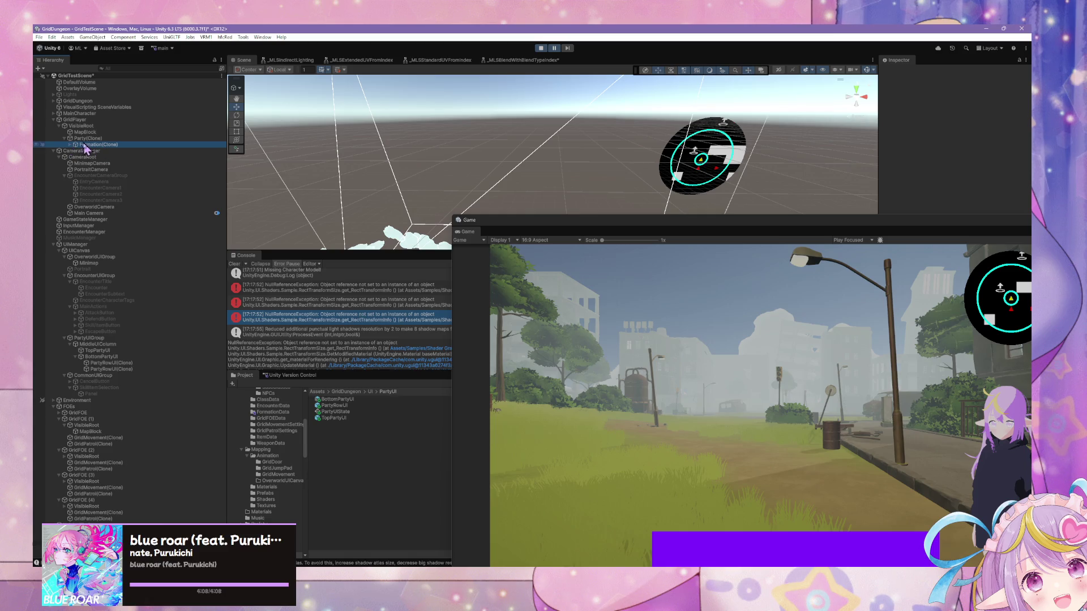
{"action": "left_click", "coordinate": [306, 175]}
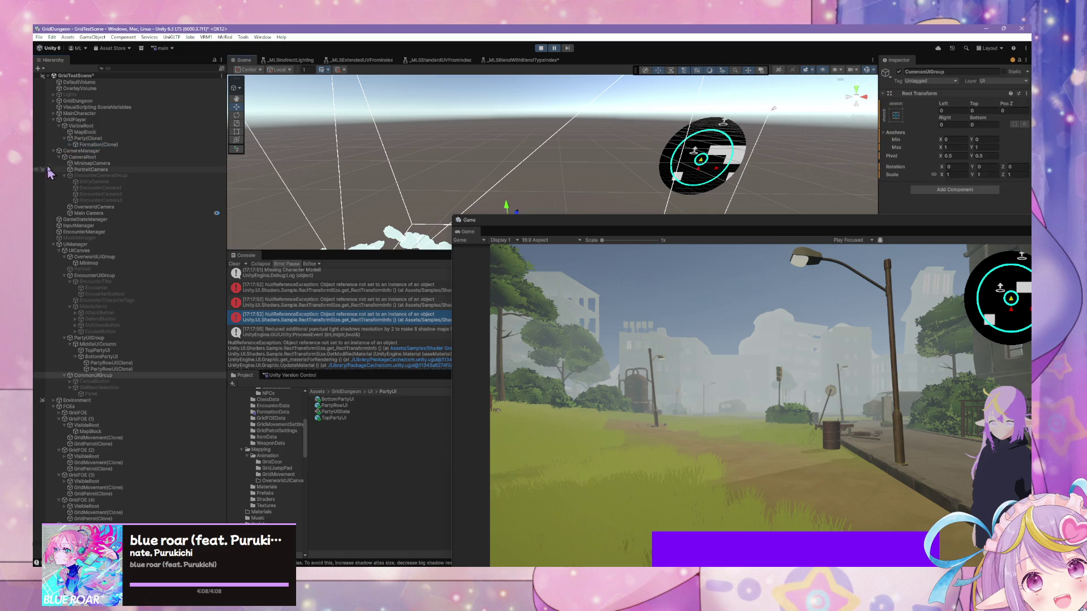
{"action": "left_click", "coordinate": [71, 145]}
{"action": "left_click", "coordinate": [84, 145]}
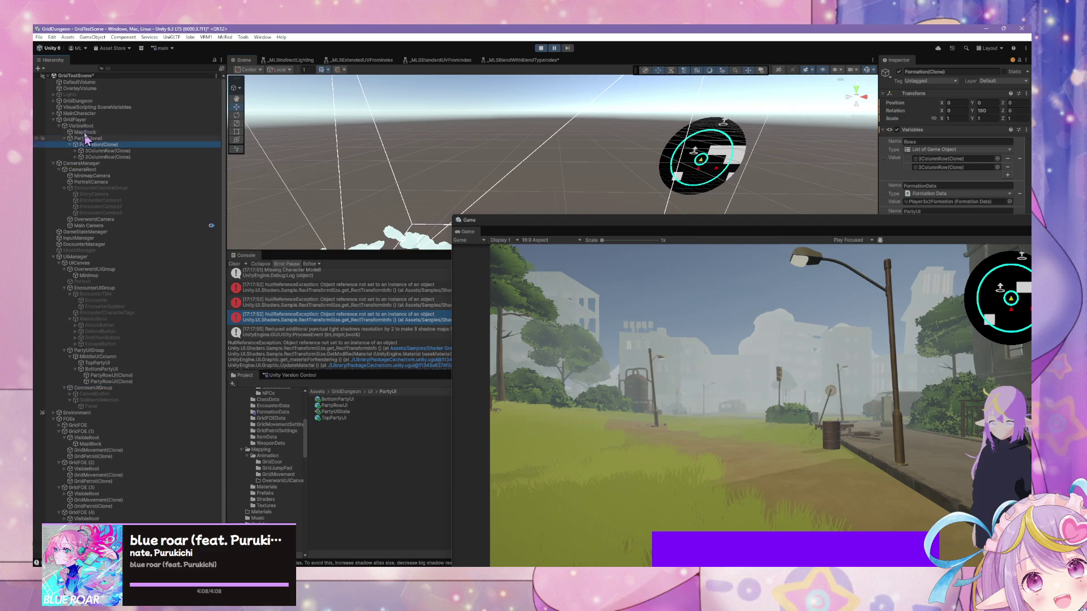
{"action": "left_click", "coordinate": [107, 151]}
{"action": "left_click_drag", "start_coordinate": [934, 217], "coordinate": [699, 303]}
{"action": "left_click", "coordinate": [717, 352]}
{"action": "left_click_drag", "start_coordinate": [717, 352], "coordinate": [851, 378]}
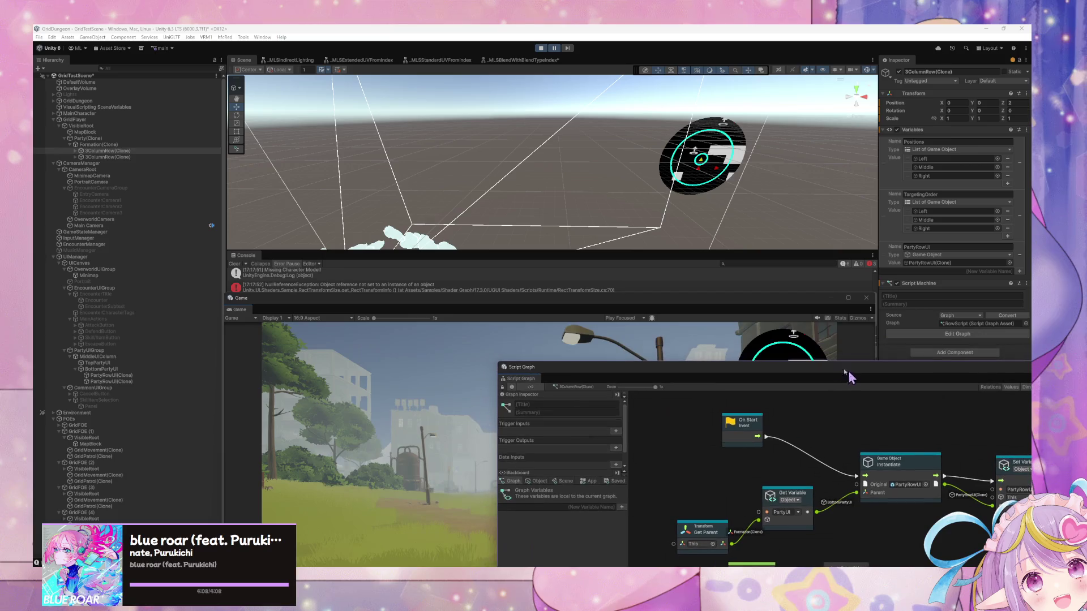
Step: Check the Knight in the Left slot and Party(Clone)'s Initialize graph, then select GridPlayer
{"action": "left_click", "coordinate": [74, 151]}
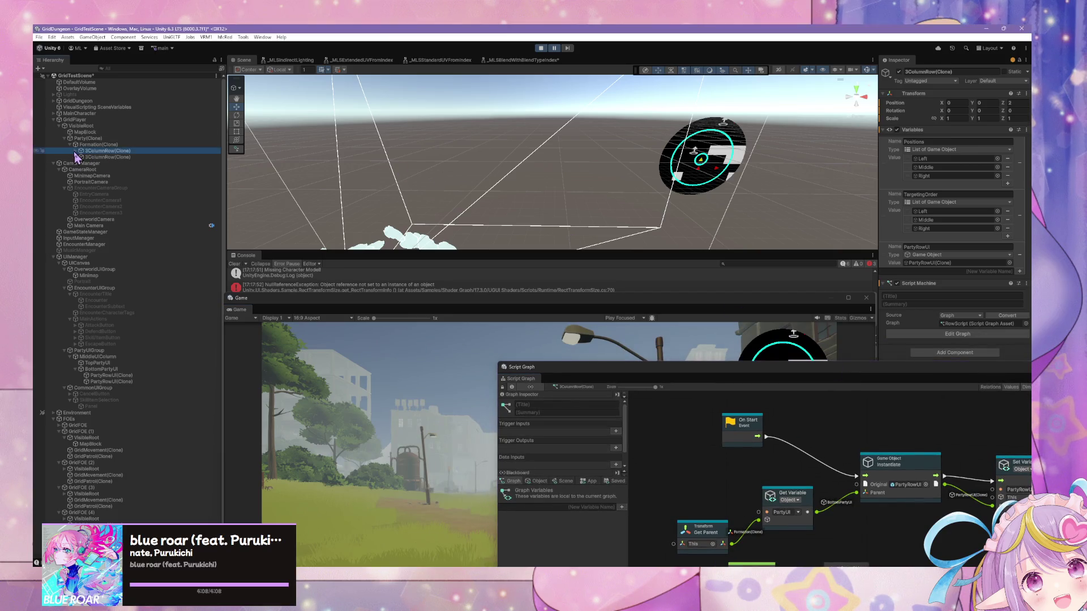
{"action": "left_click", "coordinate": [80, 157]}
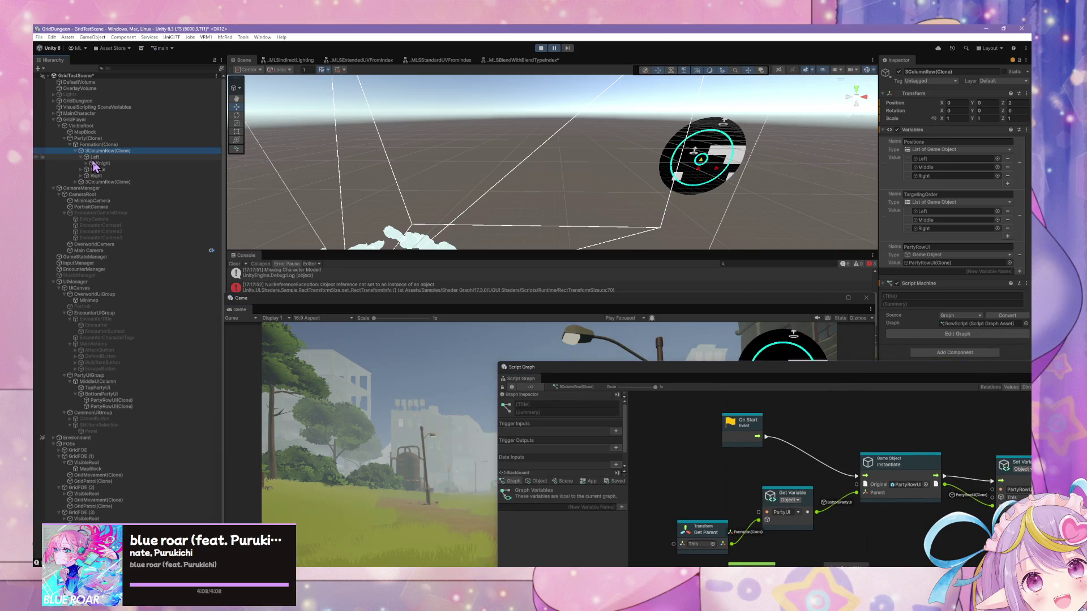
{"action": "left_click", "coordinate": [99, 163]}
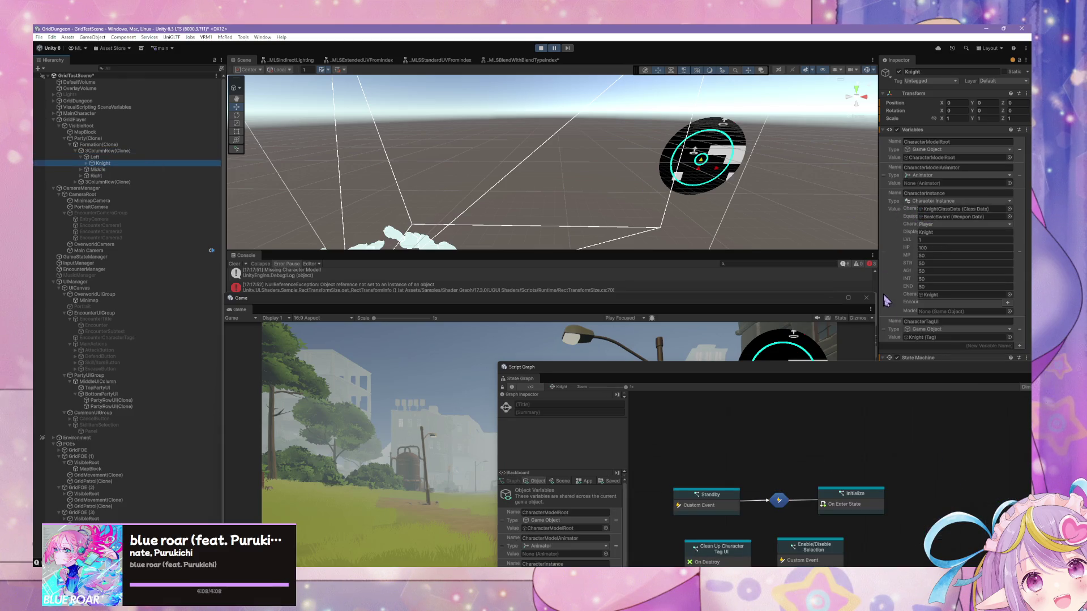
{"action": "mouse_move", "coordinate": [915, 365]}
{"action": "left_mouse_down"}
{"action": "mouse_move", "coordinate": [497, 347]}
{"action": "mouse_move", "coordinate": [820, 289]}
{"action": "mouse_move", "coordinate": [818, 254]}
{"action": "left_mouse_up"}
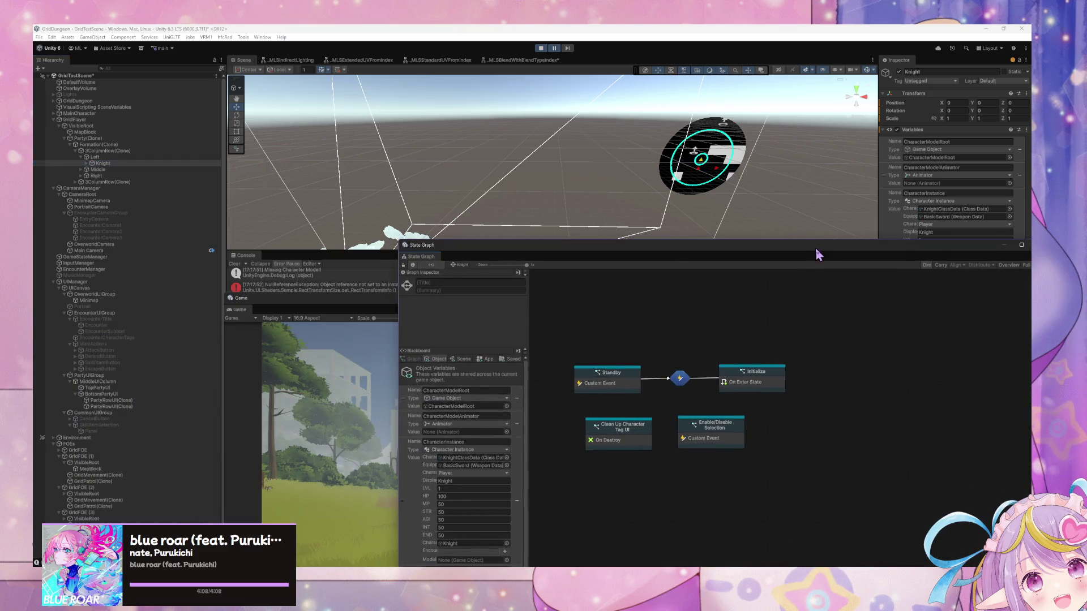
{"action": "left_click", "coordinate": [114, 138]}
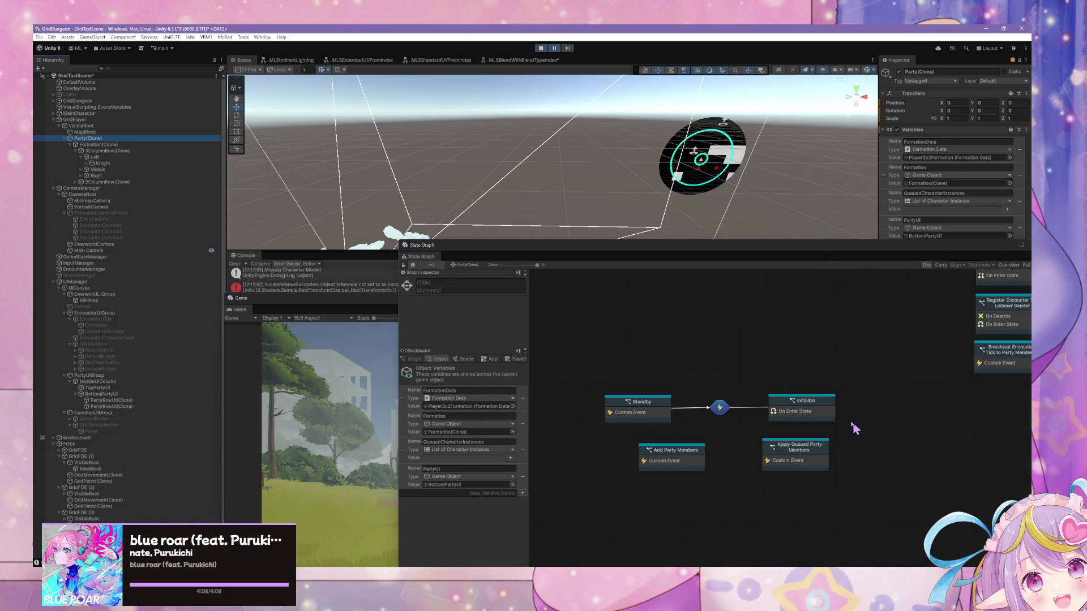
{"action": "double_click", "coordinate": [815, 410]}
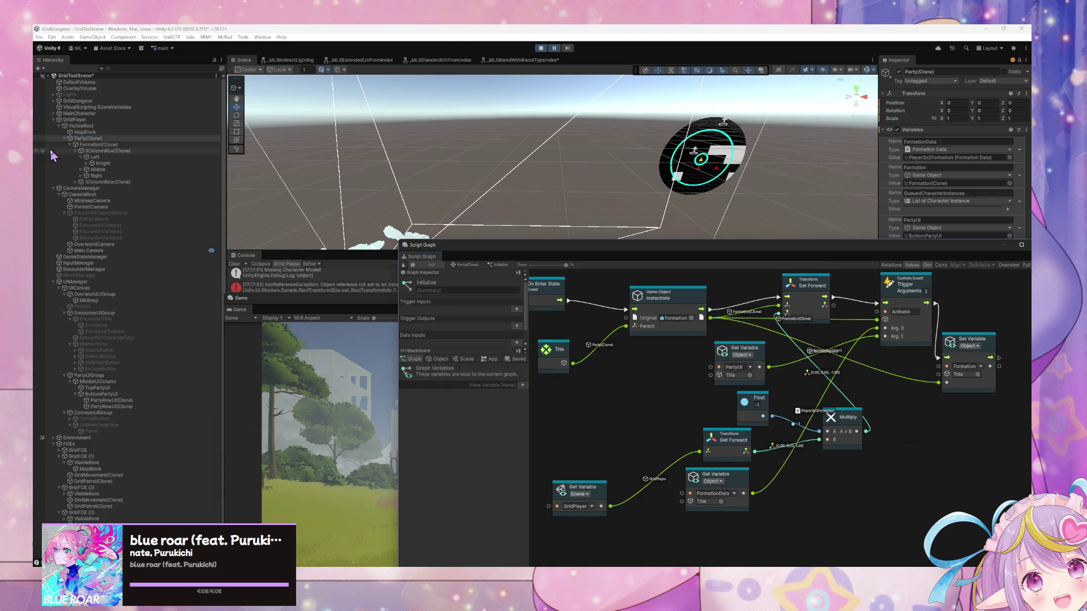
{"action": "left_click", "coordinate": [79, 120]}
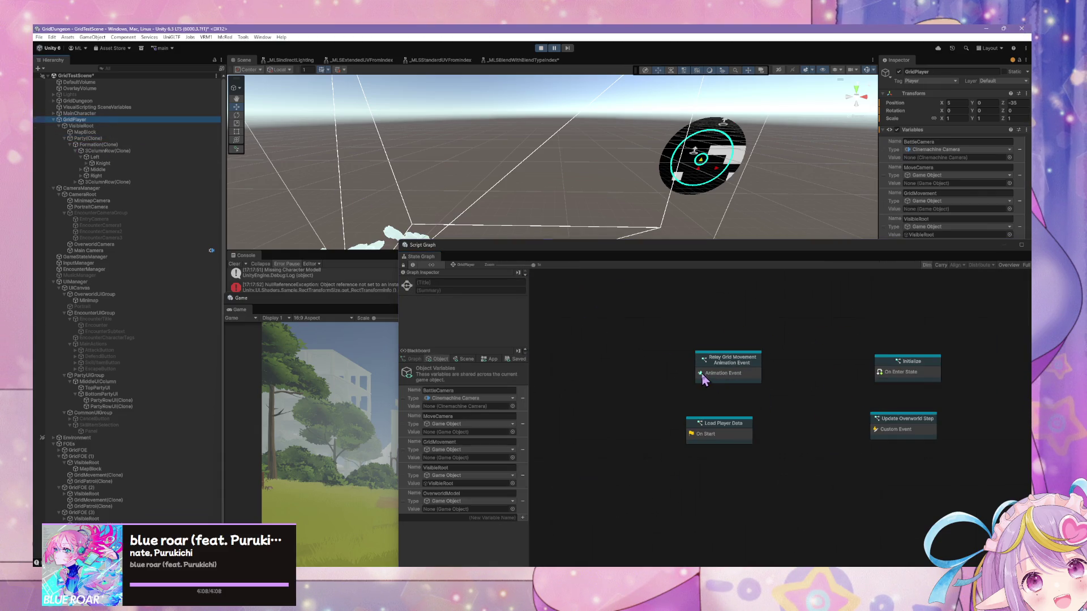
Step: Browse GridPlayer's Load Player Data and Load Player Characters graphs, then reselect Party(Clone)
{"action": "double_click", "coordinate": [716, 424]}
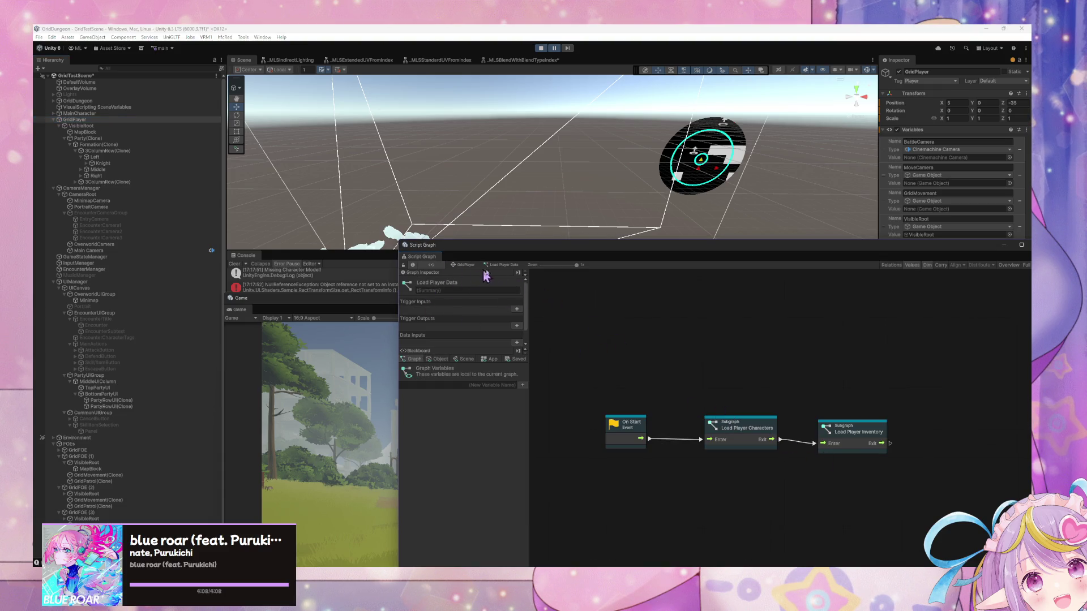
{"action": "double_click", "coordinate": [736, 425]}
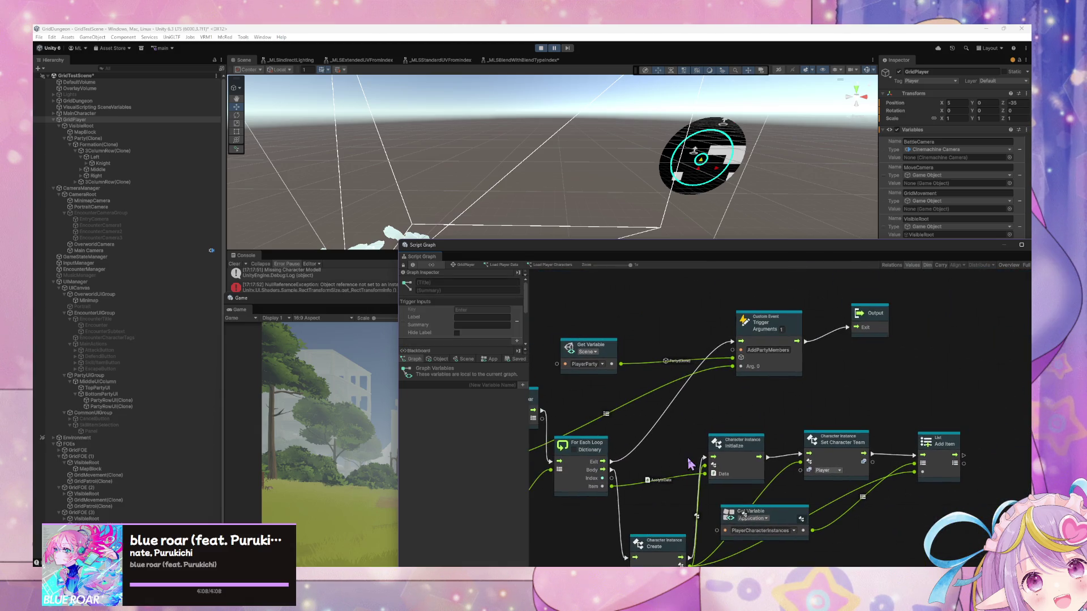
{"action": "mouse_move", "coordinate": [695, 463]}
{"action": "left_mouse_down"}
{"action": "mouse_move", "coordinate": [837, 461]}
{"action": "mouse_move", "coordinate": [836, 442]}
{"action": "left_mouse_up"}
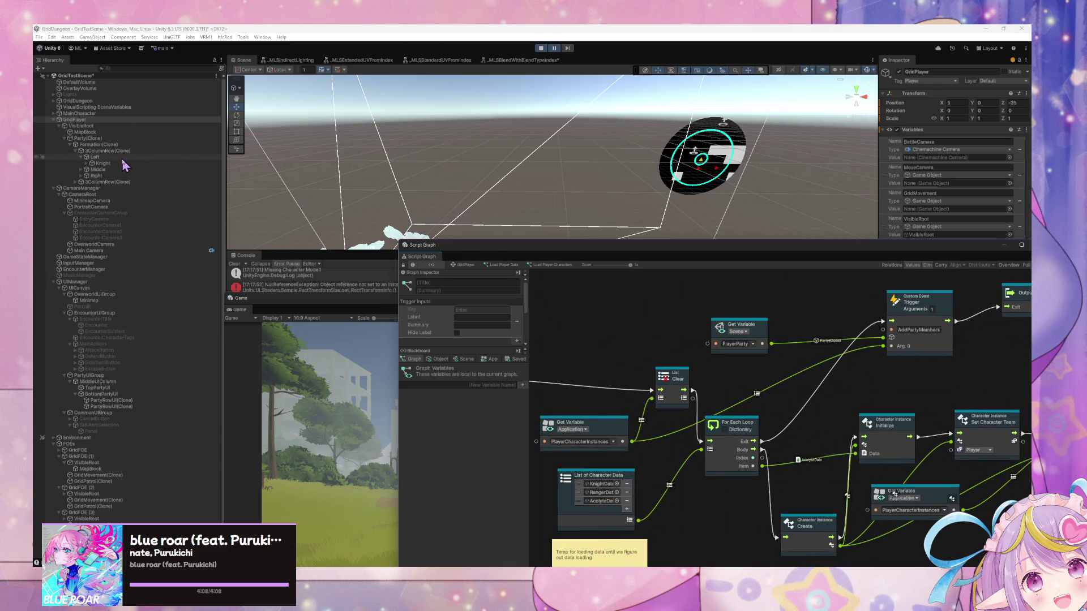
{"action": "left_click", "coordinate": [124, 139]}
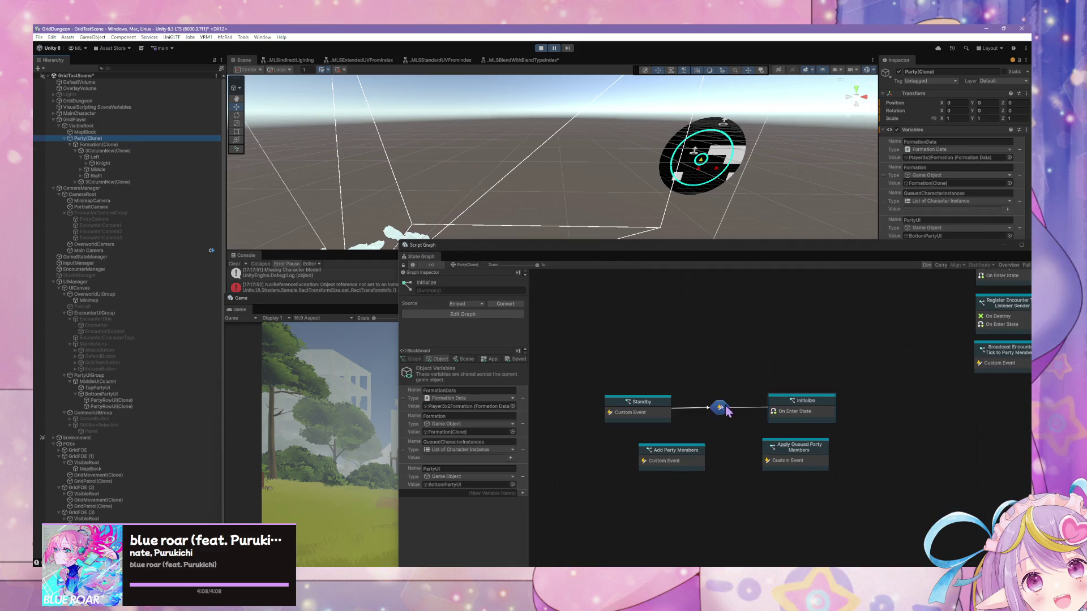
Step: Look through the Add Party Members and Add Row Member graphs, then select Ranger under Middle
{"action": "double_click", "coordinate": [670, 451]}
{"action": "scroll", "coordinate": [709, 419], "scroll_direction": "up", "scroll_amount": 3}
{"action": "double_click", "coordinate": [741, 418]}
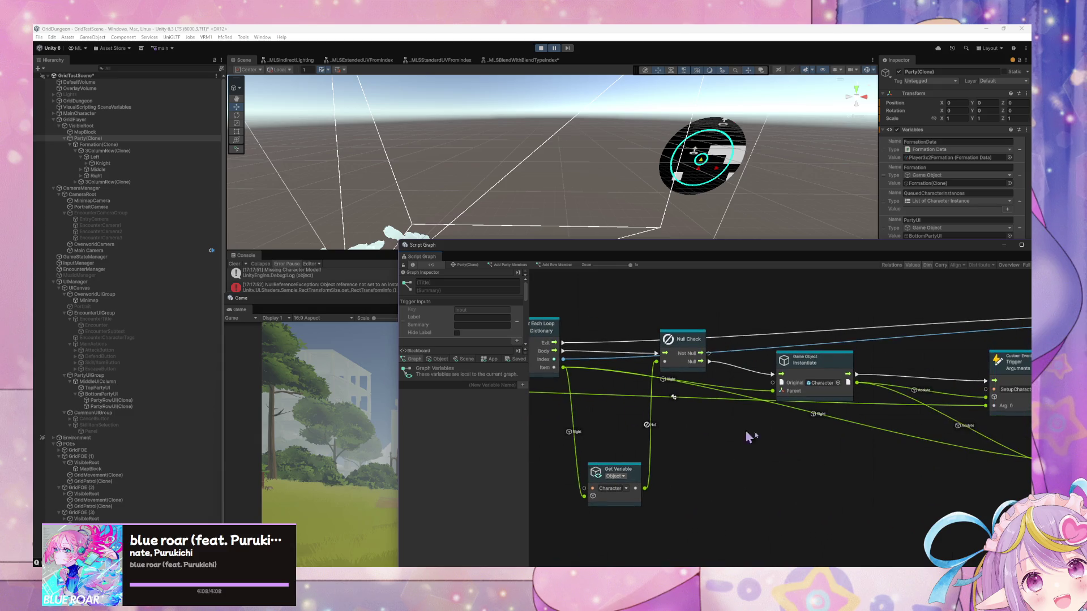
{"action": "left_click_drag", "start_coordinate": [686, 428], "coordinate": [740, 443]}
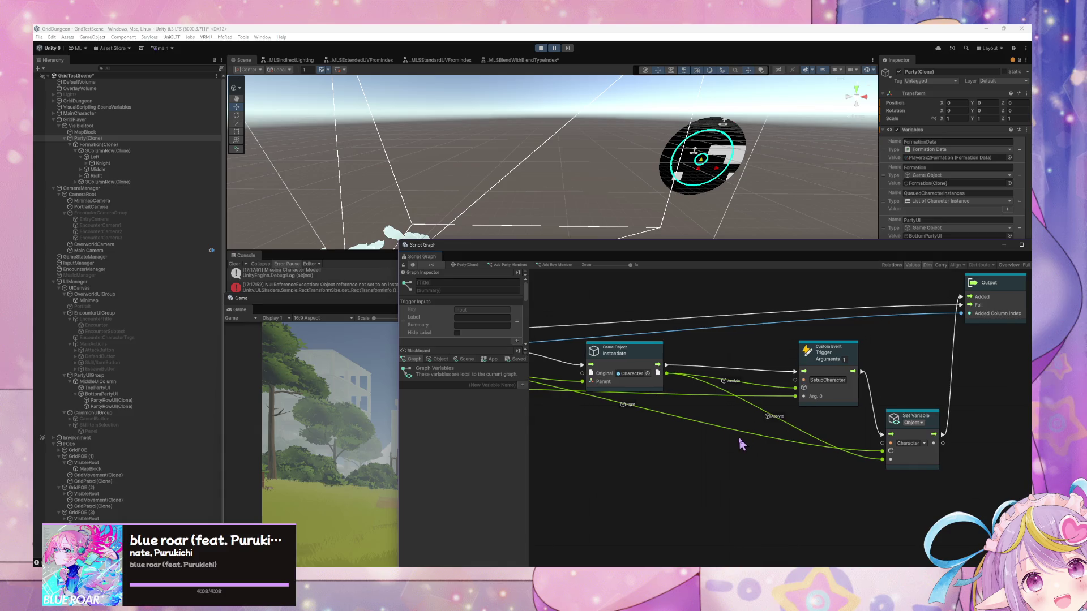
{"action": "left_click", "coordinate": [81, 170]}
{"action": "left_click", "coordinate": [85, 178]}
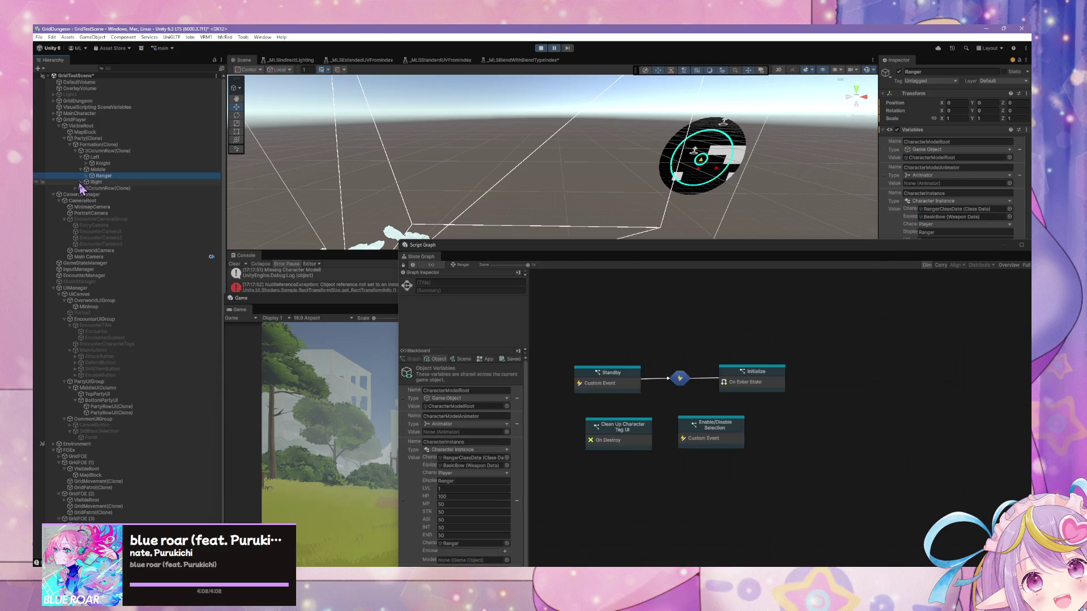
Step: Select Acolyte under the Right slot and float its state graph window above the game view
{"action": "left_click", "coordinate": [81, 182]}
{"action": "left_click", "coordinate": [95, 189]}
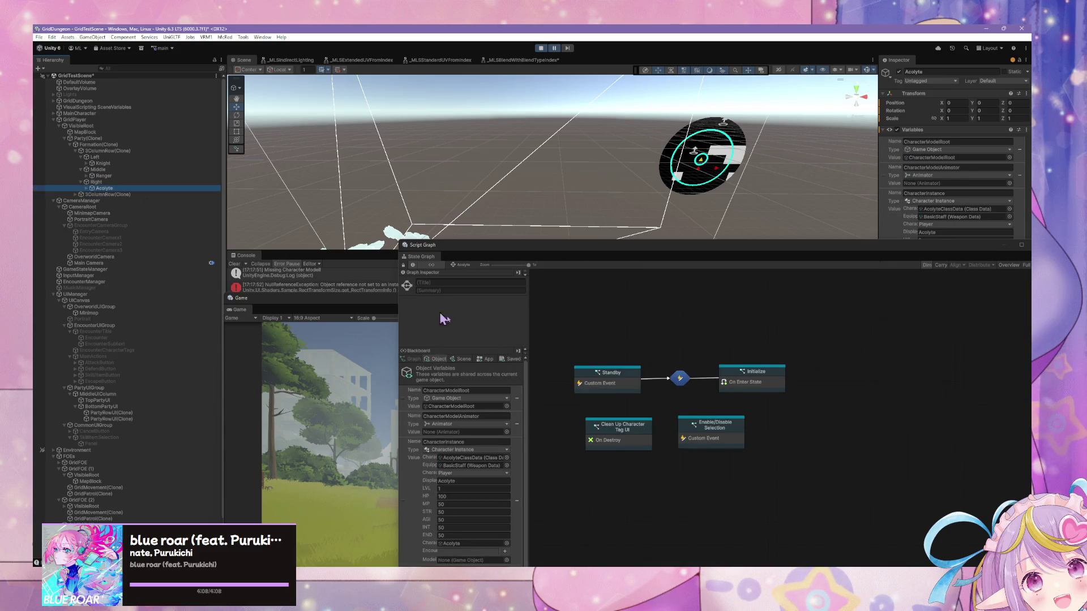
{"action": "scroll", "coordinate": [486, 425], "scroll_direction": "down", "scroll_amount": 1}
{"action": "left_click_drag", "start_coordinate": [501, 251], "coordinate": [504, 126]}
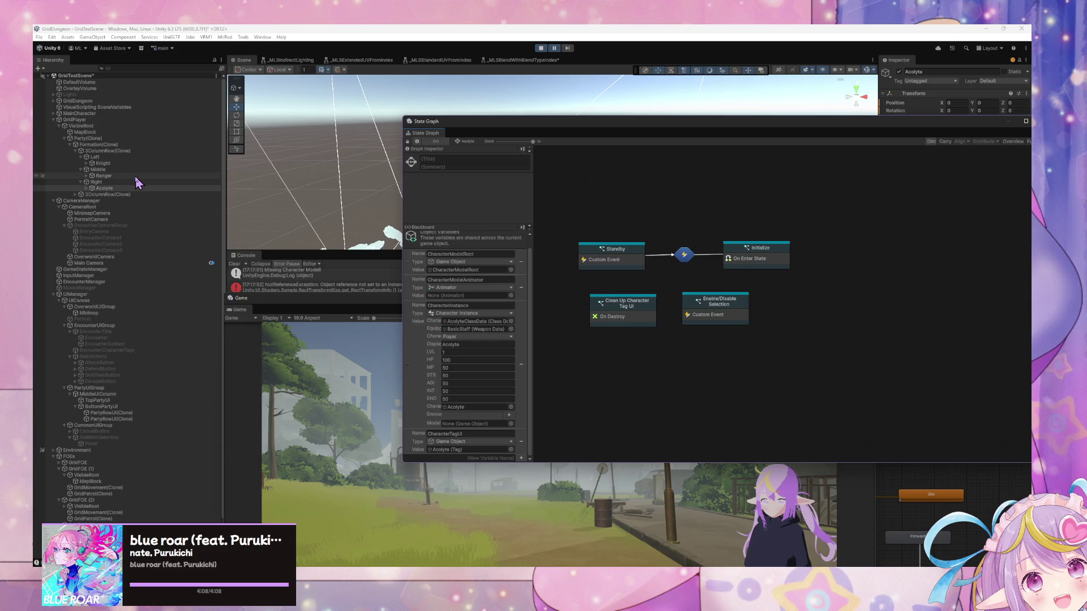
Step: Ping the Acolyte (Tag) object in the scene, then open the Initialize state's script graph
{"action": "left_click", "coordinate": [444, 451]}
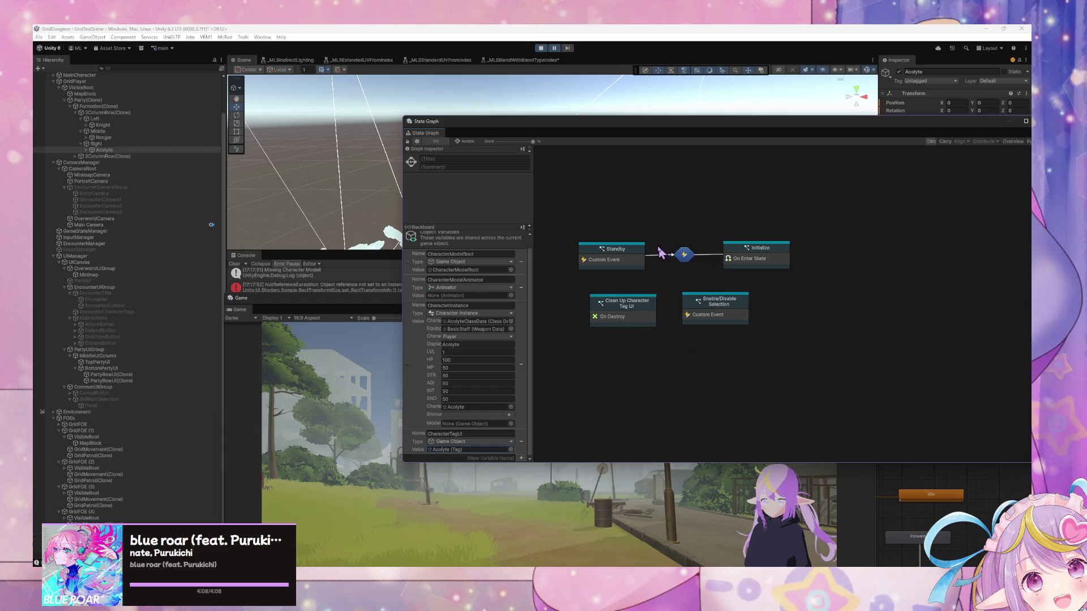
{"action": "left_click", "coordinate": [762, 255]}
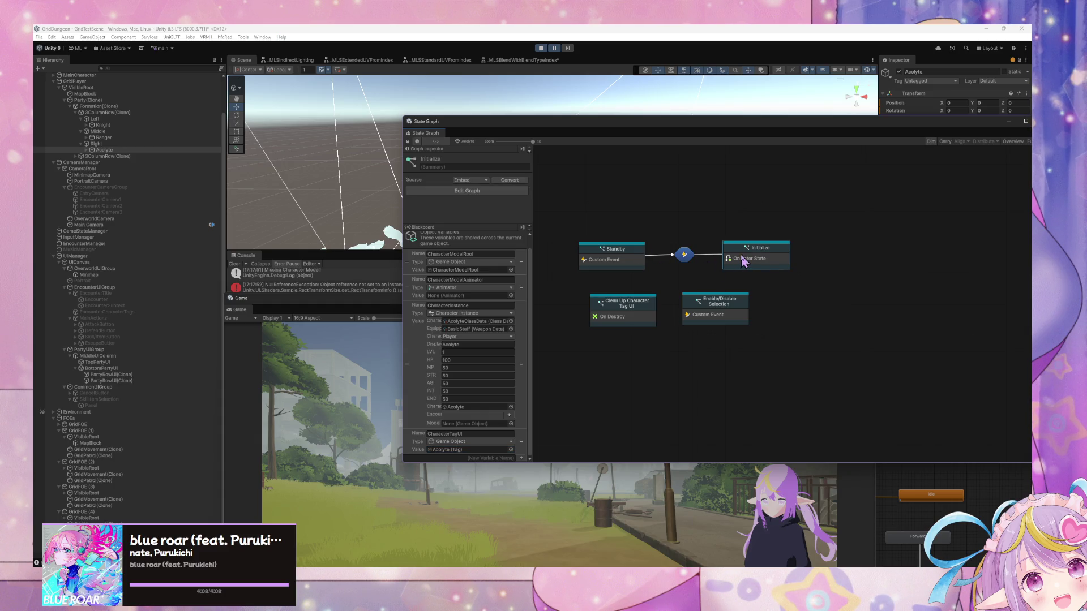
{"action": "double_click", "coordinate": [744, 261]}
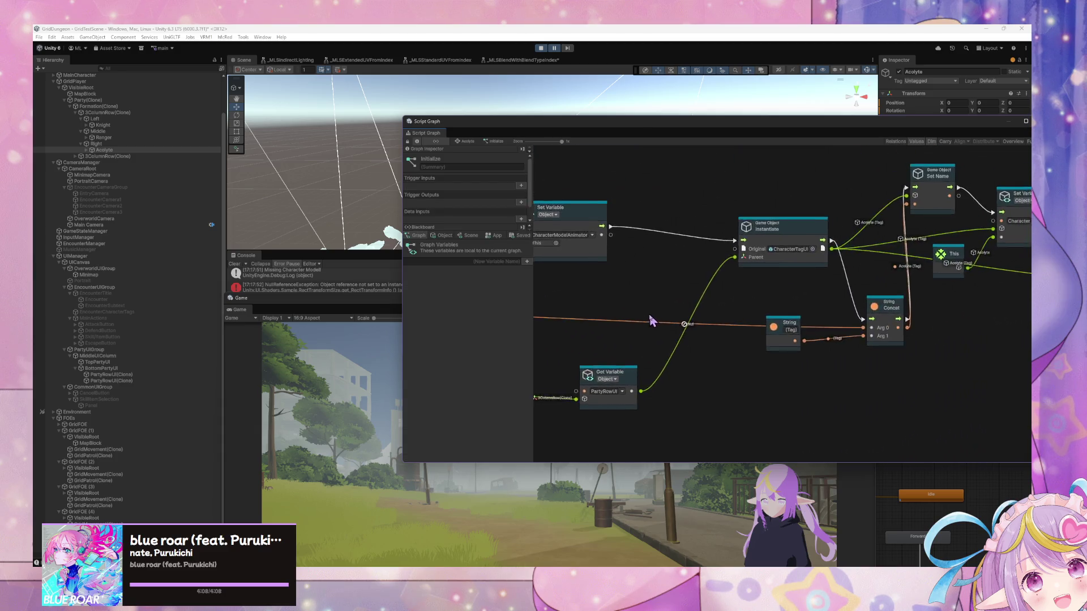
Step: Zoom in and out over the Acolyte's Initialize script graph to survey its nodes
{"action": "scroll", "coordinate": [626, 322], "scroll_direction": "down", "scroll_amount": 3}
{"action": "scroll", "coordinate": [831, 364], "scroll_direction": "up", "scroll_amount": 3}
{"action": "scroll", "coordinate": [811, 287], "scroll_direction": "down", "scroll_amount": 3}
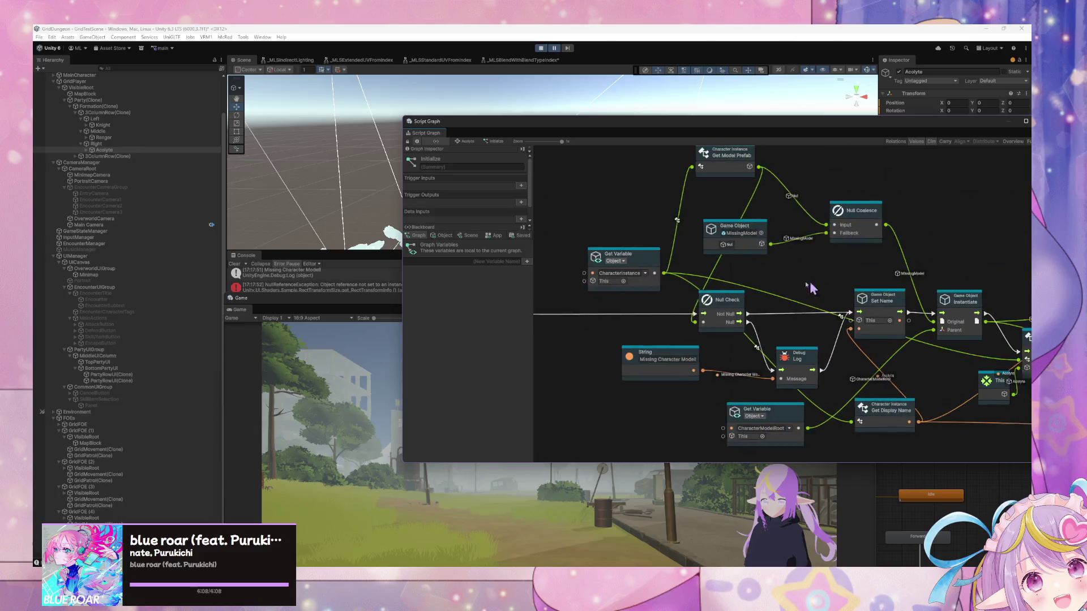
{"action": "scroll", "coordinate": [621, 279], "scroll_direction": "up", "scroll_amount": 3}
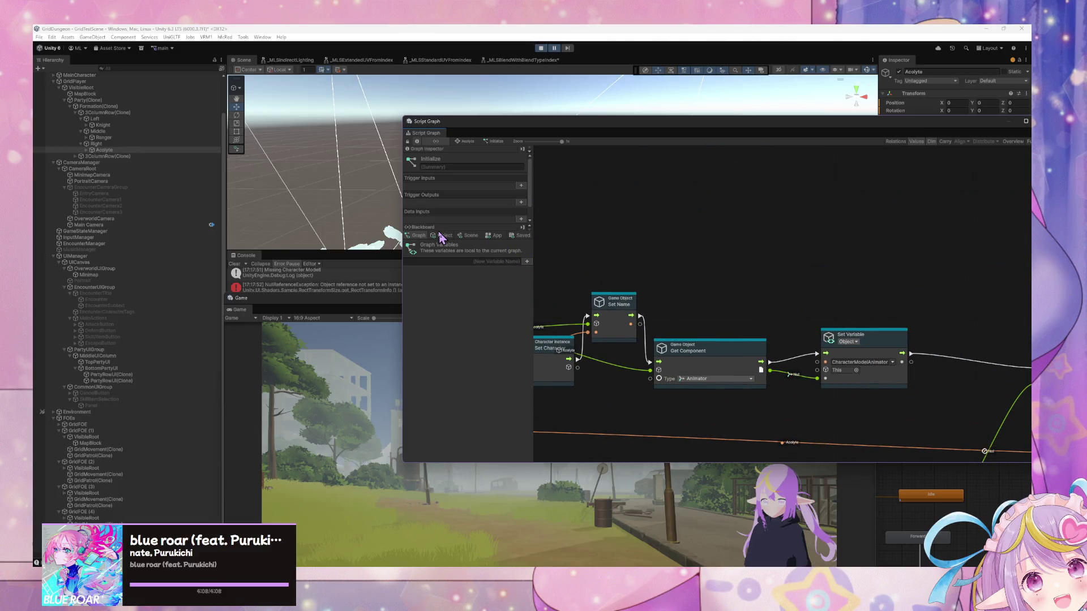
{"action": "scroll", "coordinate": [762, 274], "scroll_direction": "down", "scroll_amount": 3}
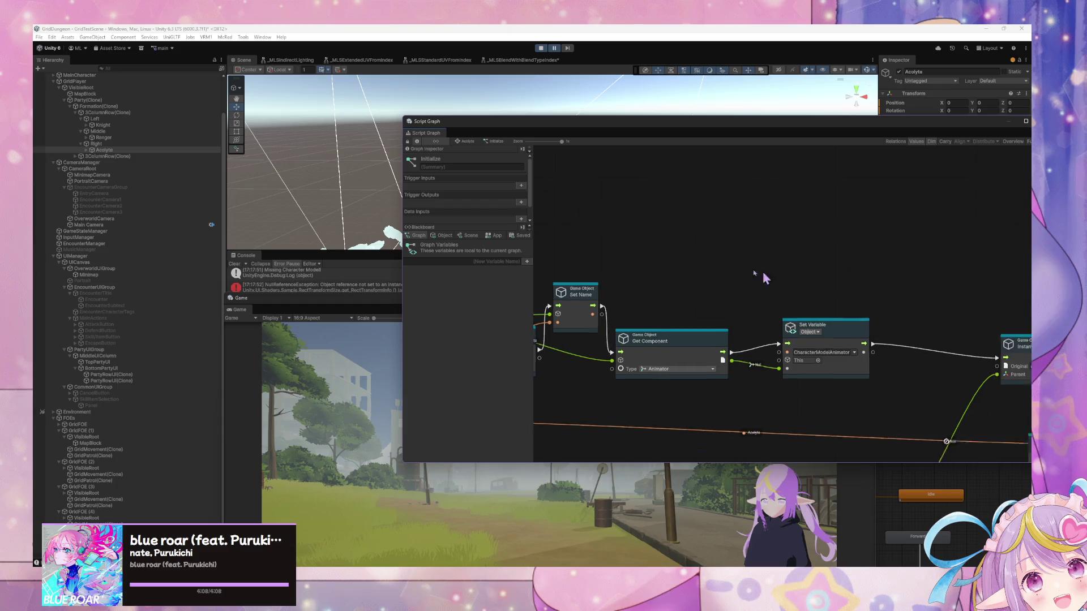
{"action": "scroll", "coordinate": [855, 288], "scroll_direction": "up", "scroll_amount": 3}
{"action": "scroll", "coordinate": [771, 306], "scroll_direction": "down", "scroll_amount": 3}
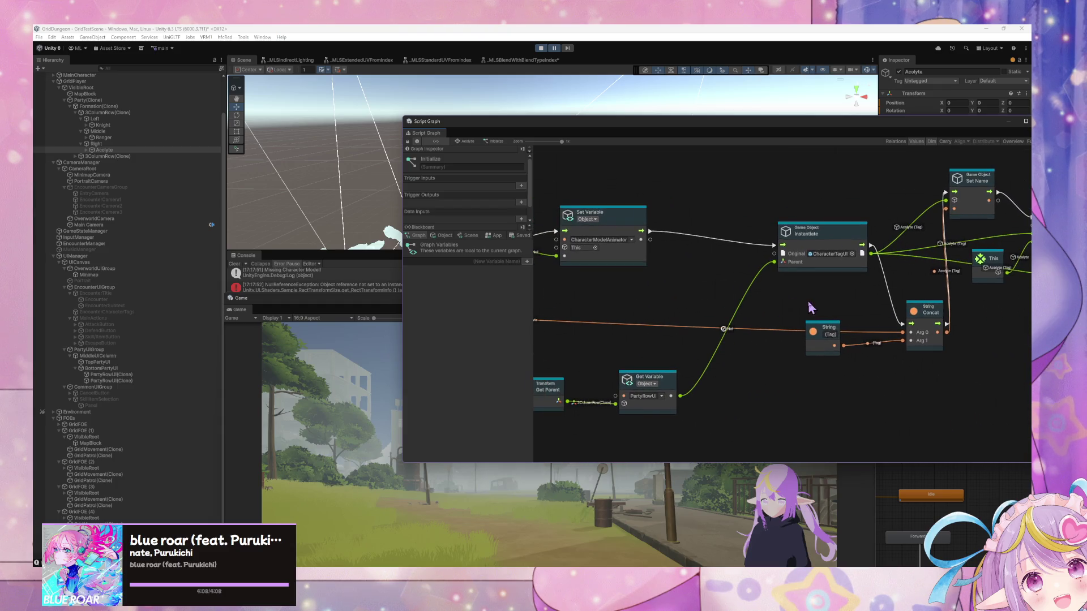
{"action": "scroll", "coordinate": [815, 308], "scroll_direction": "up", "scroll_amount": 3}
{"action": "left_click_drag", "start_coordinate": [815, 309], "coordinate": [823, 304]}
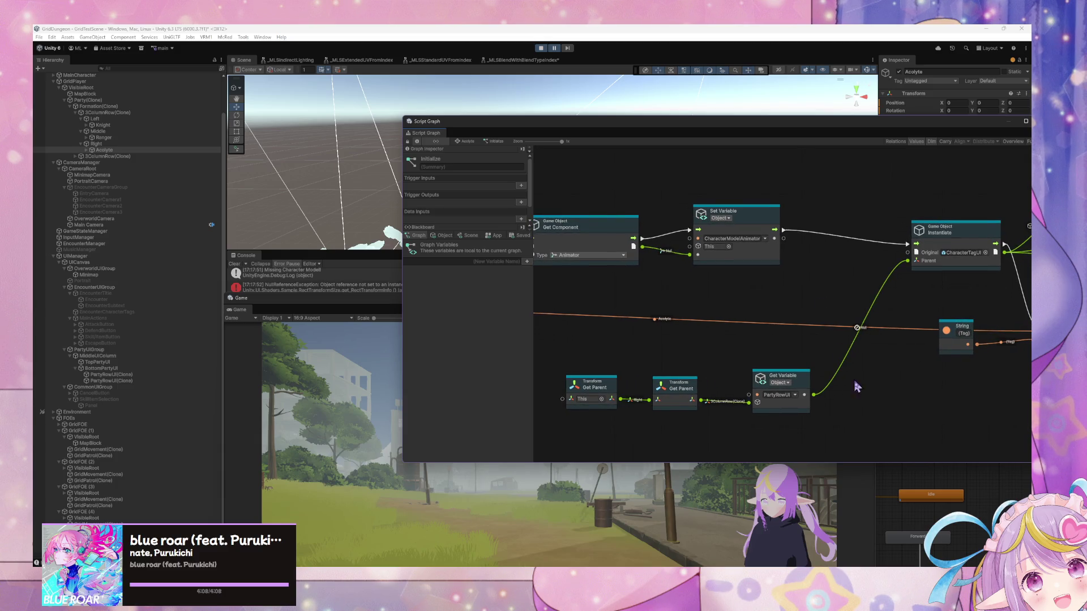
{"action": "scroll", "coordinate": [856, 386], "scroll_direction": "down", "scroll_amount": 3}
{"action": "scroll", "coordinate": [855, 365], "scroll_direction": "up", "scroll_amount": 3}
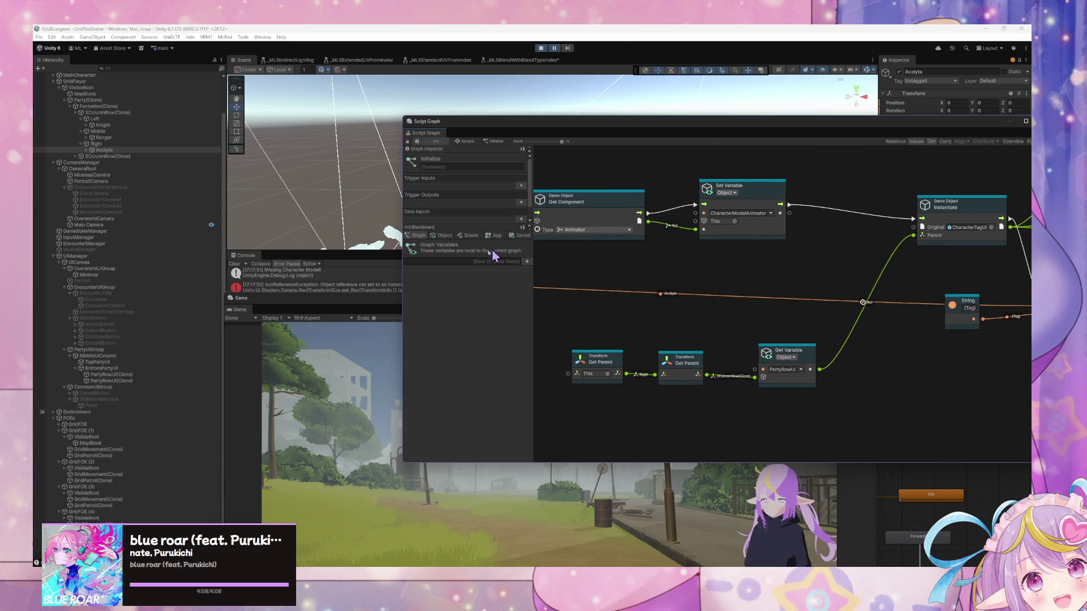
Step: Pan to the String Concat, Set Name and Get Component nodes and select the This node
{"action": "mouse_move", "coordinate": [759, 261]}
{"action": "left_mouse_down"}
{"action": "mouse_move", "coordinate": [691, 273]}
{"action": "mouse_move", "coordinate": [709, 286]}
{"action": "left_mouse_up"}
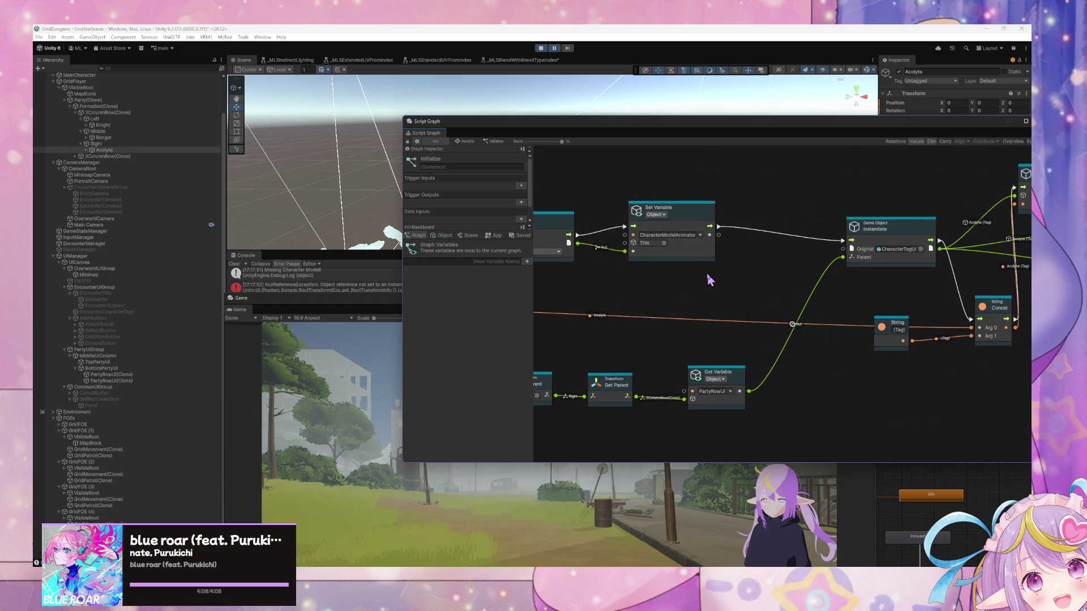
{"action": "mouse_move", "coordinate": [707, 275]}
{"action": "left_mouse_down"}
{"action": "mouse_move", "coordinate": [672, 290]}
{"action": "mouse_move", "coordinate": [730, 274]}
{"action": "mouse_move", "coordinate": [838, 278]}
{"action": "mouse_move", "coordinate": [818, 310]}
{"action": "mouse_move", "coordinate": [851, 317]}
{"action": "mouse_move", "coordinate": [704, 317]}
{"action": "mouse_move", "coordinate": [725, 309]}
{"action": "mouse_move", "coordinate": [714, 311]}
{"action": "left_mouse_up"}
{"action": "left_click", "coordinate": [735, 334]}
{"action": "left_click", "coordinate": [707, 333]}
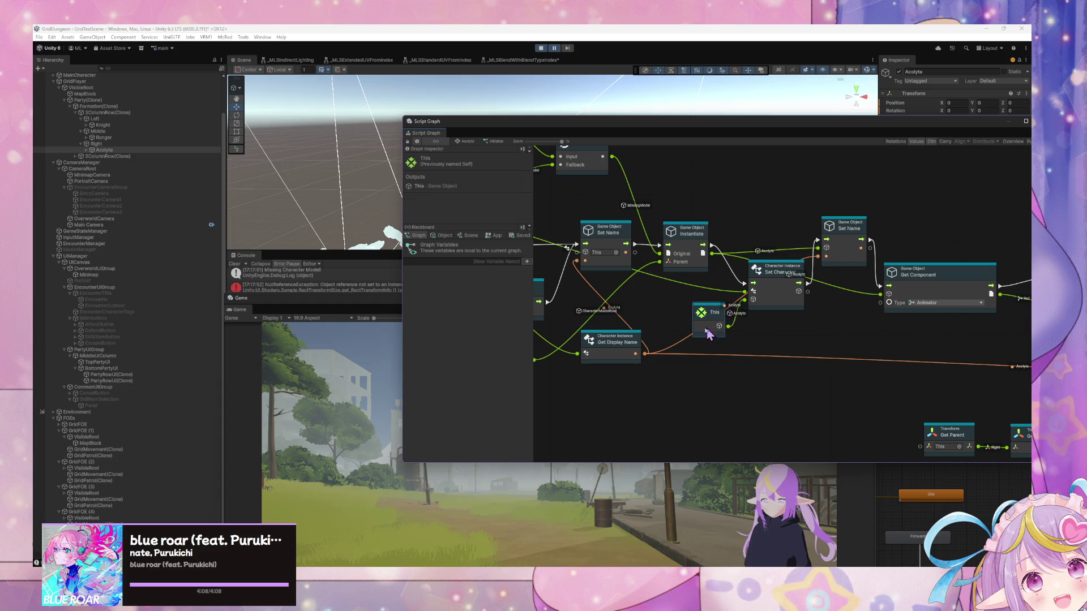
{"action": "mouse_move", "coordinate": [949, 318]}
{"action": "left_mouse_down"}
{"action": "mouse_move", "coordinate": [695, 300]}
{"action": "mouse_move", "coordinate": [613, 308]}
{"action": "left_mouse_up"}
{"action": "mouse_move", "coordinate": [881, 315]}
{"action": "left_mouse_down"}
{"action": "mouse_move", "coordinate": [804, 323]}
{"action": "mouse_move", "coordinate": [983, 316]}
{"action": "left_mouse_up"}
{"action": "mouse_move", "coordinate": [735, 300]}
{"action": "left_mouse_down"}
{"action": "mouse_move", "coordinate": [832, 299]}
{"action": "mouse_move", "coordinate": [832, 314]}
{"action": "mouse_move", "coordinate": [918, 341]}
{"action": "left_mouse_up"}
{"action": "left_click_drag", "start_coordinate": [593, 203], "coordinate": [700, 227]}
{"action": "mouse_move", "coordinate": [708, 286]}
{"action": "left_mouse_down"}
{"action": "mouse_move", "coordinate": [771, 271]}
{"action": "mouse_move", "coordinate": [611, 271]}
{"action": "mouse_move", "coordinate": [715, 276]}
{"action": "mouse_move", "coordinate": [735, 302]}
{"action": "mouse_move", "coordinate": [701, 266]}
{"action": "left_mouse_up"}
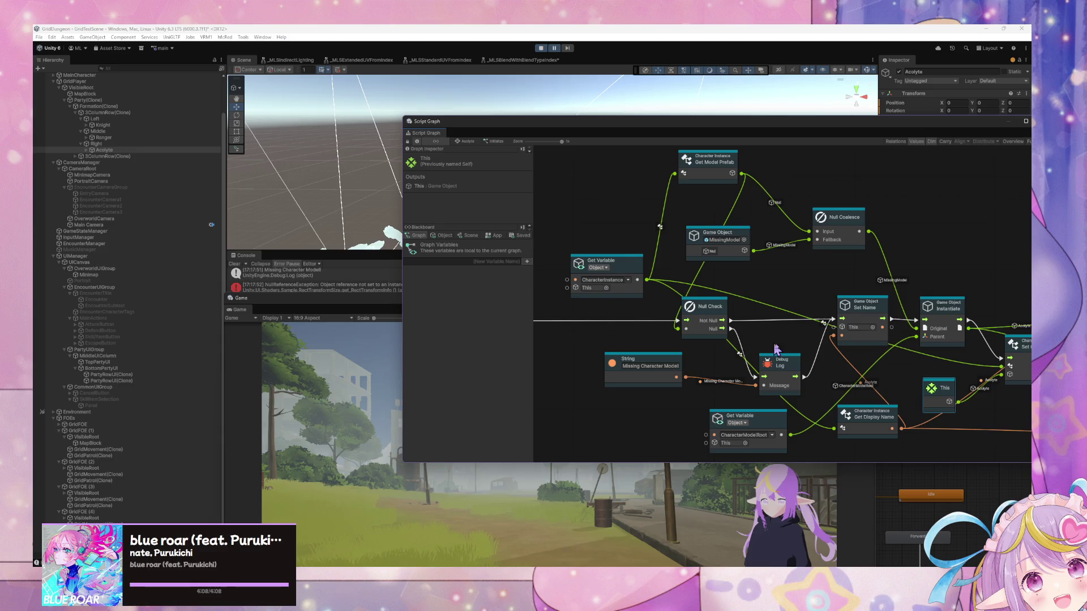
{"action": "scroll", "coordinate": [861, 329], "scroll_direction": "right", "scroll_amount": 5}
{"action": "scroll", "coordinate": [801, 306], "scroll_direction": "right", "scroll_amount": 8}
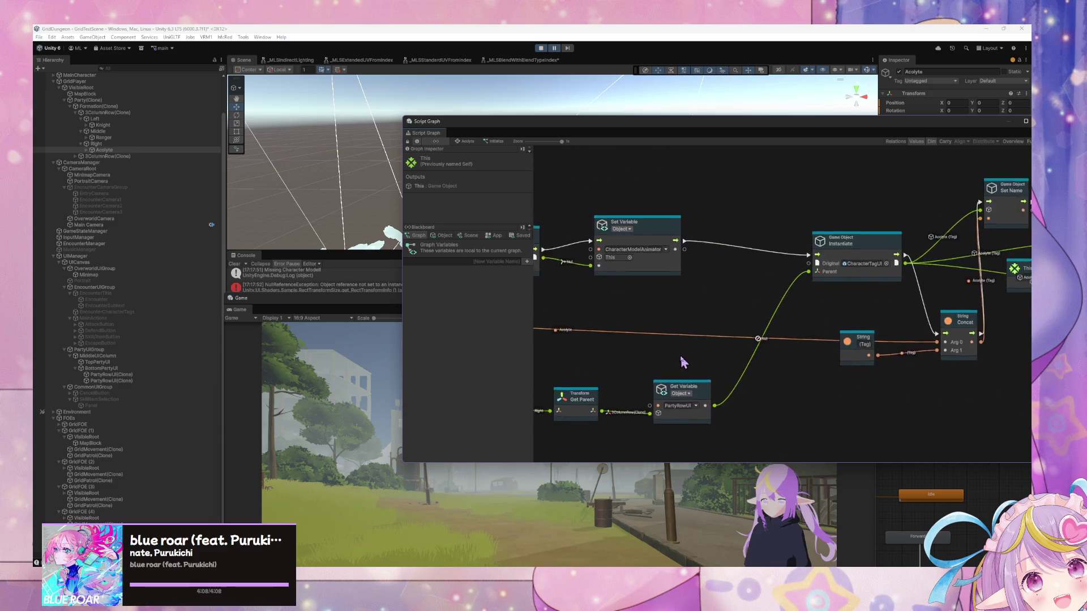
{"action": "scroll", "coordinate": [648, 379], "scroll_direction": "right", "scroll_amount": 7}
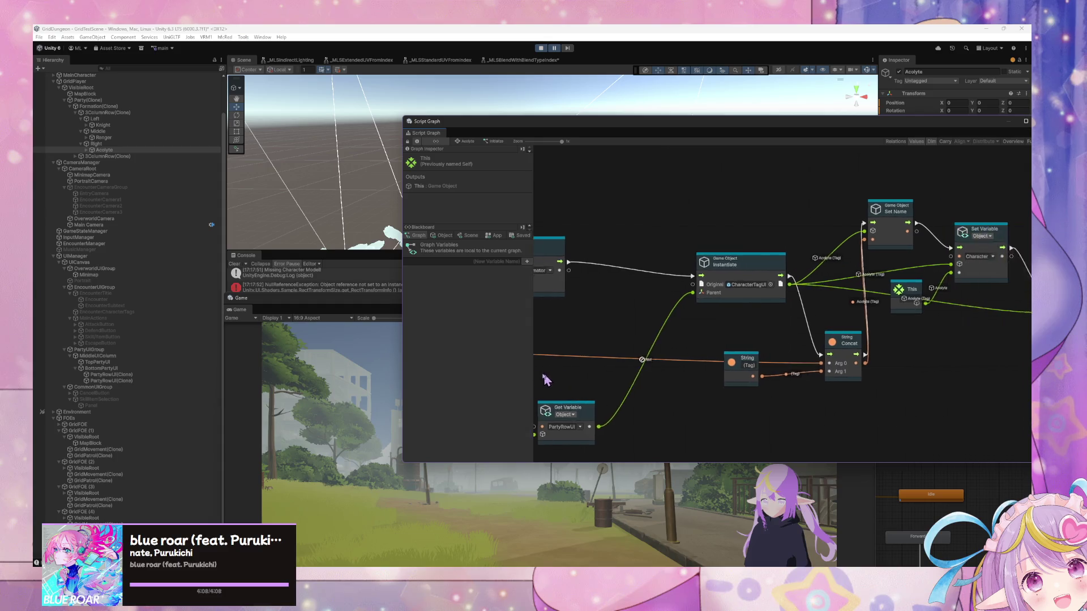
{"action": "scroll", "coordinate": [688, 362], "scroll_direction": "right", "scroll_amount": 1}
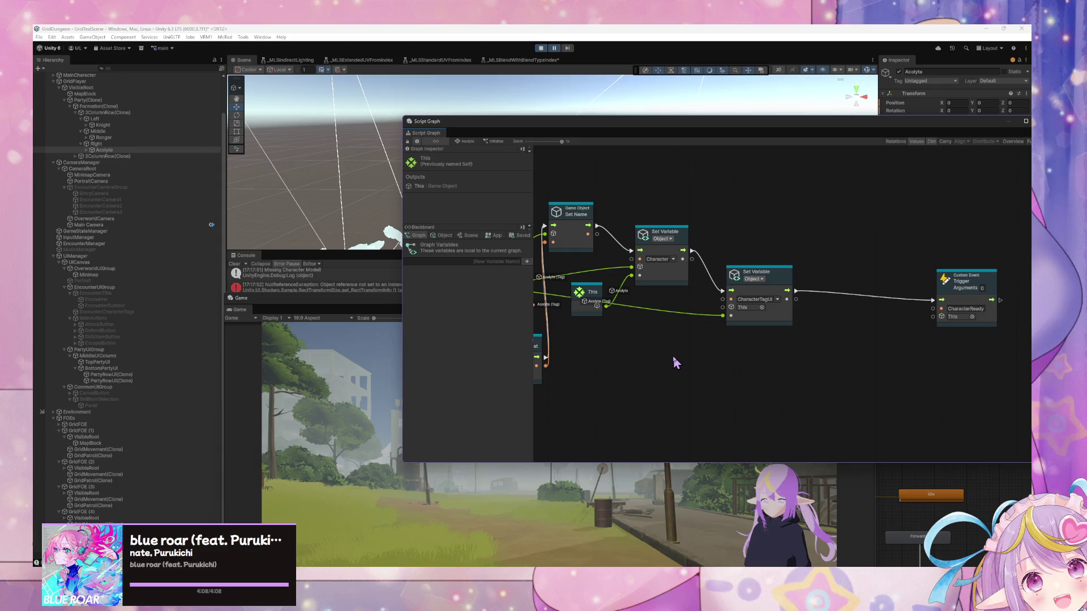
{"action": "scroll", "coordinate": [676, 363], "scroll_direction": "left", "scroll_amount": 10}
{"action": "left_click_drag", "start_coordinate": [852, 379], "coordinate": [553, 323]}
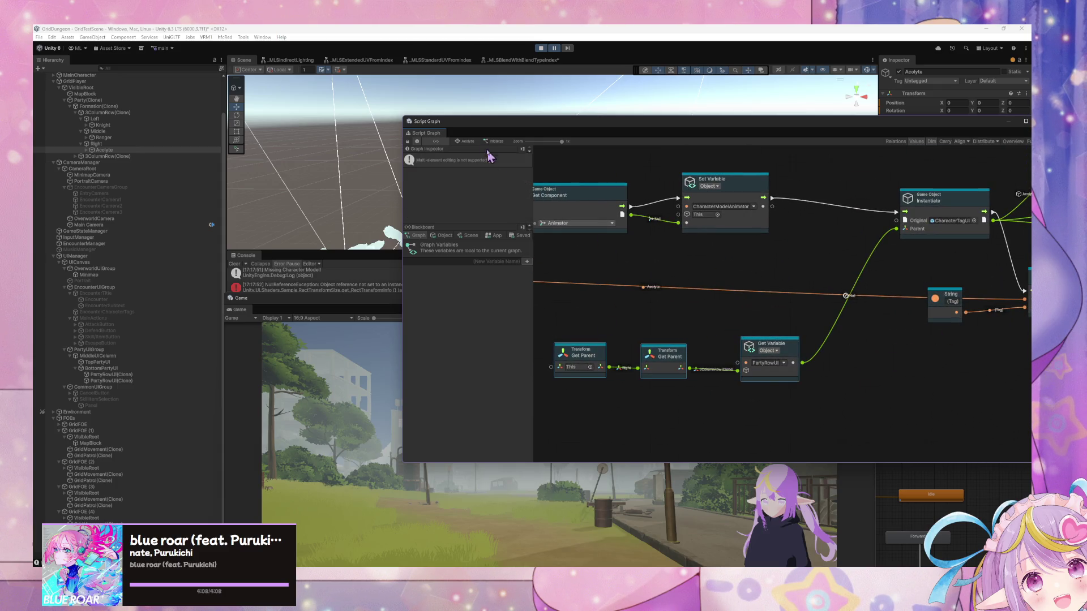
{"action": "left_click", "coordinate": [465, 141]}
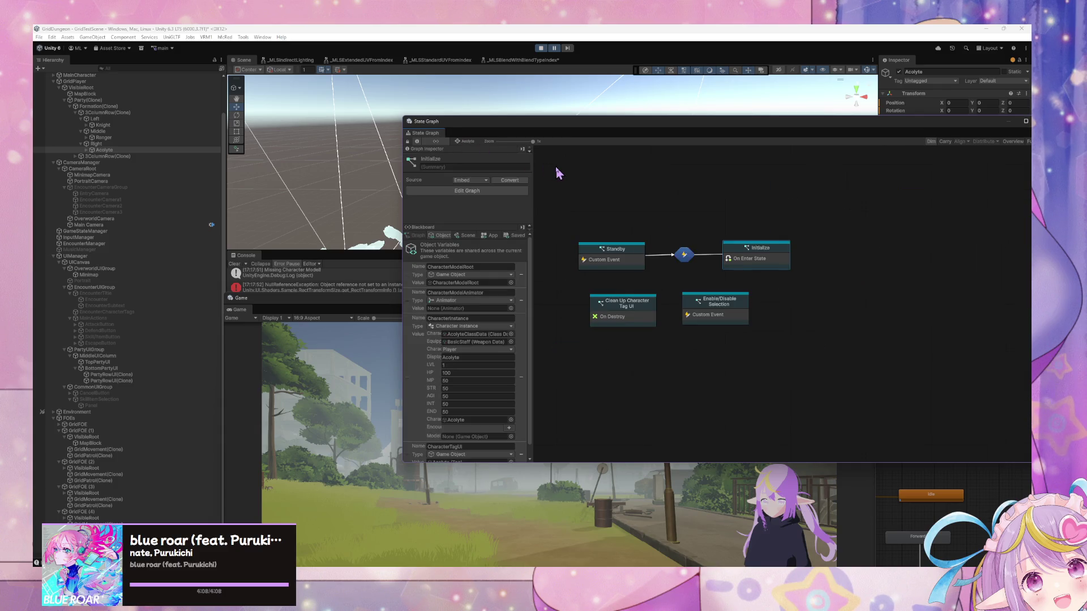
{"action": "double_click", "coordinate": [774, 258]}
{"action": "left_click_drag", "start_coordinate": [594, 306], "coordinate": [847, 272]}
{"action": "left_click_drag", "start_coordinate": [762, 274], "coordinate": [803, 280]}
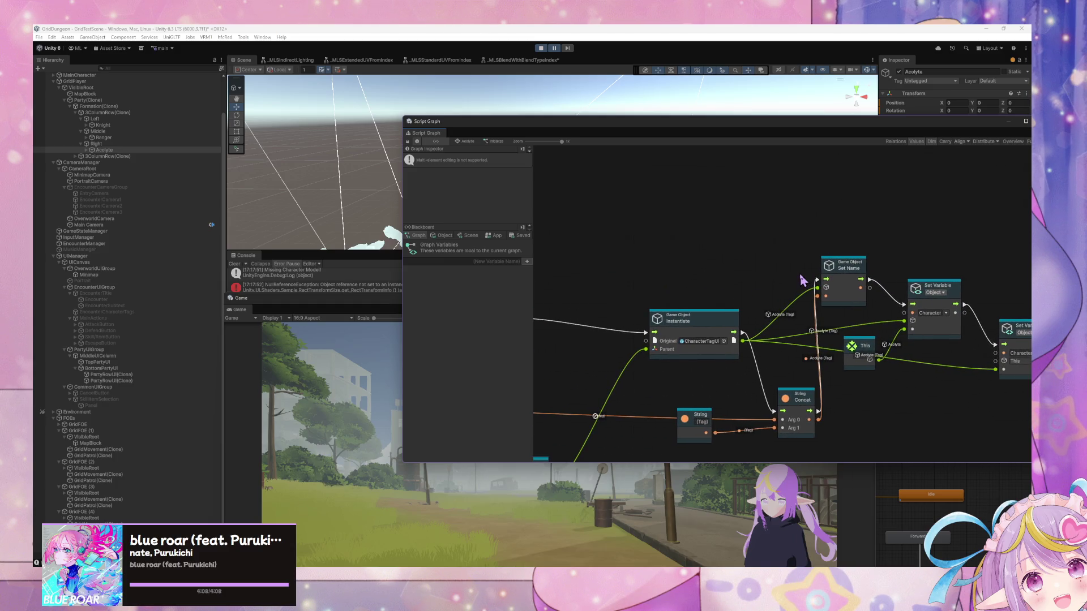
{"action": "scroll", "coordinate": [759, 266], "scroll_direction": "left", "scroll_amount": 5}
{"action": "scroll", "coordinate": [772, 237], "scroll_direction": "down", "scroll_amount": 2}
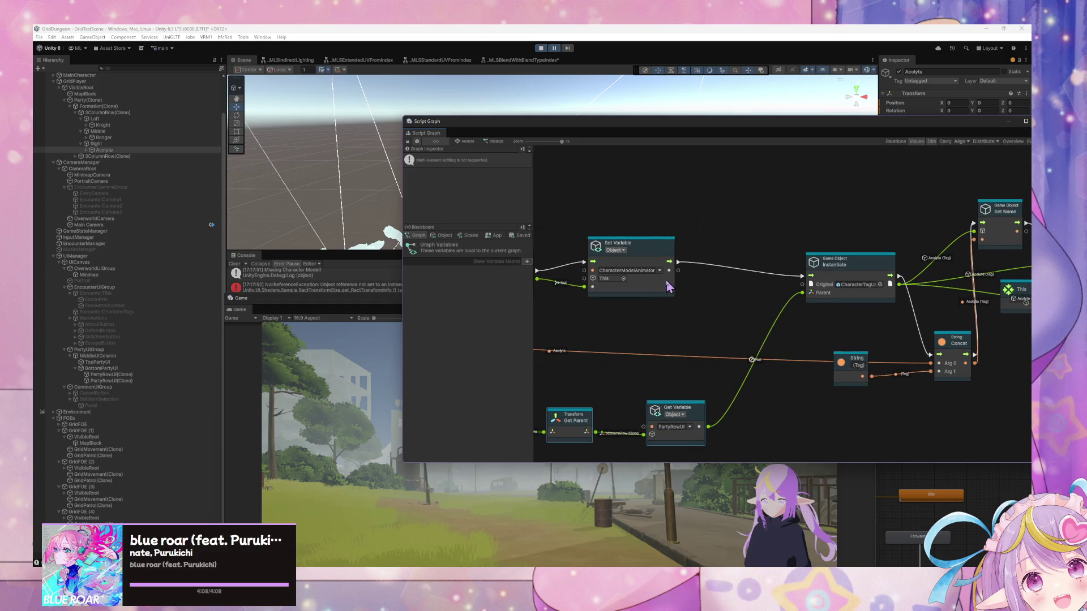
{"action": "scroll", "coordinate": [640, 289], "scroll_direction": "left", "scroll_amount": 8}
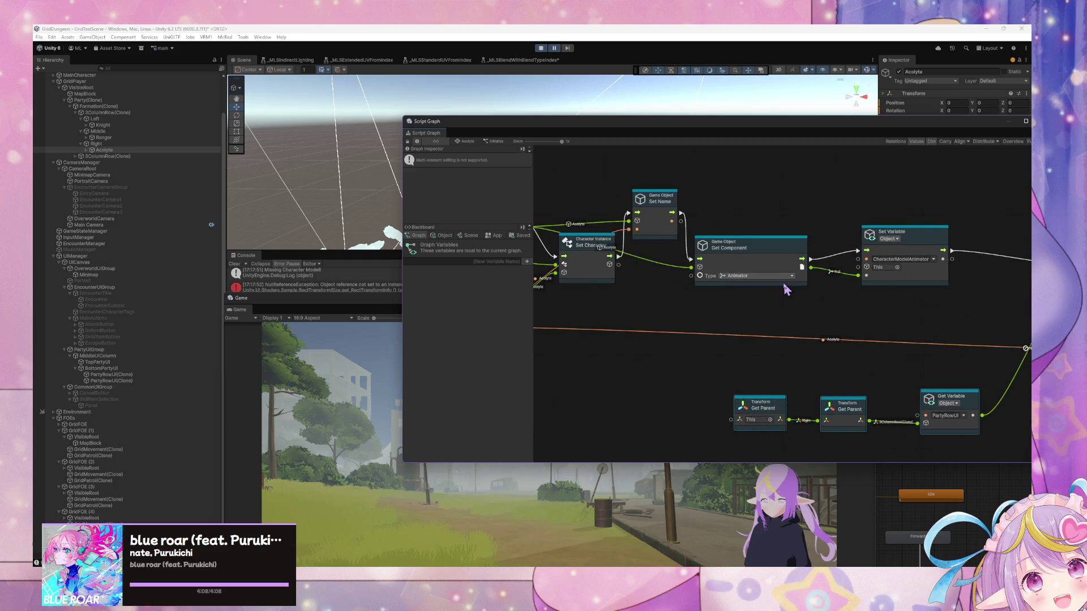
{"action": "left_click_drag", "start_coordinate": [785, 286], "coordinate": [677, 250]}
{"action": "left_click", "coordinate": [791, 369]}
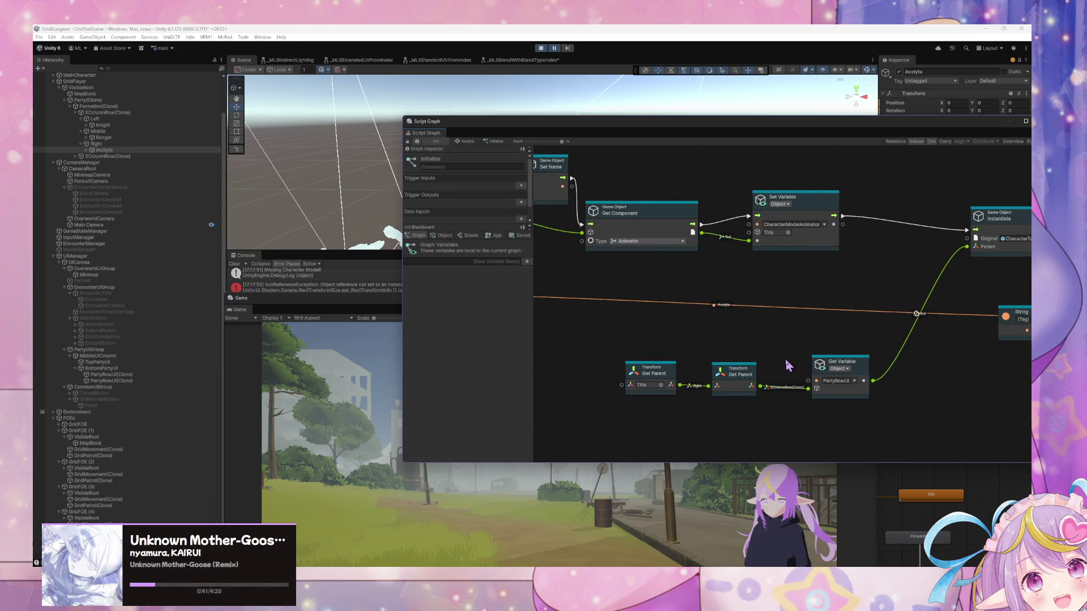
{"action": "scroll", "coordinate": [800, 311], "scroll_direction": "right", "scroll_amount": 2}
{"action": "scroll", "coordinate": [801, 311], "scroll_direction": "down", "scroll_amount": 1}
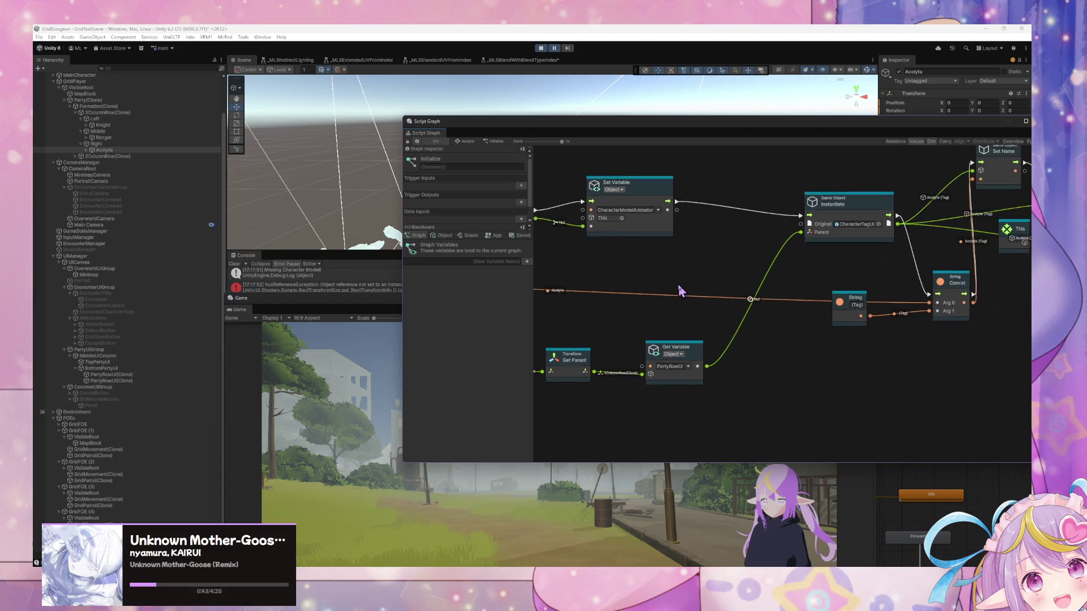
{"action": "scroll", "coordinate": [736, 286], "scroll_direction": "right", "scroll_amount": 3}
{"action": "scroll", "coordinate": [739, 283], "scroll_direction": "left", "scroll_amount": 1}
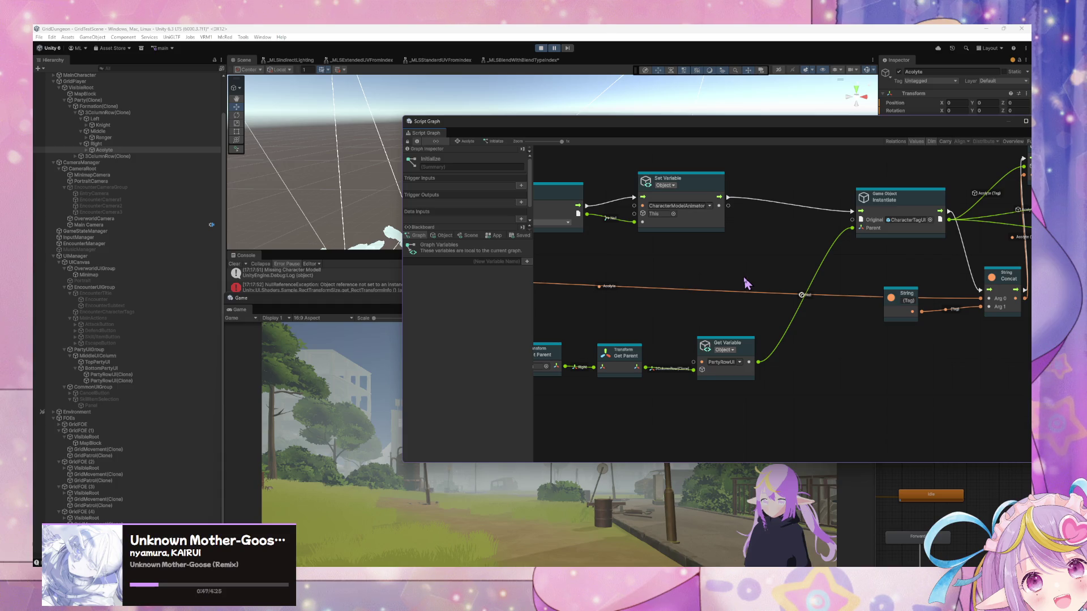
{"action": "scroll", "coordinate": [746, 283], "scroll_direction": "right", "scroll_amount": 3}
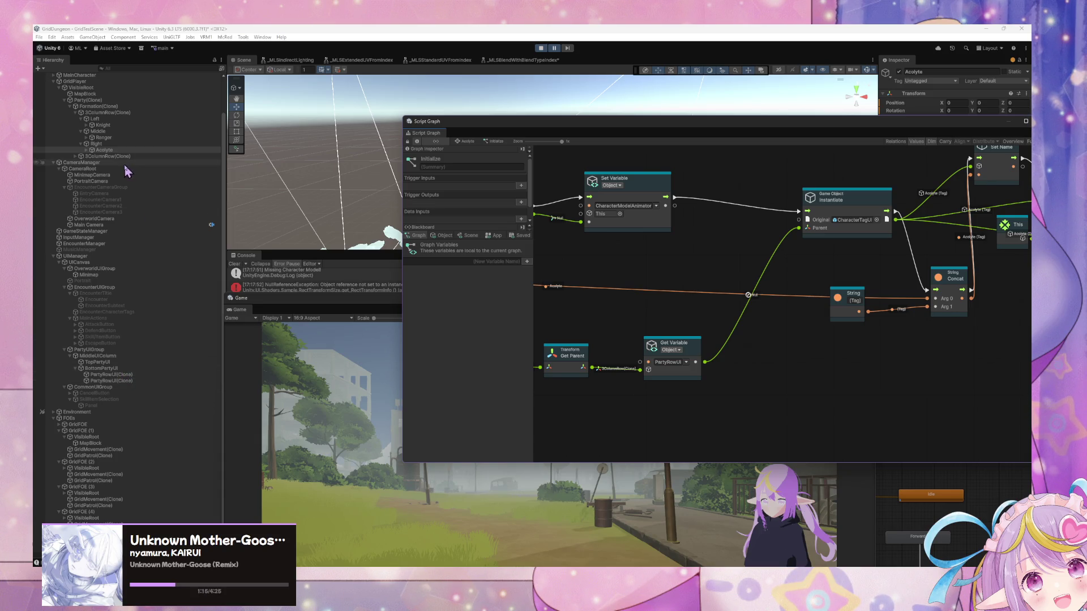
Step: View 3ColumnRow(Clone)'s PartyRowUI object variable, then reopen the Acolyte's Initialize script graph
{"action": "left_click", "coordinate": [109, 112]}
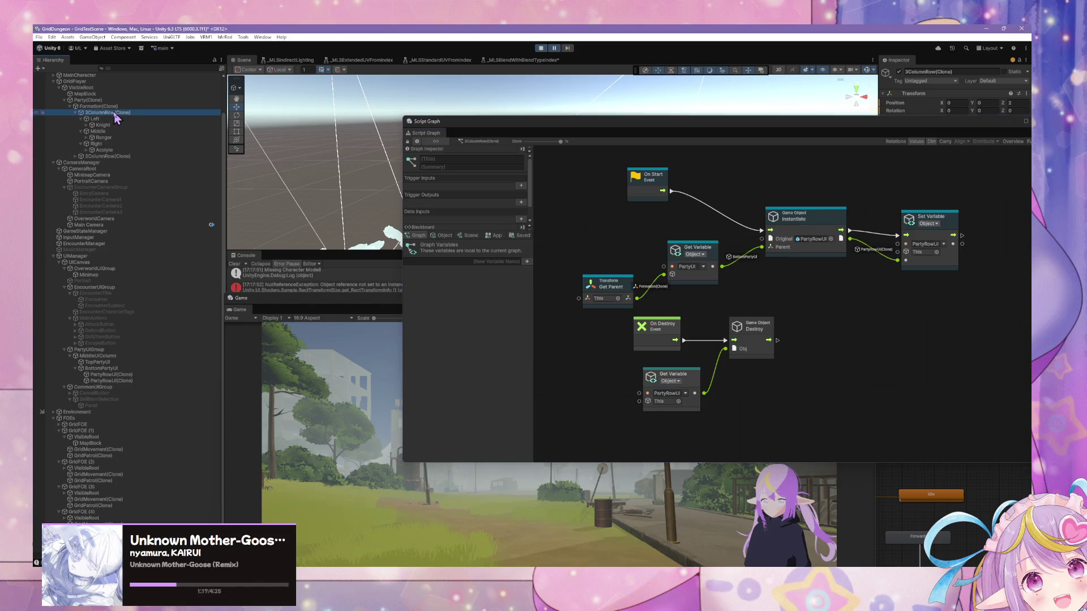
{"action": "left_click", "coordinate": [443, 235]}
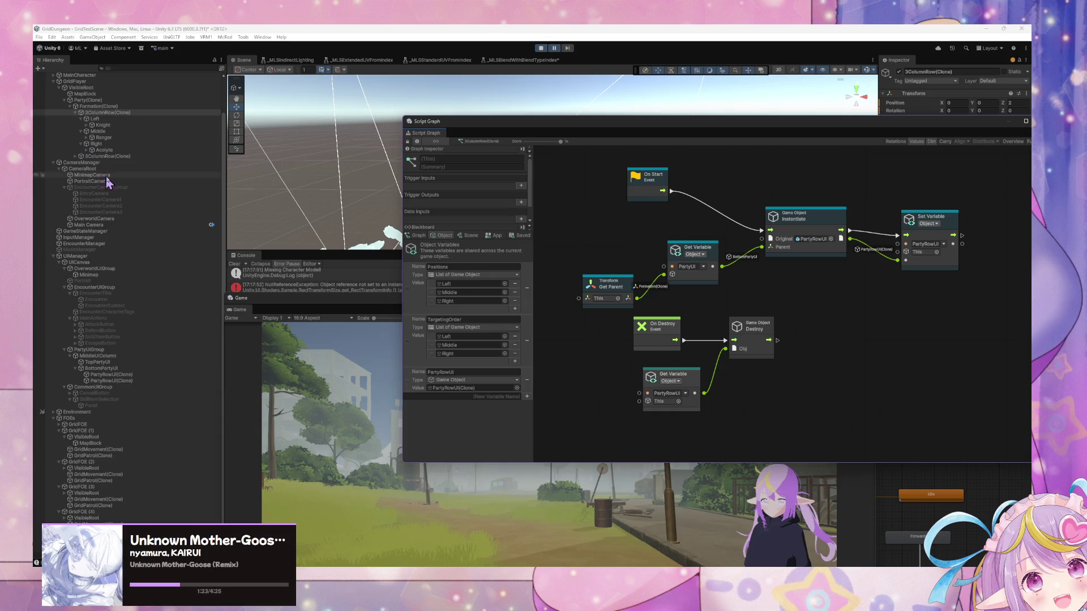
{"action": "left_click", "coordinate": [104, 150]}
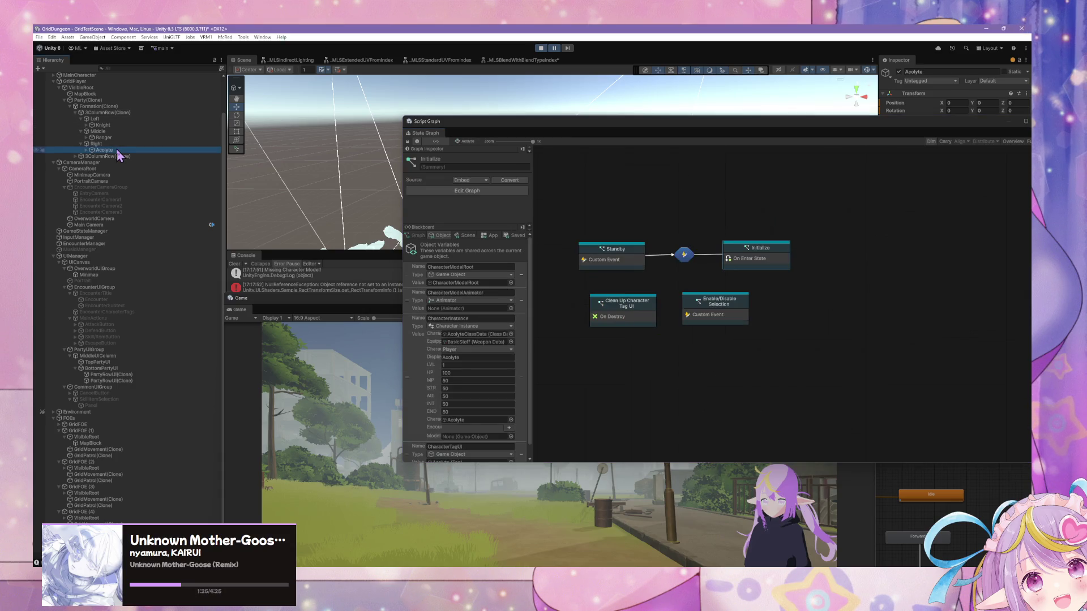
{"action": "scroll", "coordinate": [468, 339], "scroll_direction": "down", "scroll_amount": 1}
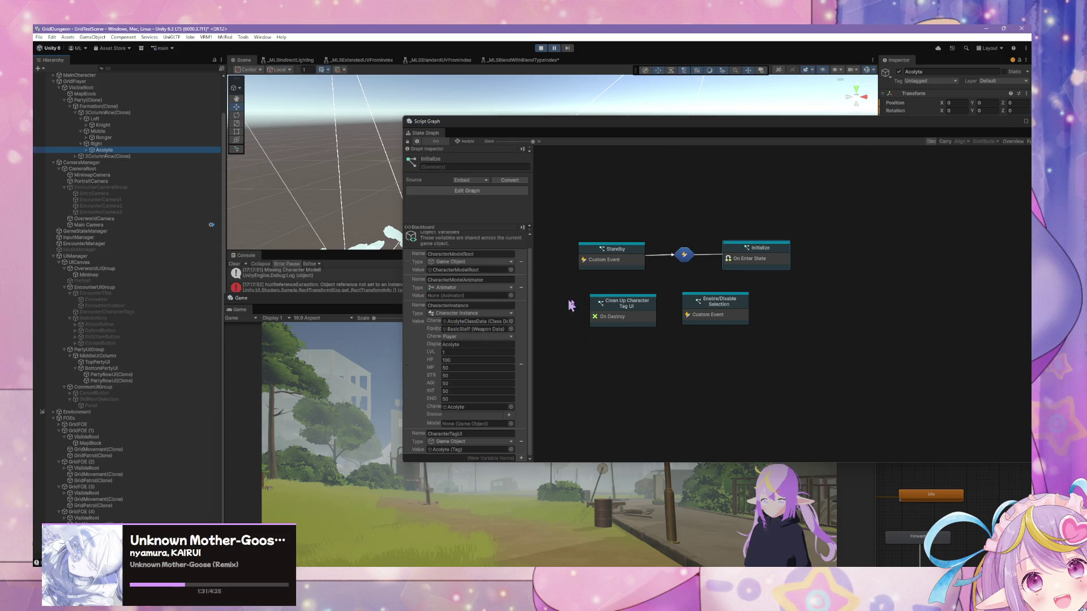
{"action": "double_click", "coordinate": [750, 259]}
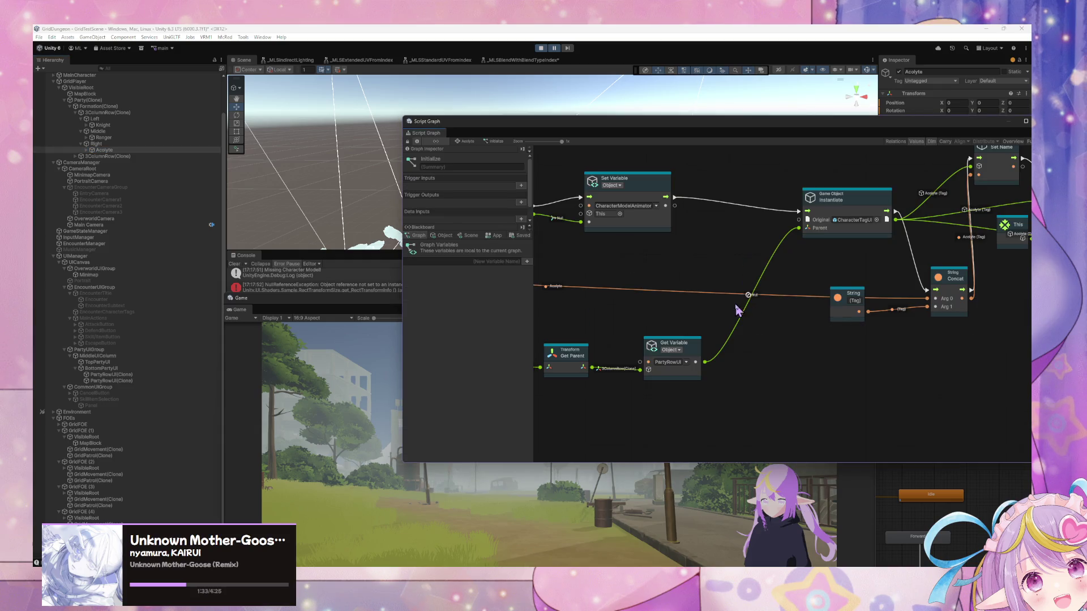
{"action": "scroll", "coordinate": [736, 317], "scroll_direction": "left", "scroll_amount": 10}
{"action": "scroll", "coordinate": [736, 317], "scroll_direction": "up", "scroll_amount": 3}
{"action": "scroll", "coordinate": [721, 354], "scroll_direction": "left", "scroll_amount": 7}
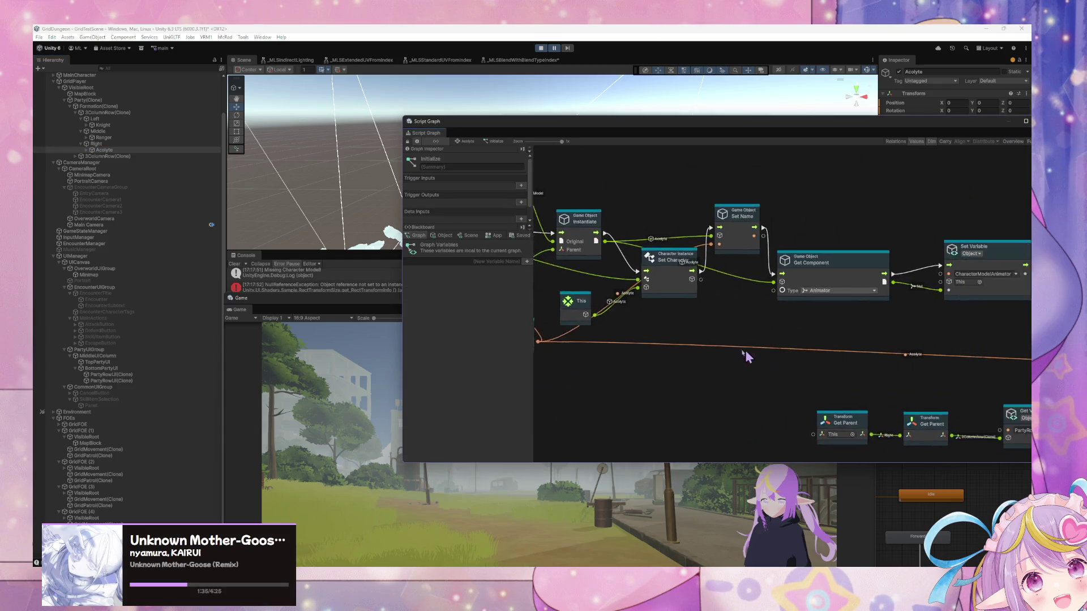
{"action": "scroll", "coordinate": [677, 360], "scroll_direction": "left", "scroll_amount": 10}
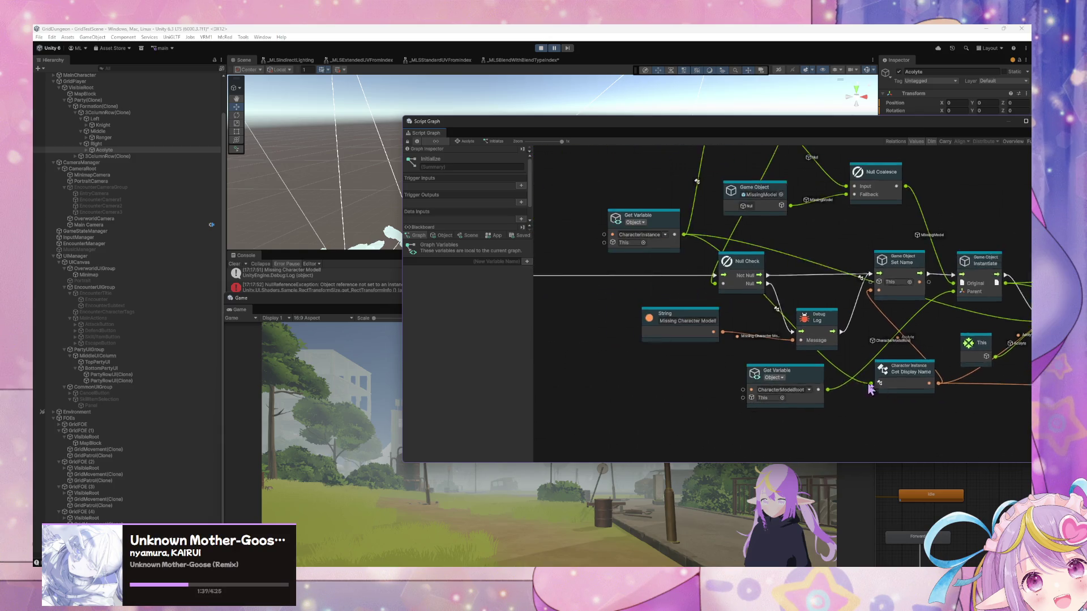
{"action": "scroll", "coordinate": [643, 342], "scroll_direction": "right", "scroll_amount": 4}
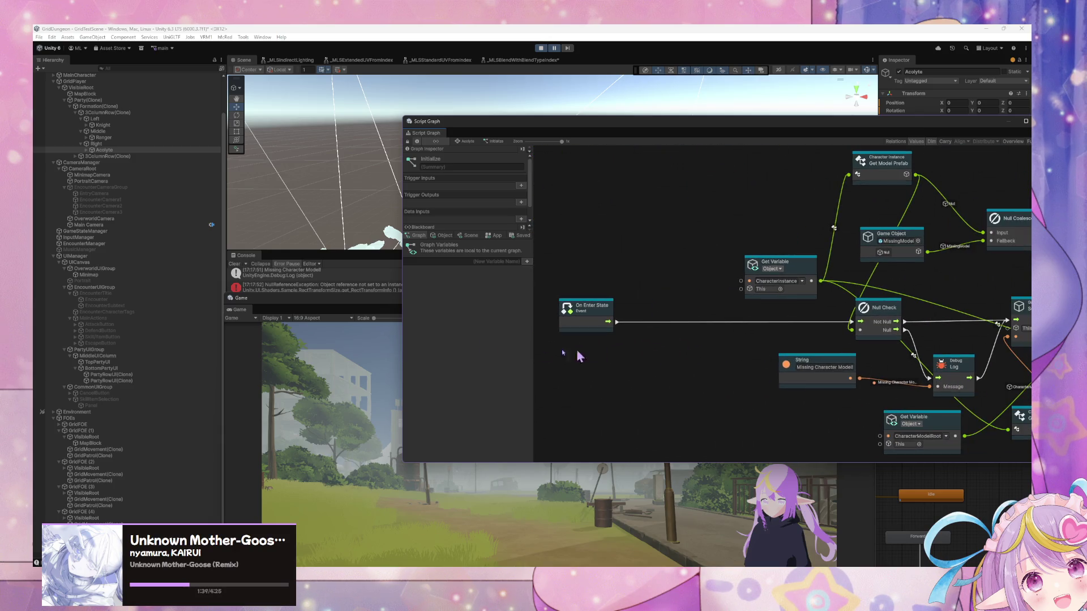
{"action": "scroll", "coordinate": [662, 279], "scroll_direction": "right", "scroll_amount": 10}
{"action": "scroll", "coordinate": [662, 279], "scroll_direction": "right", "scroll_amount": 11}
{"action": "scroll", "coordinate": [662, 278], "scroll_direction": "down", "scroll_amount": 2}
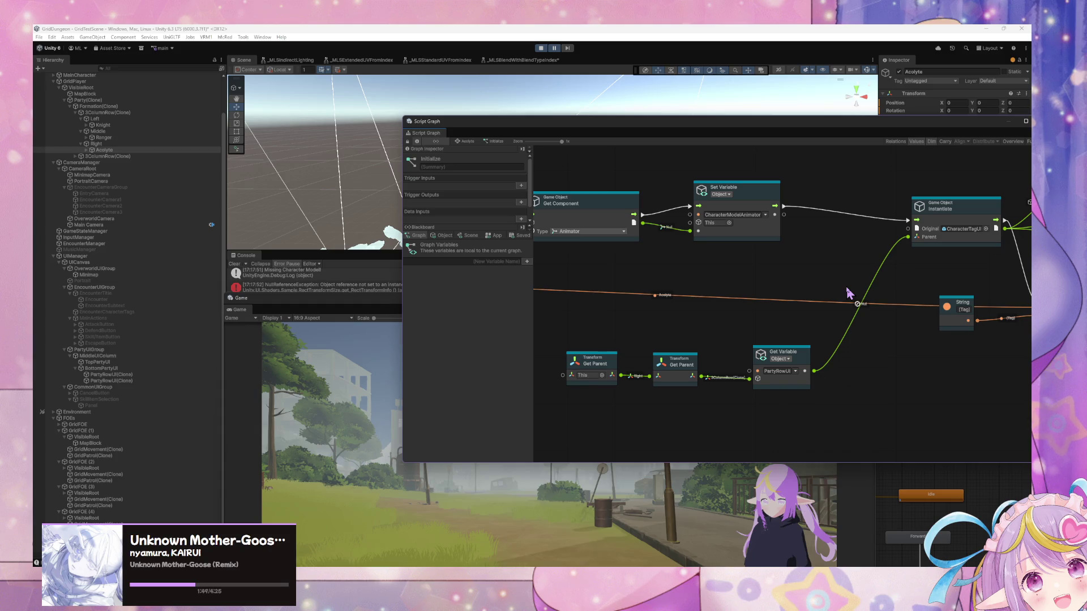
{"action": "scroll", "coordinate": [832, 359], "scroll_direction": "down", "scroll_amount": 3}
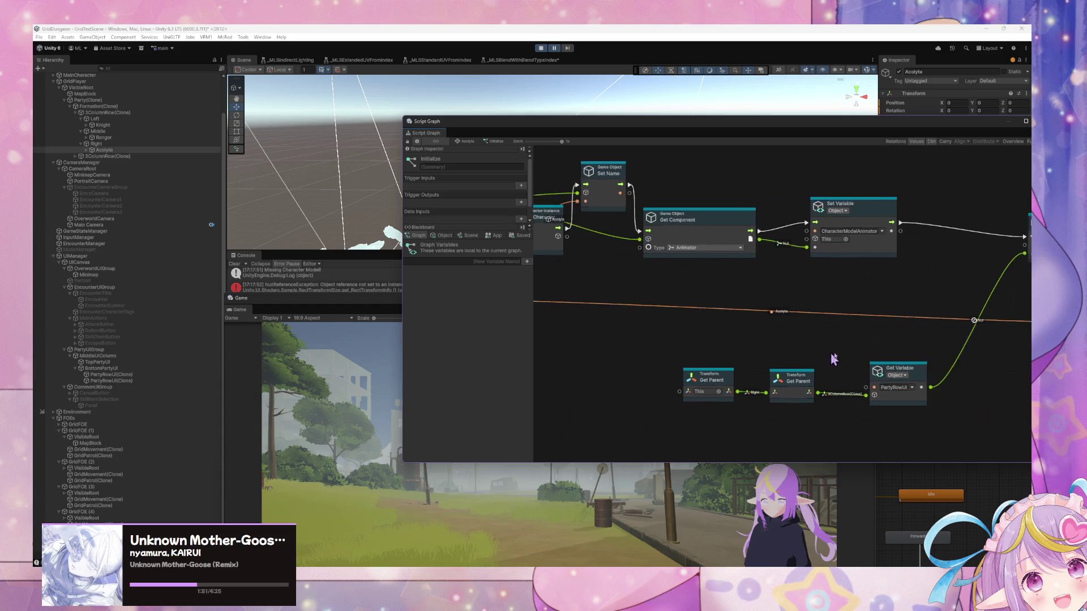
{"action": "scroll", "coordinate": [759, 357], "scroll_direction": "up", "scroll_amount": 3}
{"action": "left_click_drag", "start_coordinate": [813, 368], "coordinate": [571, 361]}
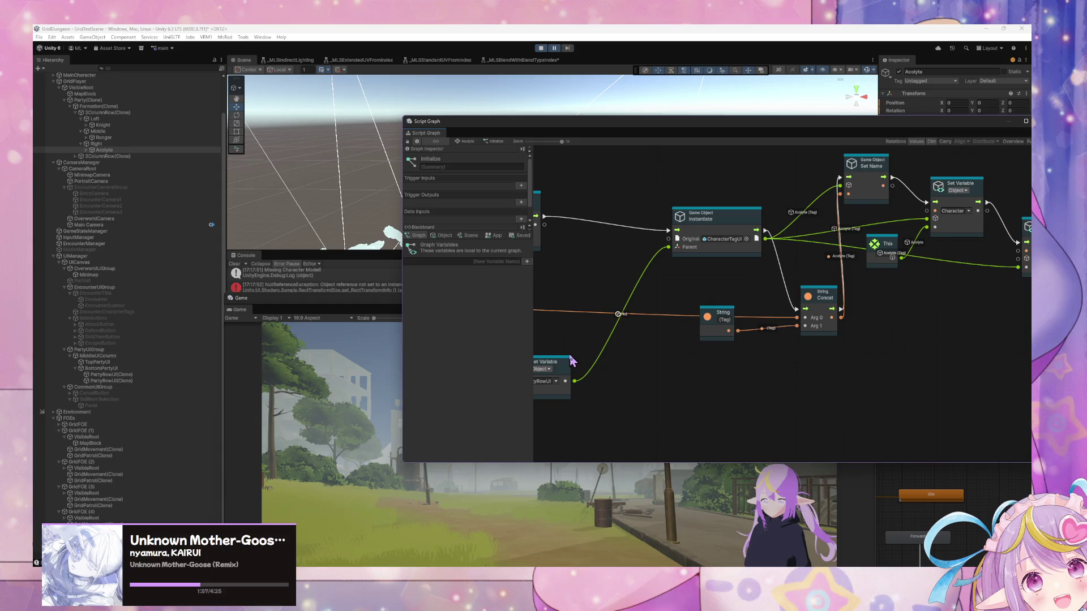
{"action": "left_click_drag", "start_coordinate": [570, 361], "coordinate": [532, 363]}
{"action": "left_click_drag", "start_coordinate": [636, 359], "coordinate": [556, 371]}
{"action": "mouse_move", "coordinate": [715, 363]}
{"action": "left_mouse_down"}
{"action": "mouse_move", "coordinate": [656, 367]}
{"action": "mouse_move", "coordinate": [699, 352]}
{"action": "mouse_move", "coordinate": [730, 382]}
{"action": "mouse_move", "coordinate": [836, 387]}
{"action": "mouse_move", "coordinate": [776, 379]}
{"action": "mouse_move", "coordinate": [772, 366]}
{"action": "left_mouse_up"}
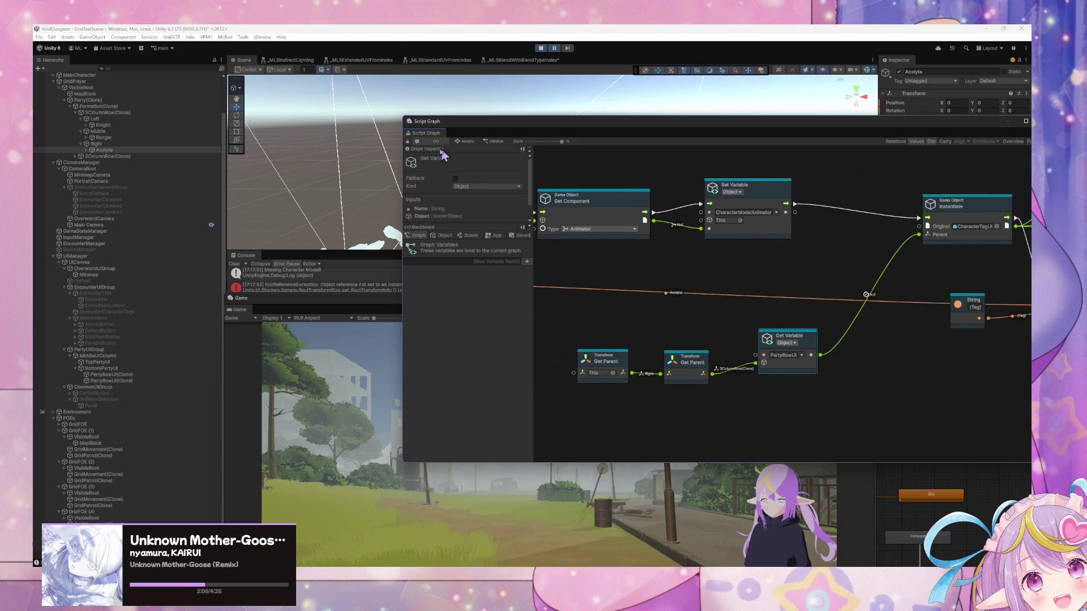
{"action": "left_click", "coordinate": [123, 100]}
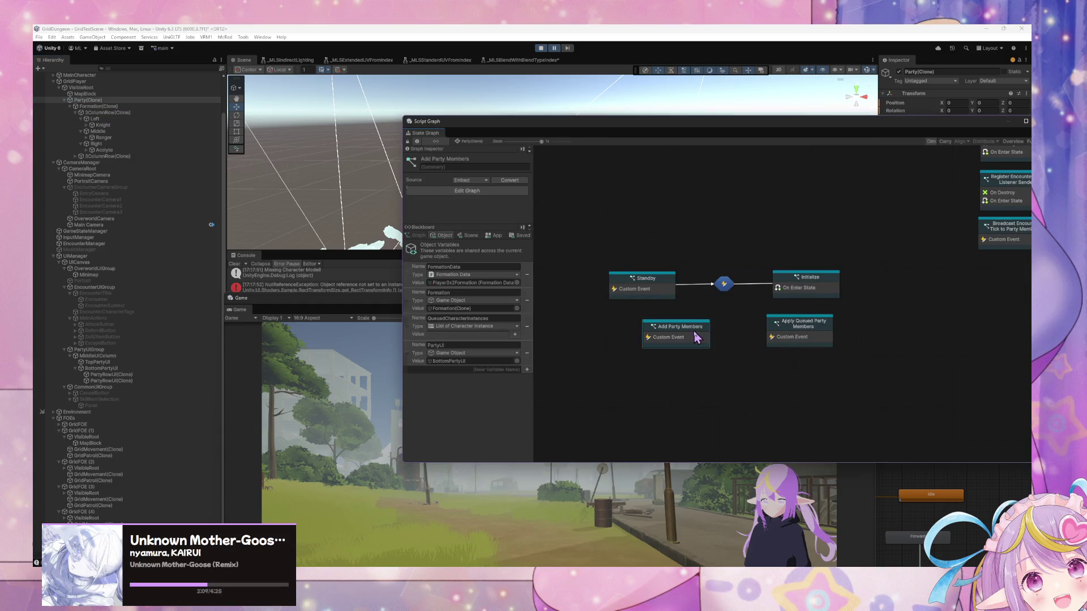
Step: Review Party(Clone)'s Add Row Member subgraph, then show 3ColumnRow(Clone)'s graph holding PartyRowUI(Clone)
{"action": "double_click", "coordinate": [696, 333]}
{"action": "mouse_move", "coordinate": [716, 325]}
{"action": "left_mouse_down"}
{"action": "mouse_move", "coordinate": [583, 318]}
{"action": "mouse_move", "coordinate": [571, 305]}
{"action": "mouse_move", "coordinate": [745, 337]}
{"action": "mouse_move", "coordinate": [702, 339]}
{"action": "mouse_move", "coordinate": [724, 334]}
{"action": "mouse_move", "coordinate": [617, 298]}
{"action": "mouse_move", "coordinate": [695, 300]}
{"action": "left_mouse_up"}
{"action": "double_click", "coordinate": [584, 317]}
{"action": "left_click_drag", "start_coordinate": [801, 304], "coordinate": [599, 308]}
{"action": "left_click_drag", "start_coordinate": [780, 336], "coordinate": [641, 337]}
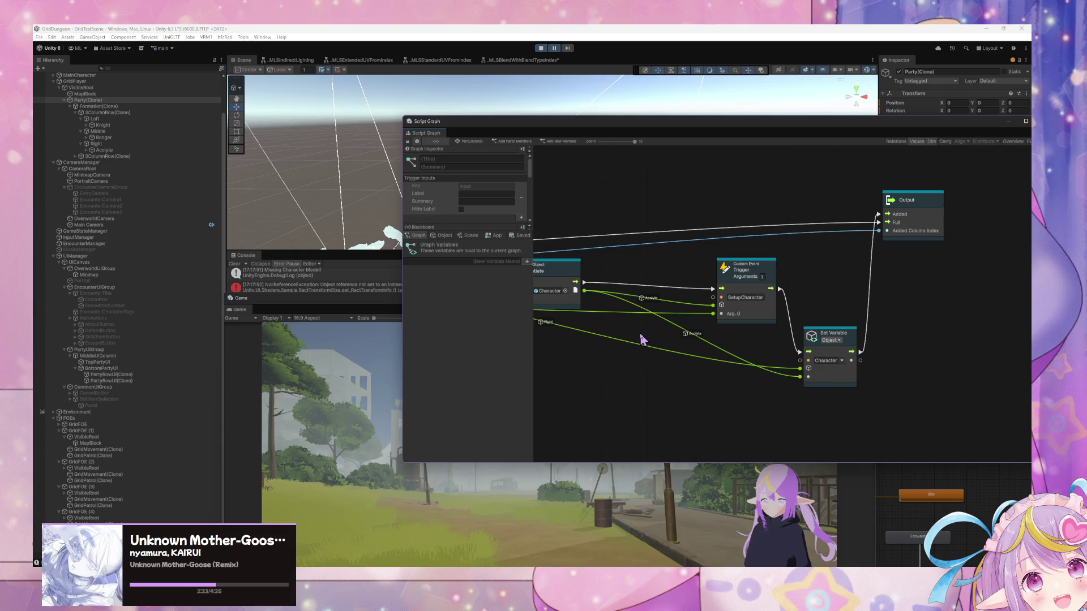
{"action": "left_click_drag", "start_coordinate": [641, 335], "coordinate": [628, 331]}
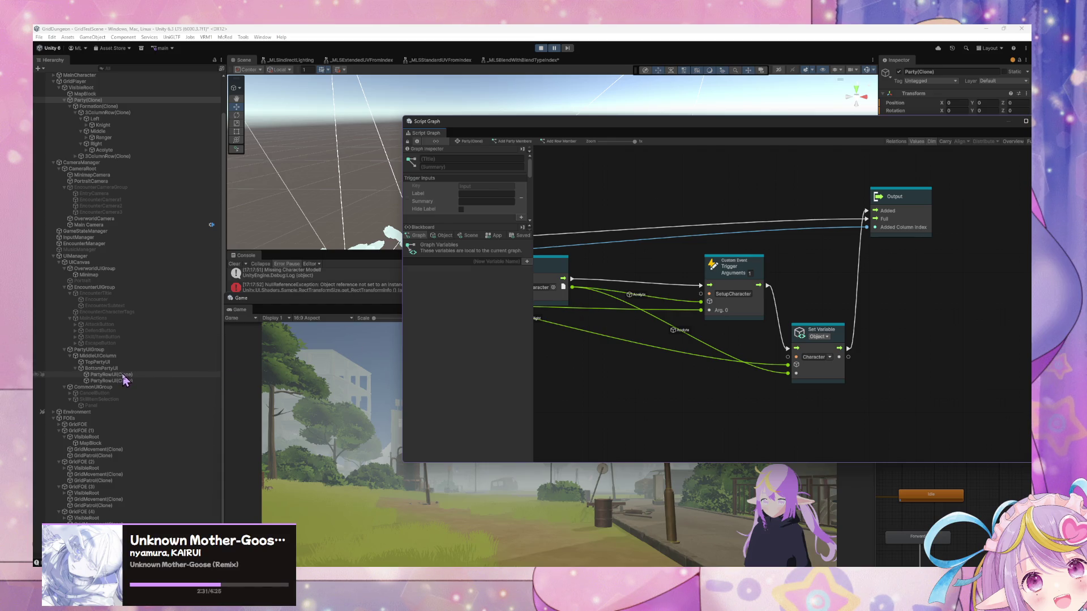
{"action": "left_click", "coordinate": [101, 112]}
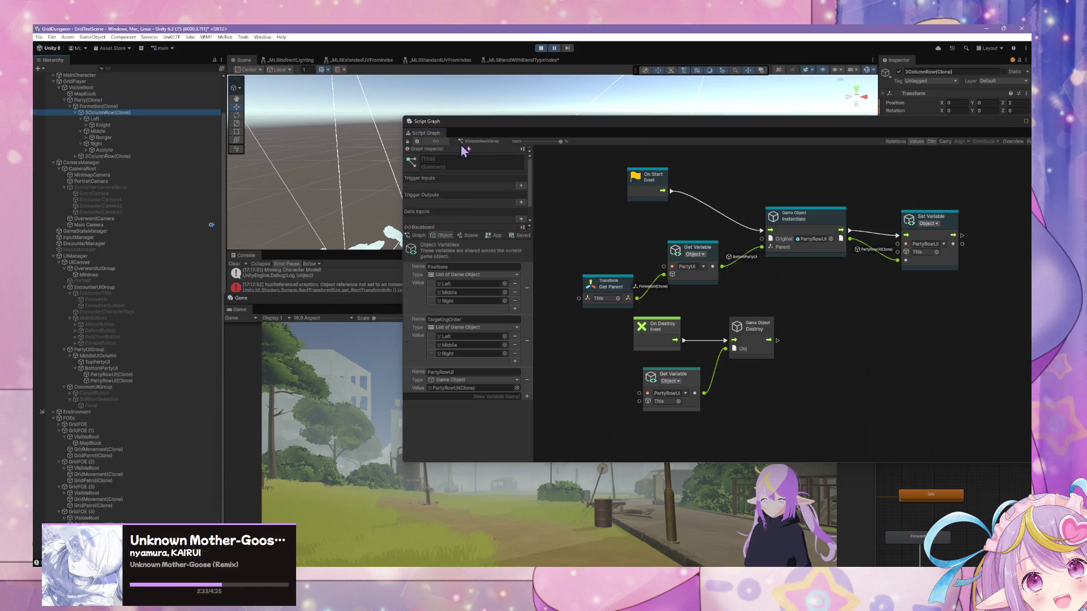
Step: Shift the graph window left, then open Party(Clone)'s Add Row Member subgraph and pan to its Input node
{"action": "left_click_drag", "start_coordinate": [706, 129], "coordinate": [439, 129]}
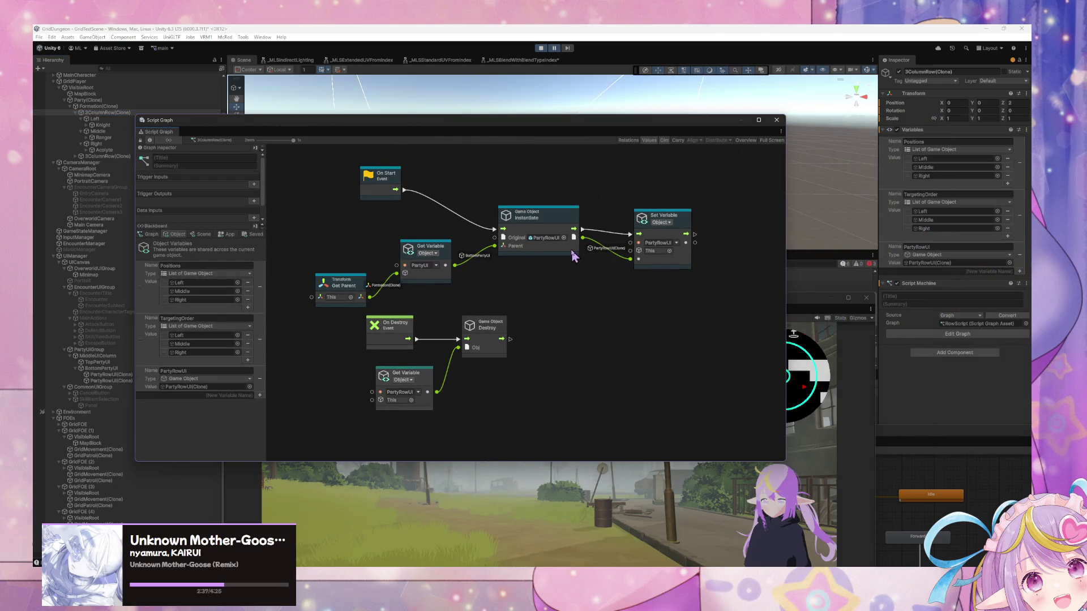
{"action": "left_click_drag", "start_coordinate": [573, 255], "coordinate": [588, 253]}
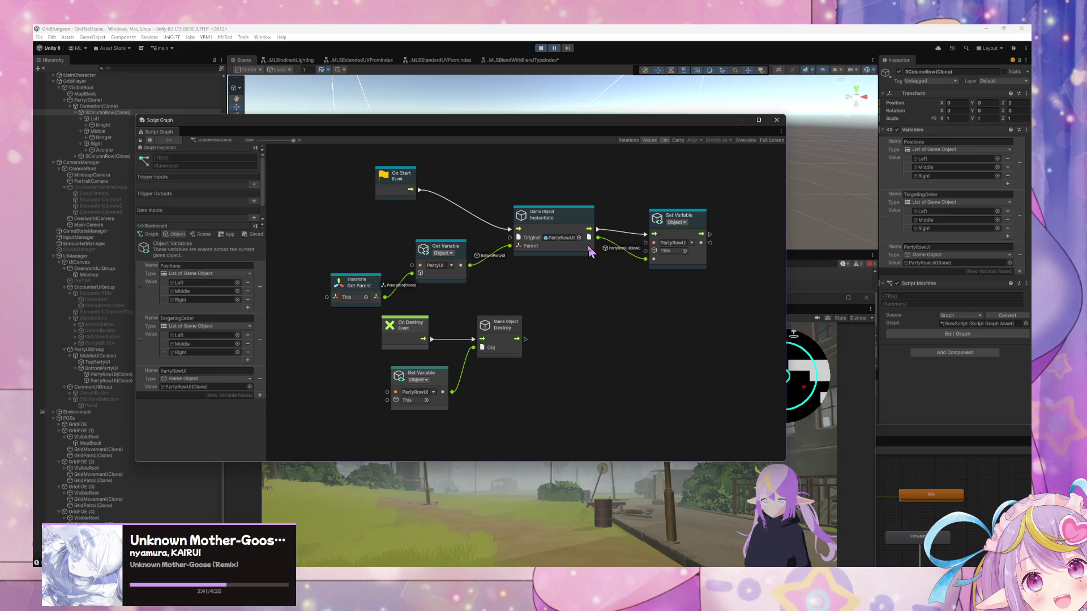
{"action": "left_click", "coordinate": [88, 99]}
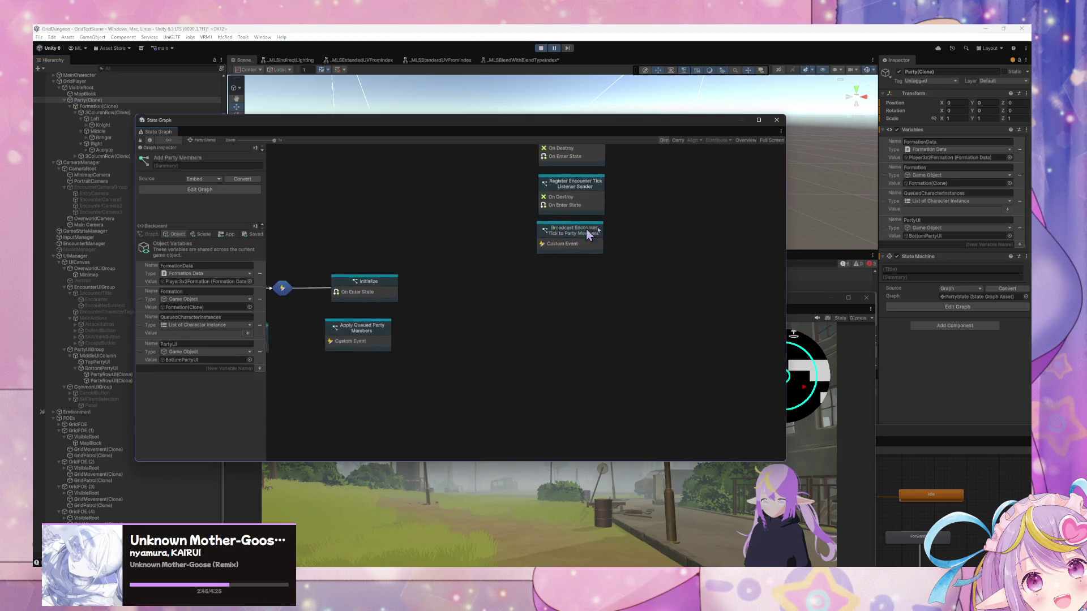
{"action": "double_click", "coordinate": [424, 325]}
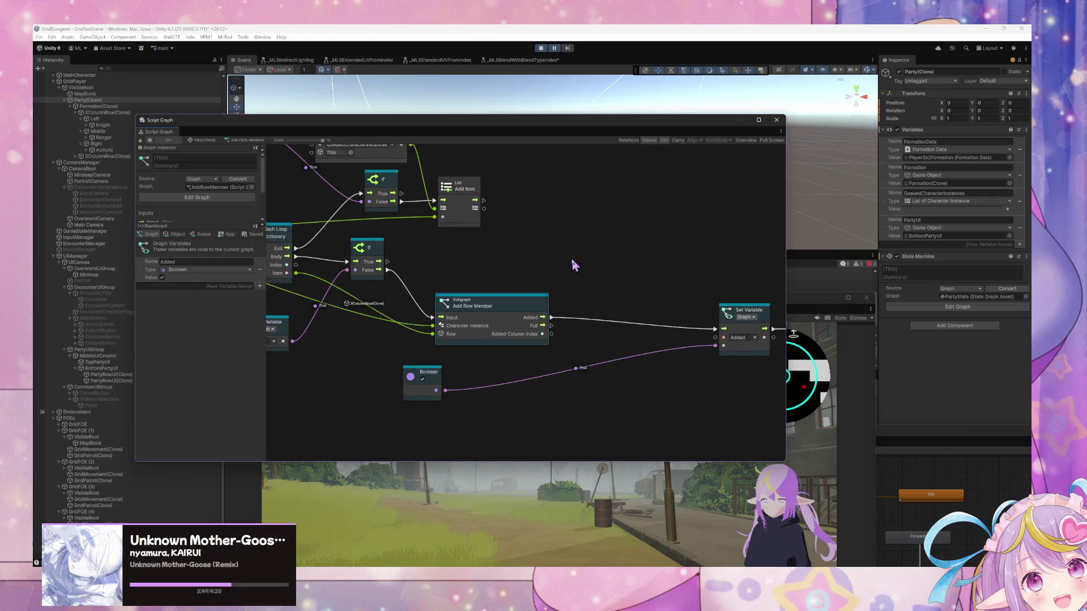
{"action": "double_click", "coordinate": [502, 311]}
{"action": "left_click_drag", "start_coordinate": [555, 270], "coordinate": [753, 271]}
{"action": "left_click_drag", "start_coordinate": [474, 261], "coordinate": [697, 266]}
{"action": "left_click_drag", "start_coordinate": [430, 254], "coordinate": [712, 258]}
{"action": "scroll", "coordinate": [461, 252], "scroll_direction": "right", "scroll_amount": 10}
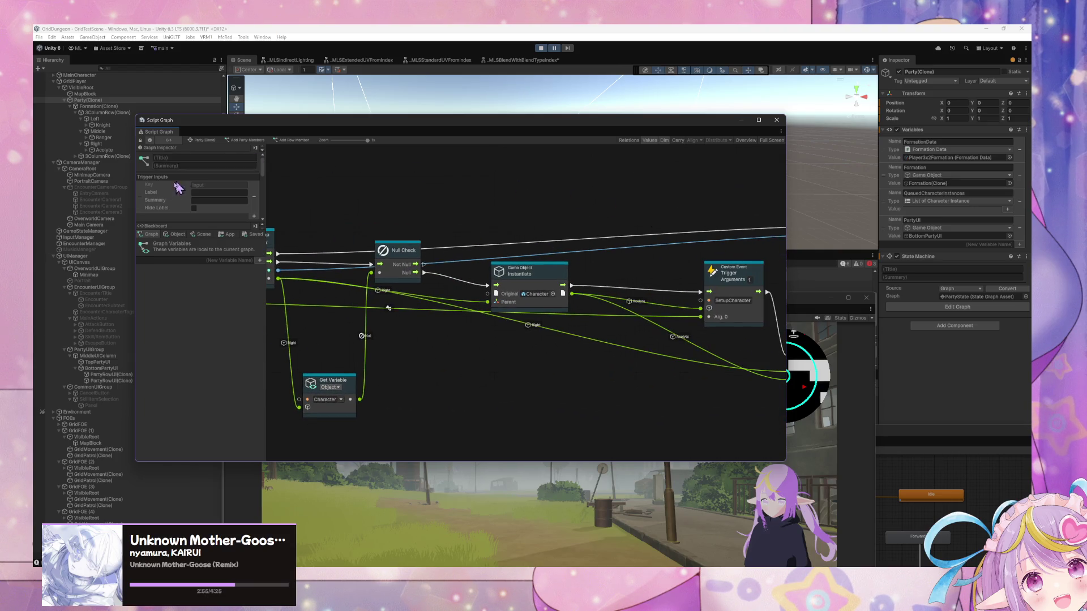
Step: Reopen the Acolyte's Initialize graph, recentre its nodes, then switch back to 3ColumnRow(Clone)
{"action": "left_click", "coordinate": [109, 151]}
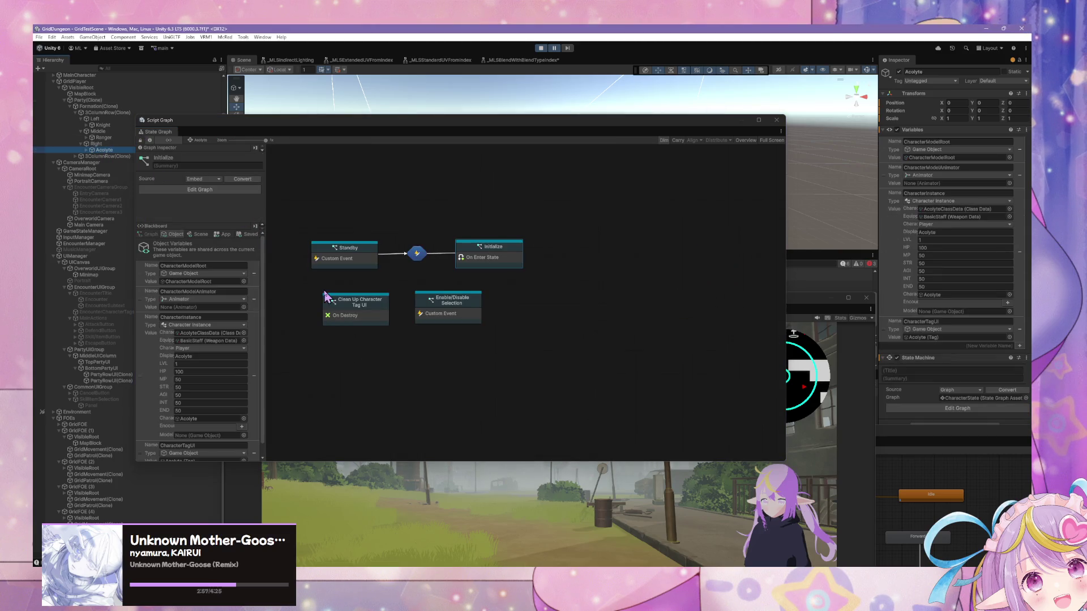
{"action": "scroll", "coordinate": [239, 360], "scroll_direction": "down", "scroll_amount": 1}
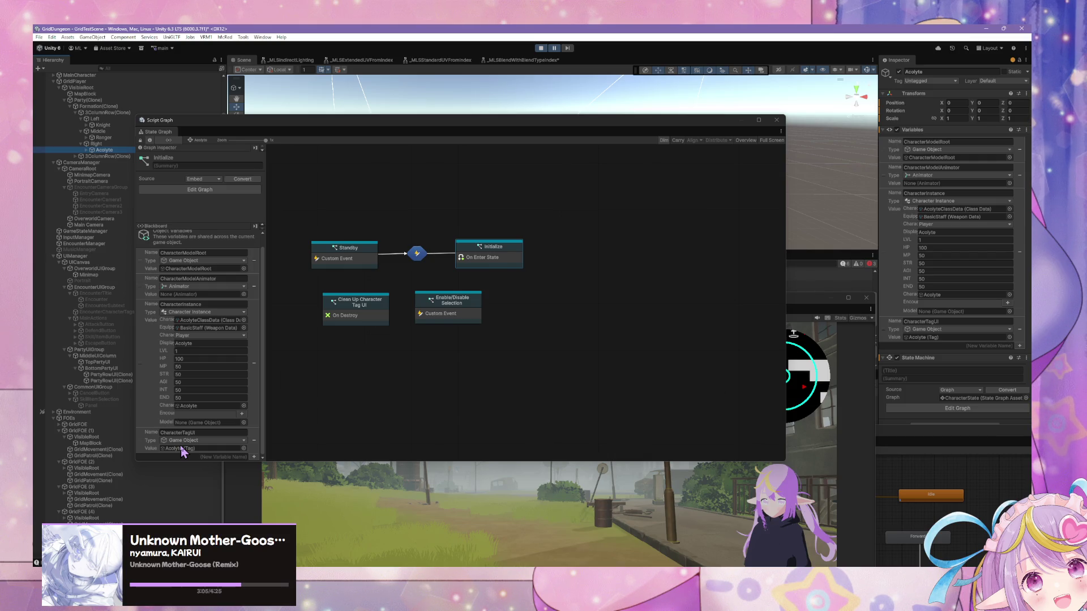
{"action": "double_click", "coordinate": [477, 262]}
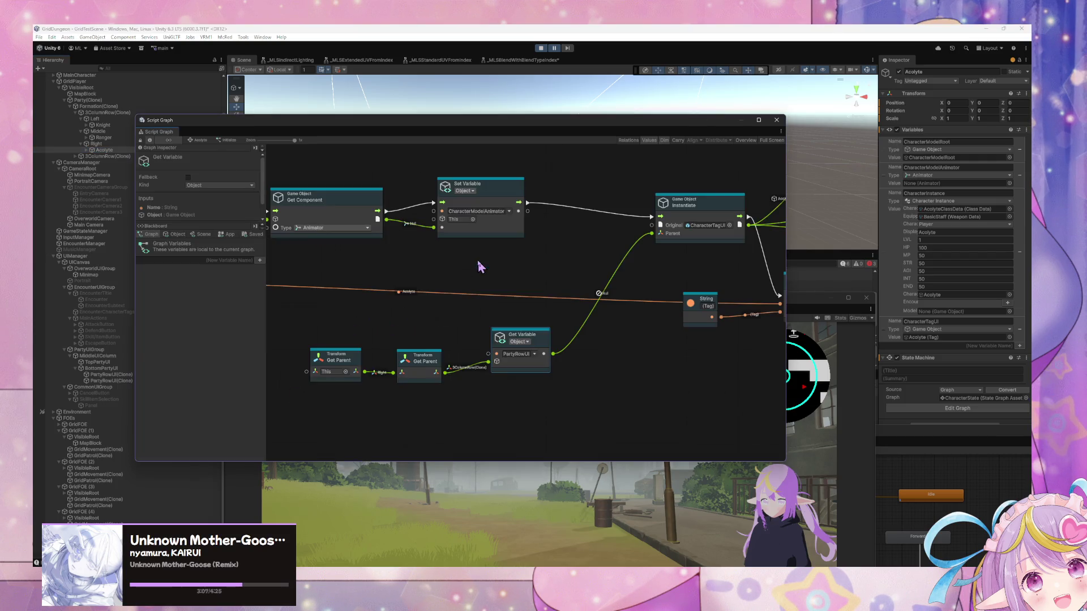
{"action": "scroll", "coordinate": [308, 306], "scroll_direction": "down", "scroll_amount": 3}
{"action": "scroll", "coordinate": [617, 339], "scroll_direction": "up", "scroll_amount": 3}
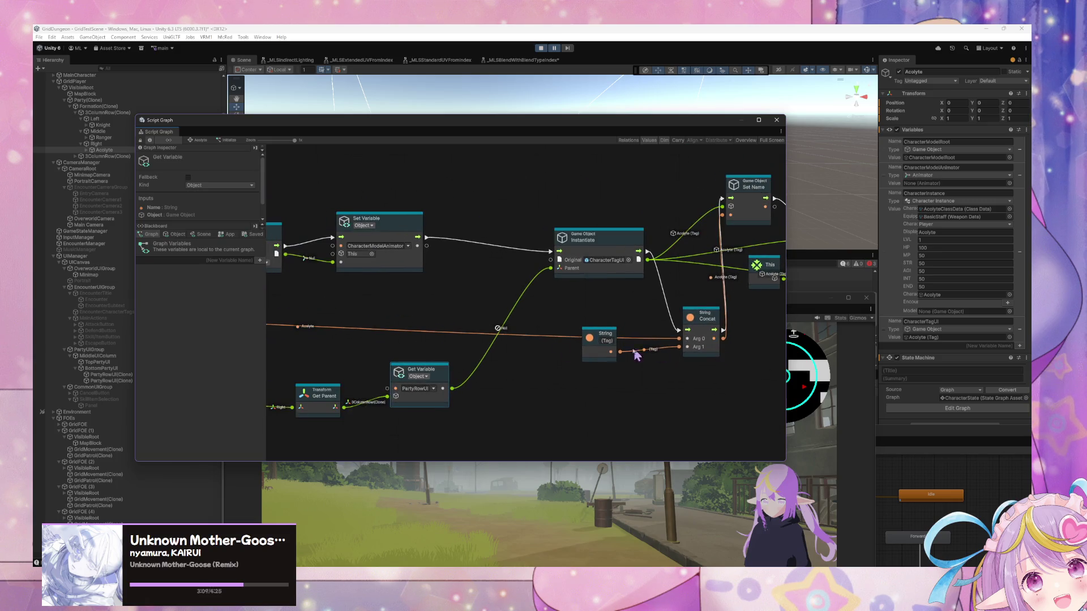
{"action": "left_click_drag", "start_coordinate": [543, 346], "coordinate": [586, 335]}
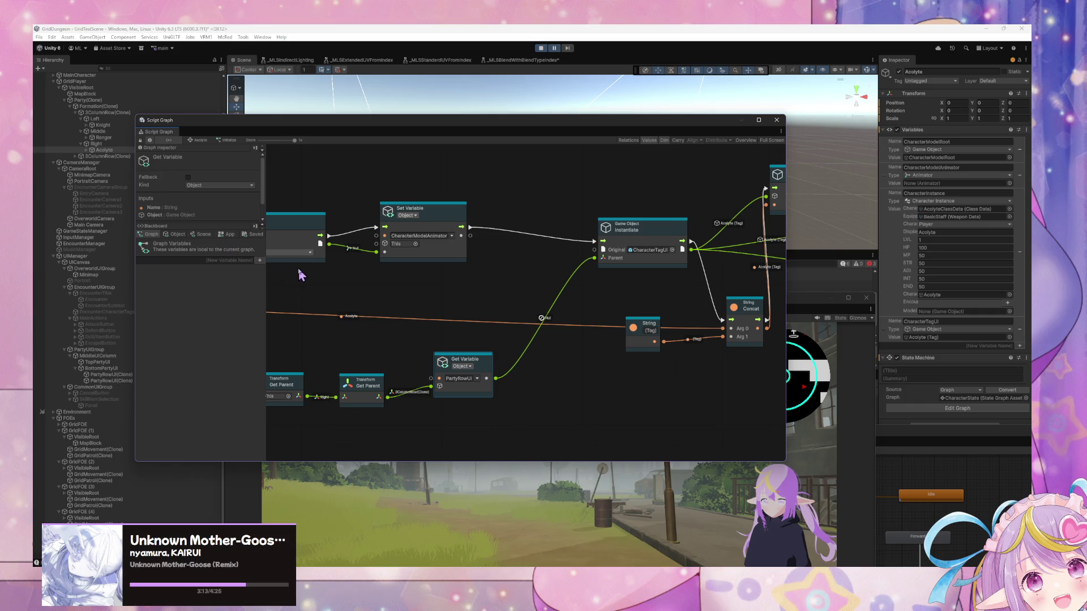
{"action": "left_click", "coordinate": [126, 113]}
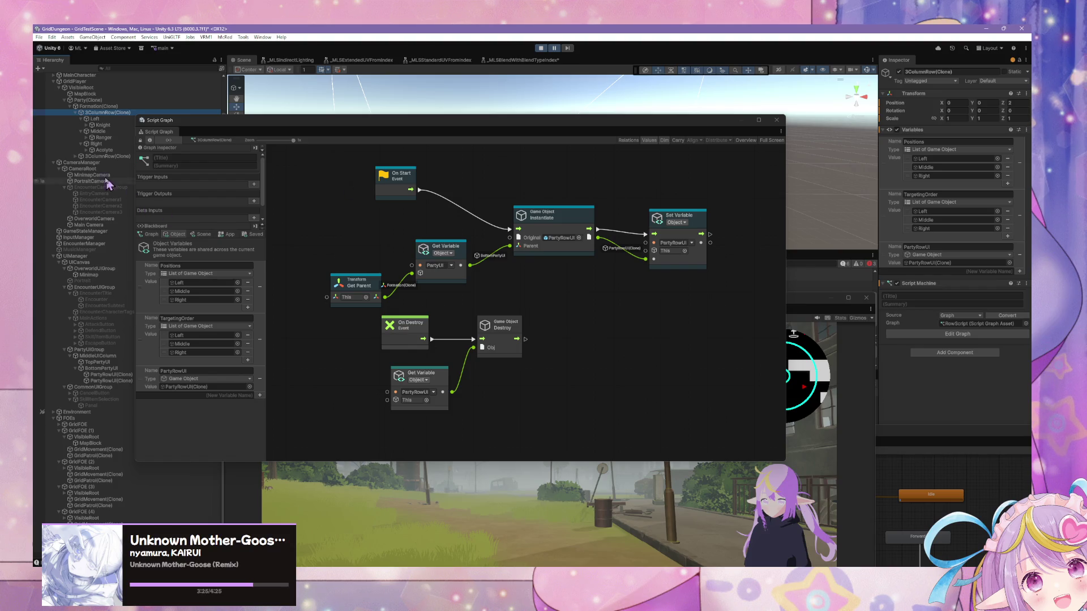
Step: Open the Acolyte's Initialize graph and pan to its Get Component and Set Name nodes
{"action": "left_click", "coordinate": [114, 150]}
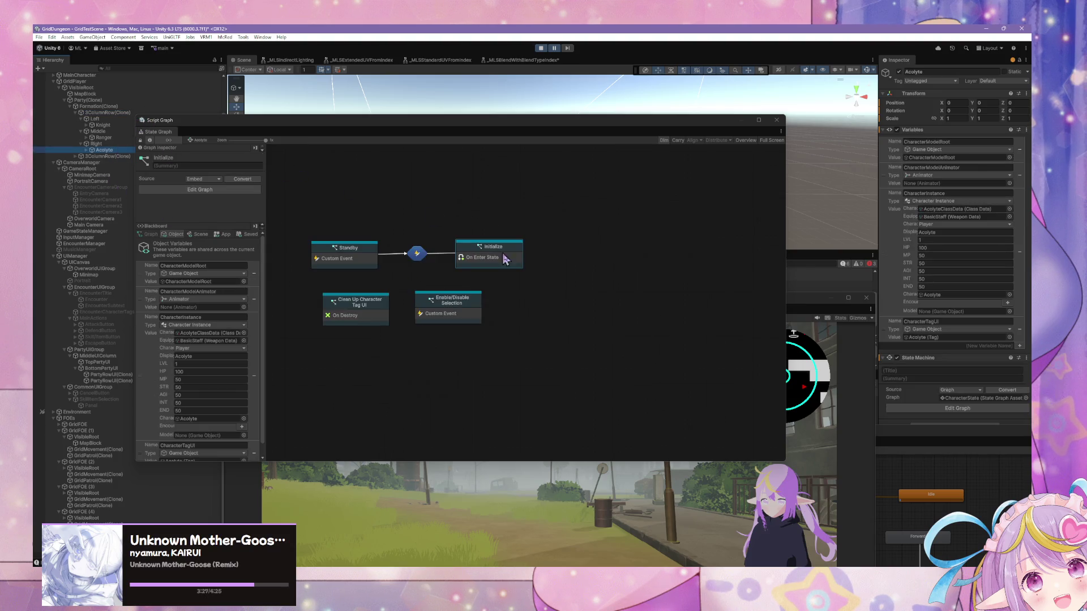
{"action": "double_click", "coordinate": [476, 260]}
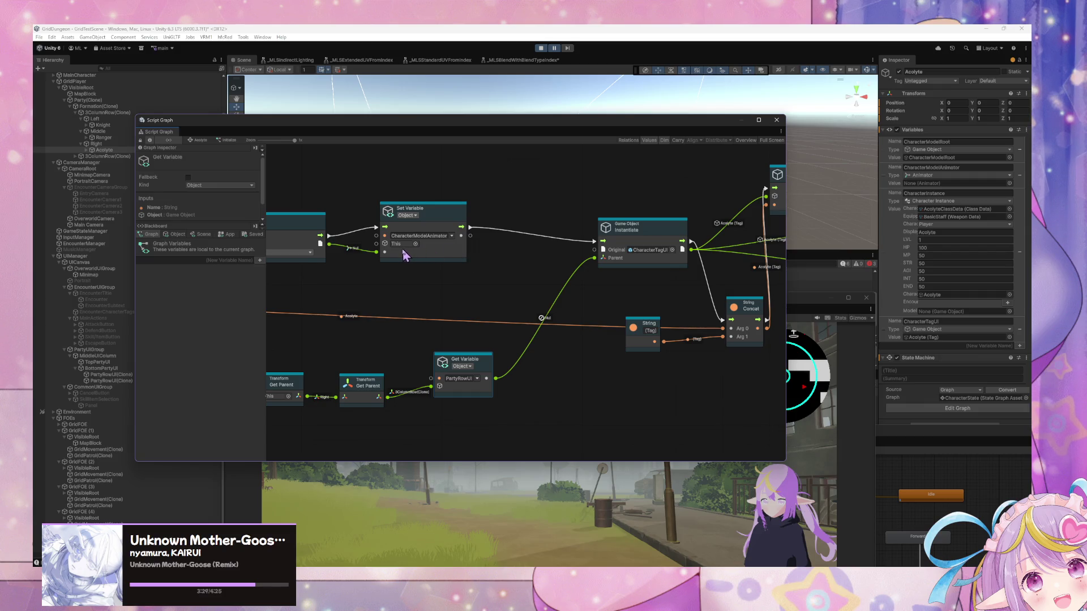
{"action": "left_click_drag", "start_coordinate": [490, 288], "coordinate": [594, 263]}
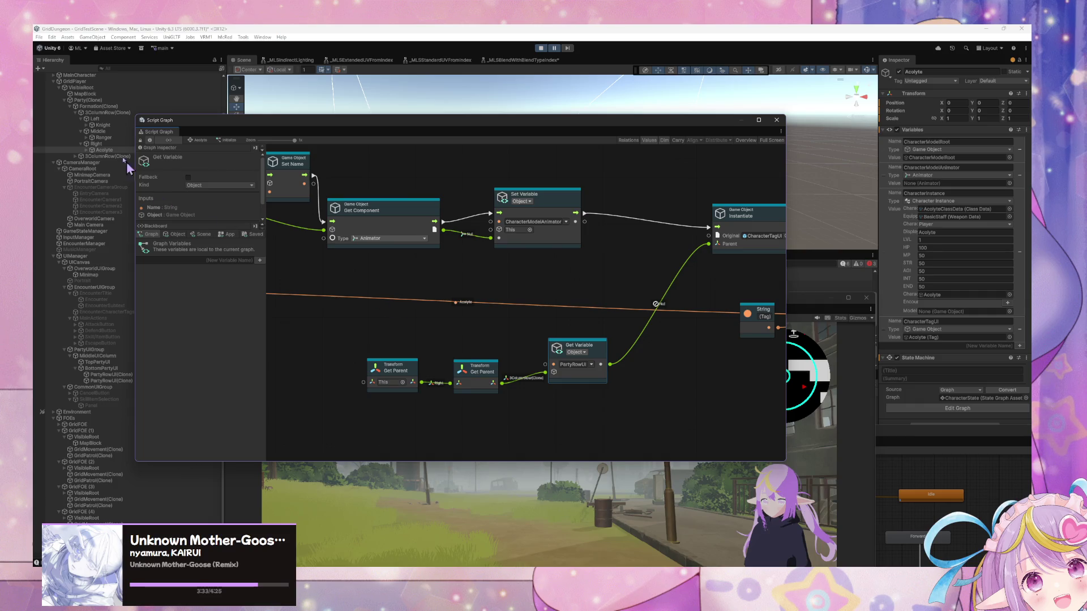
Step: Glance at 3ColumnRow(Clone)'s graph, then reopen the Acolyte's Initialize graph
{"action": "left_click", "coordinate": [105, 114]}
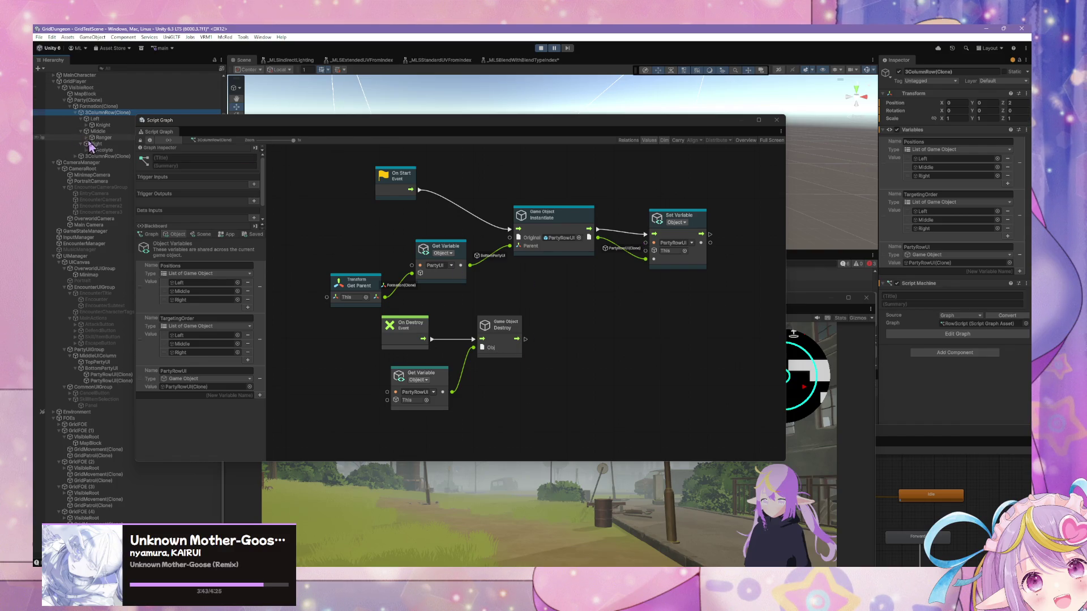
{"action": "left_click", "coordinate": [92, 150]}
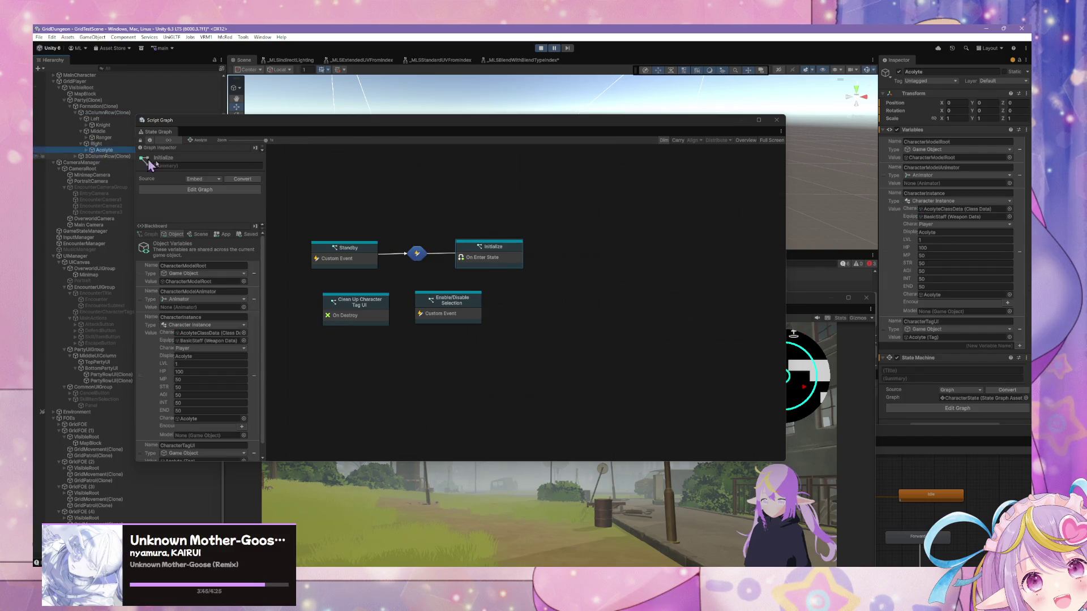
{"action": "double_click", "coordinate": [506, 259]}
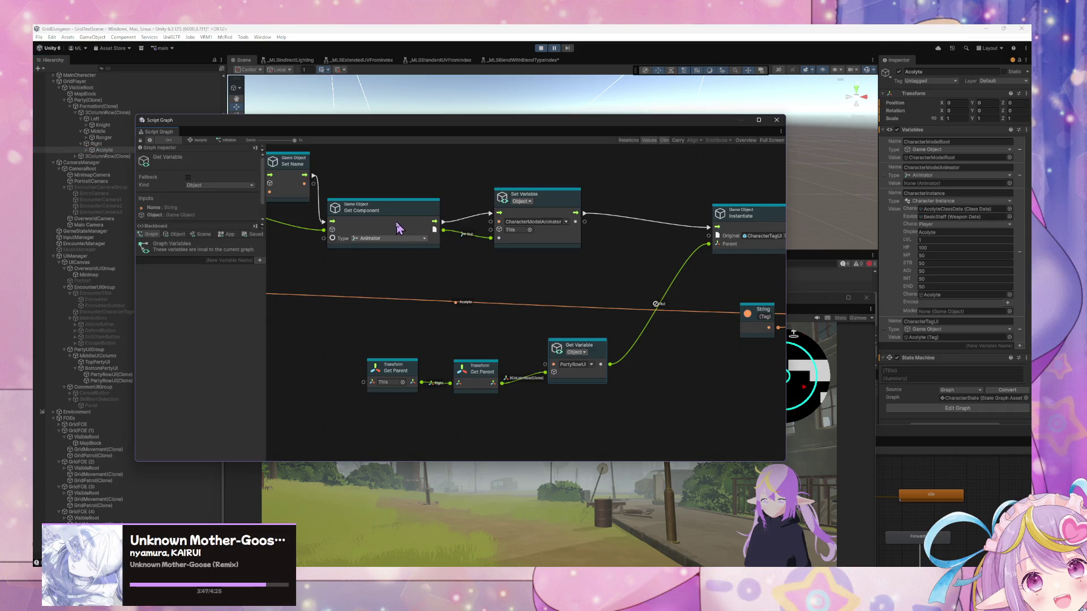
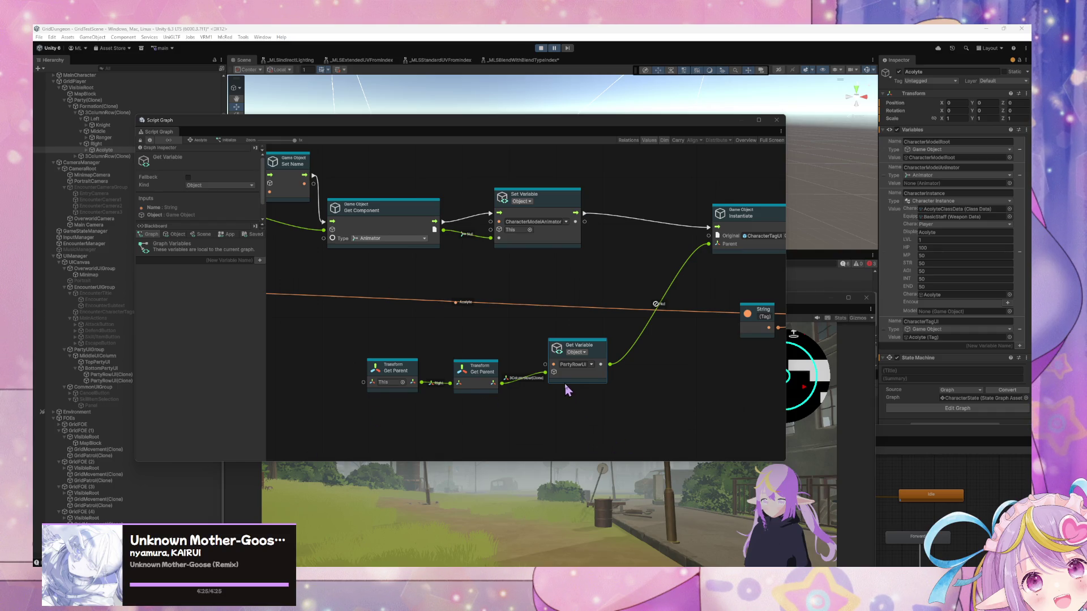
Step: Nudge the PartyRowUI Get Variable node and bring the Get Component, Set Variable and Custom Event nodes into view
{"action": "left_click_drag", "start_coordinate": [603, 352], "coordinate": [600, 363]}
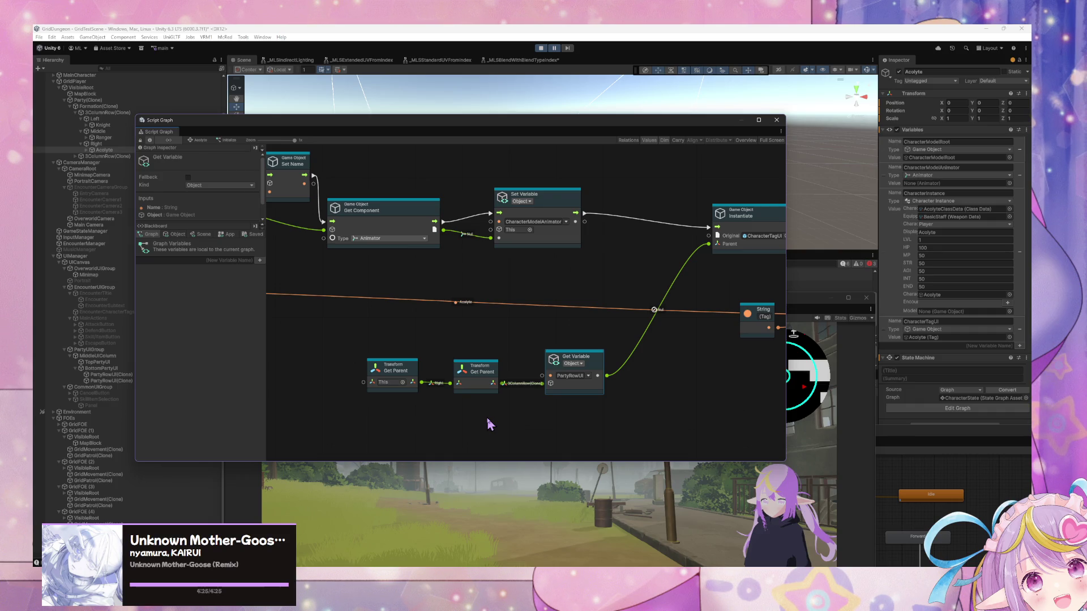
{"action": "left_click_drag", "start_coordinate": [486, 417], "coordinate": [404, 420]}
{"action": "scroll", "coordinate": [405, 415], "scroll_direction": "up", "scroll_amount": 1}
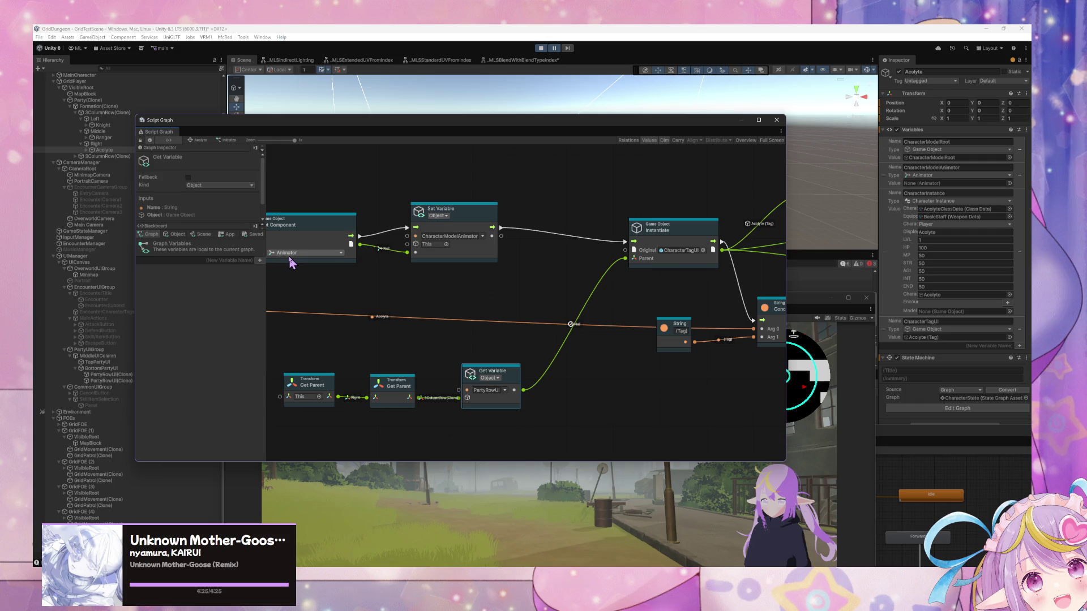
{"action": "mouse_move", "coordinate": [290, 262]}
{"action": "left_mouse_down"}
{"action": "mouse_move", "coordinate": [477, 344]}
{"action": "mouse_move", "coordinate": [555, 347]}
{"action": "mouse_move", "coordinate": [394, 323]}
{"action": "left_mouse_up"}
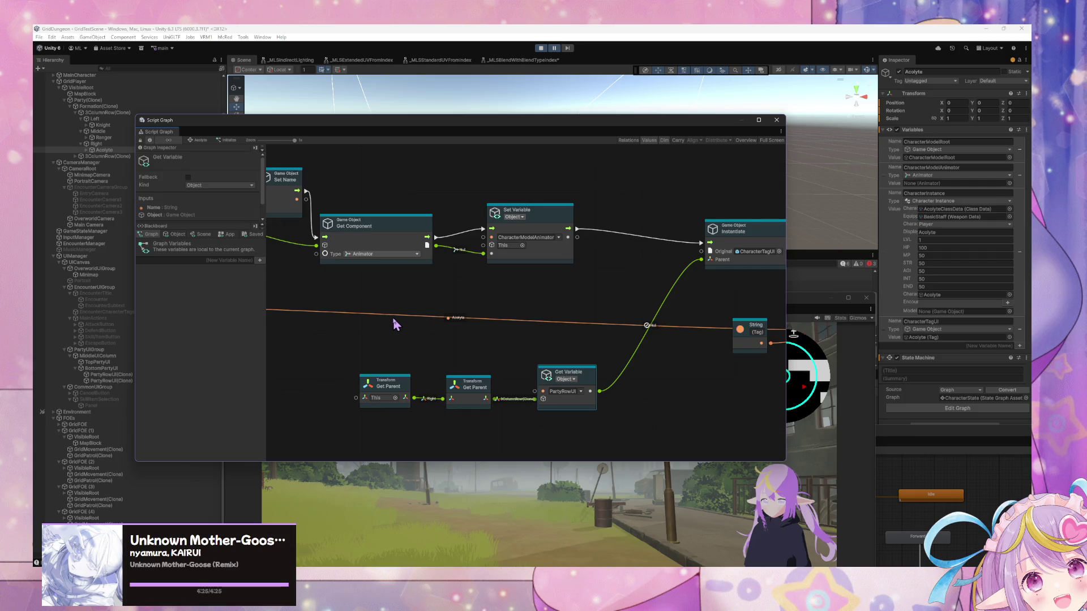
{"action": "scroll", "coordinate": [395, 322], "scroll_direction": "right", "scroll_amount": 10}
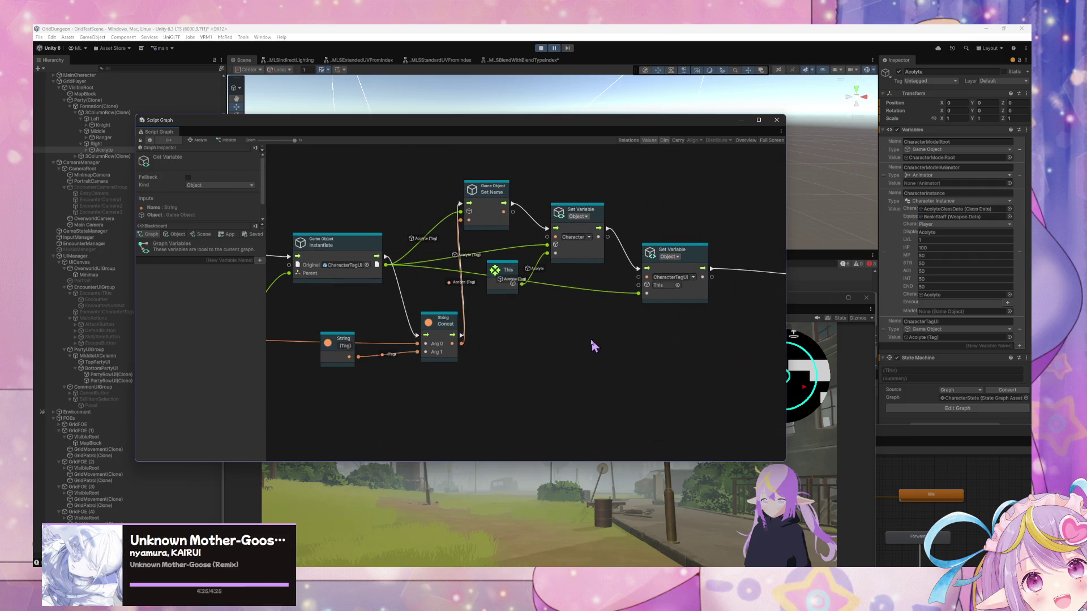
{"action": "left_click_drag", "start_coordinate": [590, 337], "coordinate": [416, 334]}
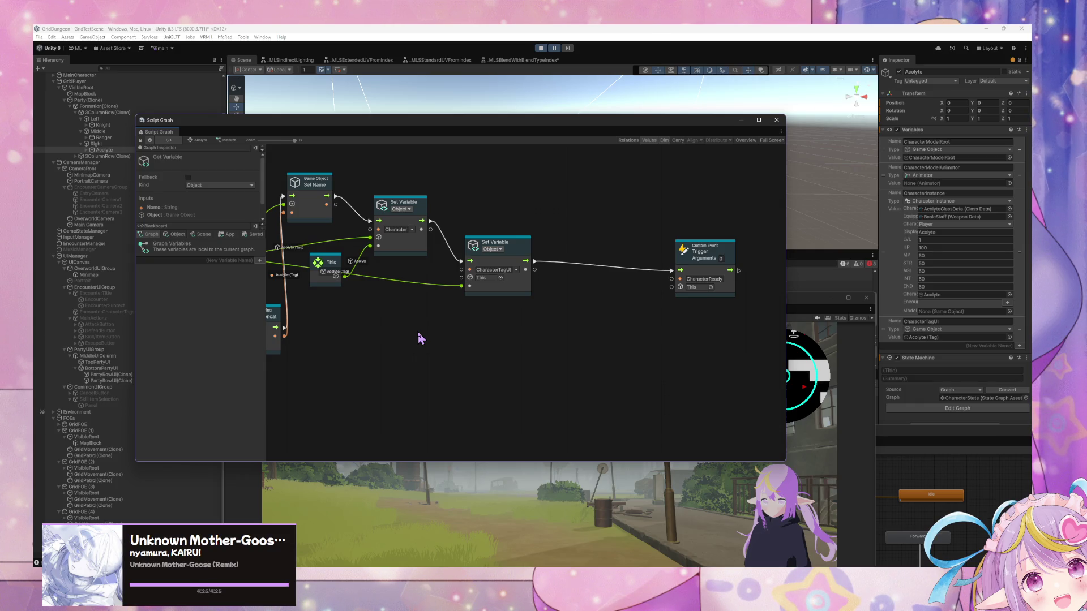
{"action": "scroll", "coordinate": [418, 334], "scroll_direction": "left", "scroll_amount": 5}
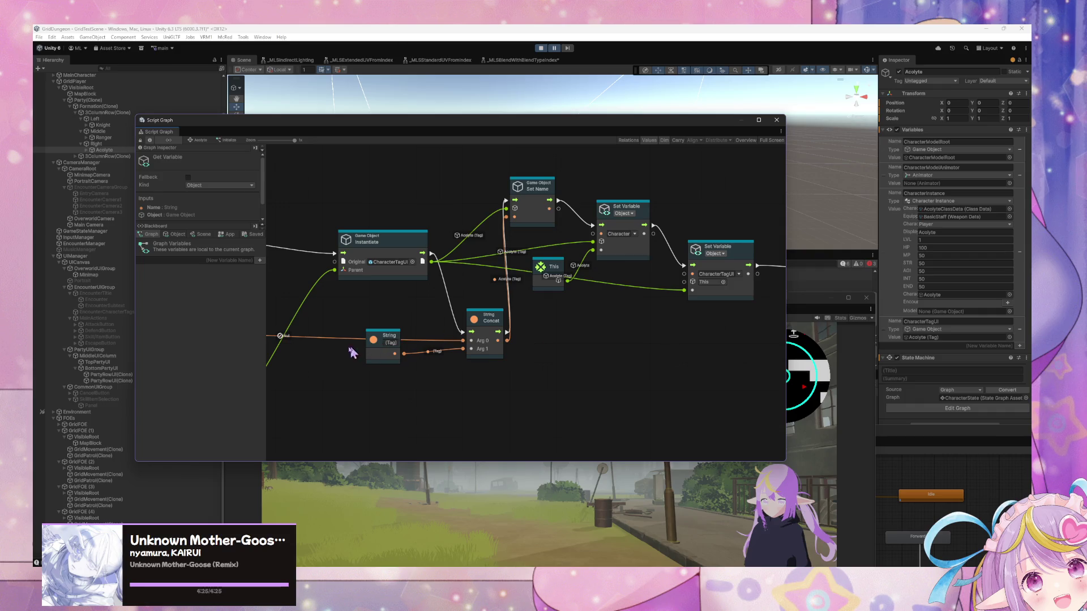
{"action": "scroll", "coordinate": [353, 352], "scroll_direction": "left", "scroll_amount": 9}
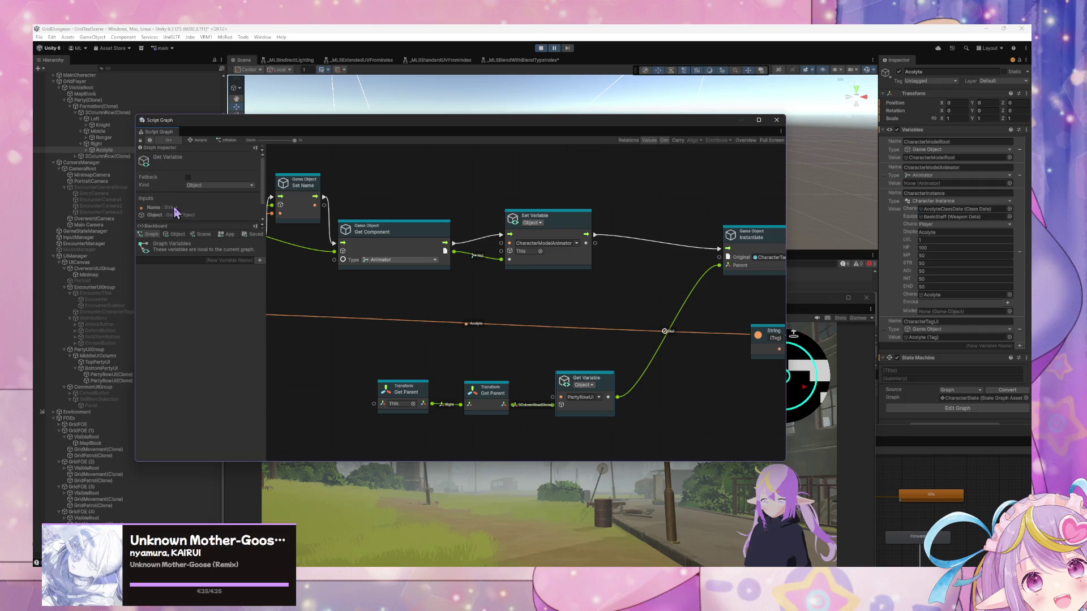
Step: Inspect both PartyRowUI(Clone) rows and BottomPartyUI's vertical layout in the Hierarchy
{"action": "left_click", "coordinate": [108, 375]}
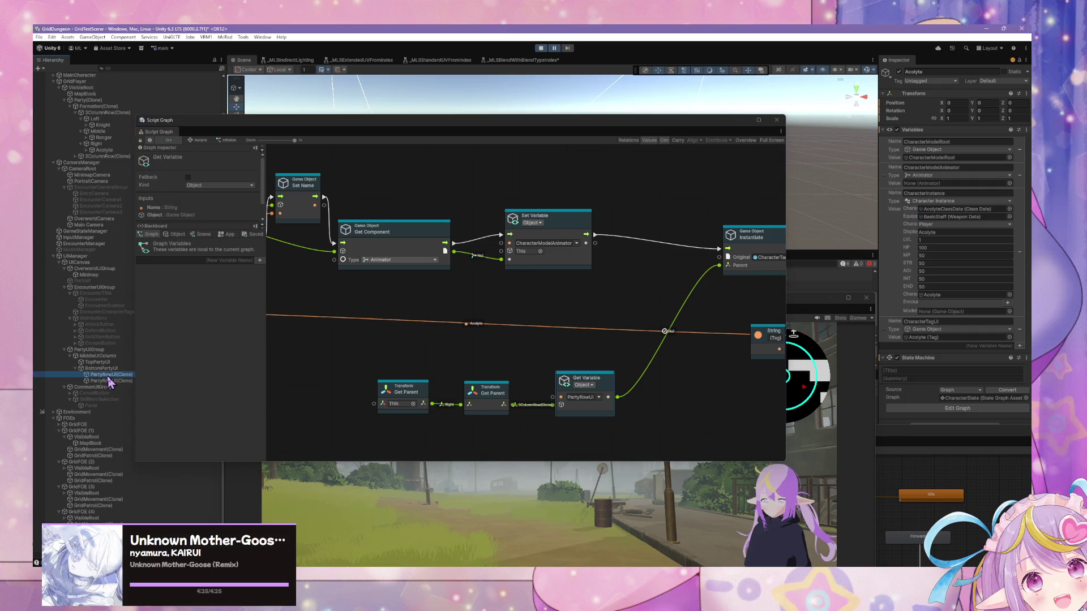
{"action": "left_click", "coordinate": [106, 380]}
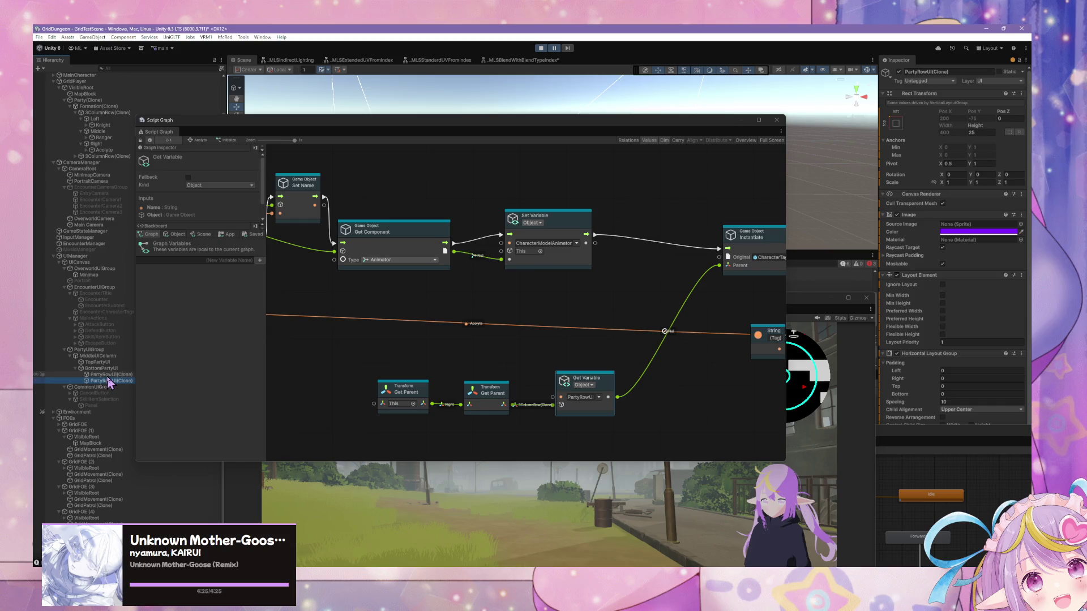
{"action": "left_click", "coordinate": [108, 375]}
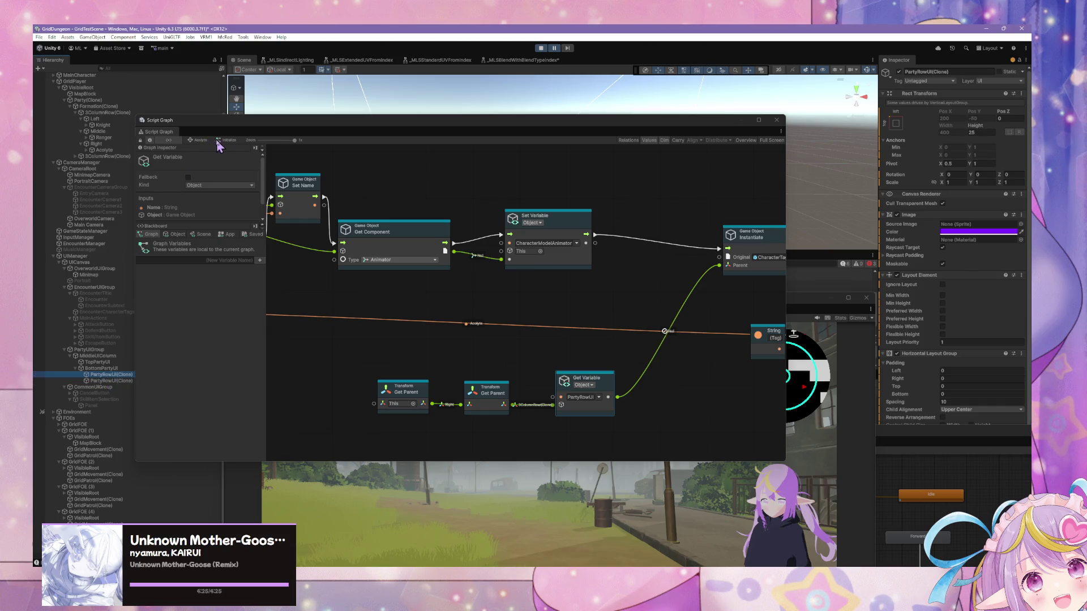
{"action": "left_click", "coordinate": [100, 369]}
{"action": "left_click", "coordinate": [100, 375]}
Step: Close the floating Animator window and move the Script Graph window aside
{"action": "left_click_drag", "start_coordinate": [970, 441], "coordinate": [573, 398]}
{"action": "left_click", "coordinate": [787, 392]}
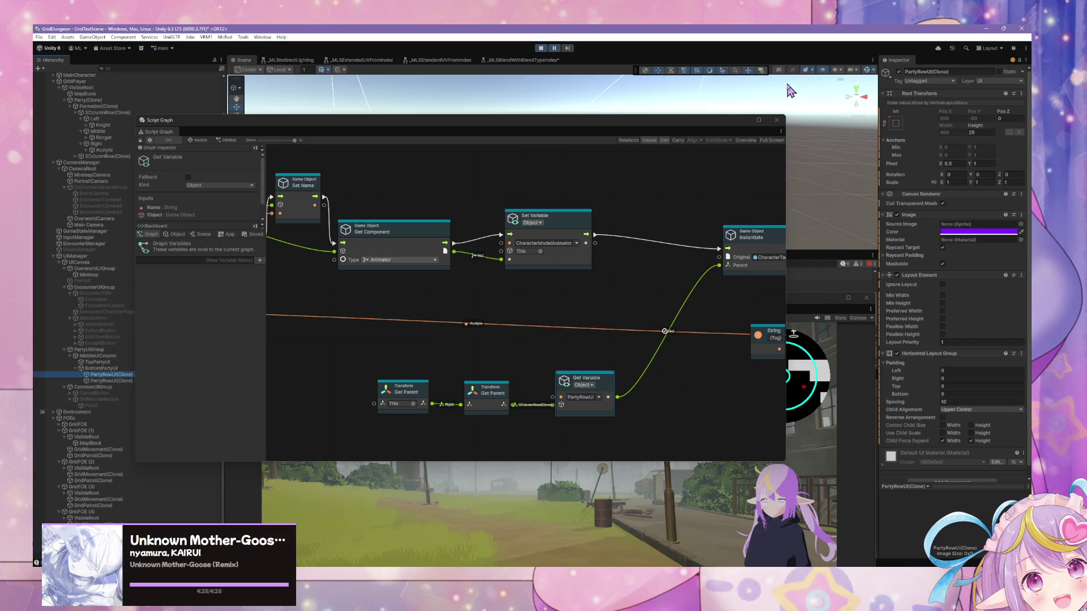
{"action": "mouse_move", "coordinate": [536, 125]}
{"action": "left_mouse_down"}
{"action": "mouse_move", "coordinate": [444, 109]}
{"action": "mouse_move", "coordinate": [434, 146]}
{"action": "mouse_move", "coordinate": [236, 125]}
{"action": "mouse_move", "coordinate": [399, 338]}
{"action": "left_mouse_up"}
Step: Recheck the PartyRowUI(Clone) rows, then select 3ColumnRow(Clone) to show its graph
{"action": "left_click", "coordinate": [111, 381]}
{"action": "key", "text": "Up"}
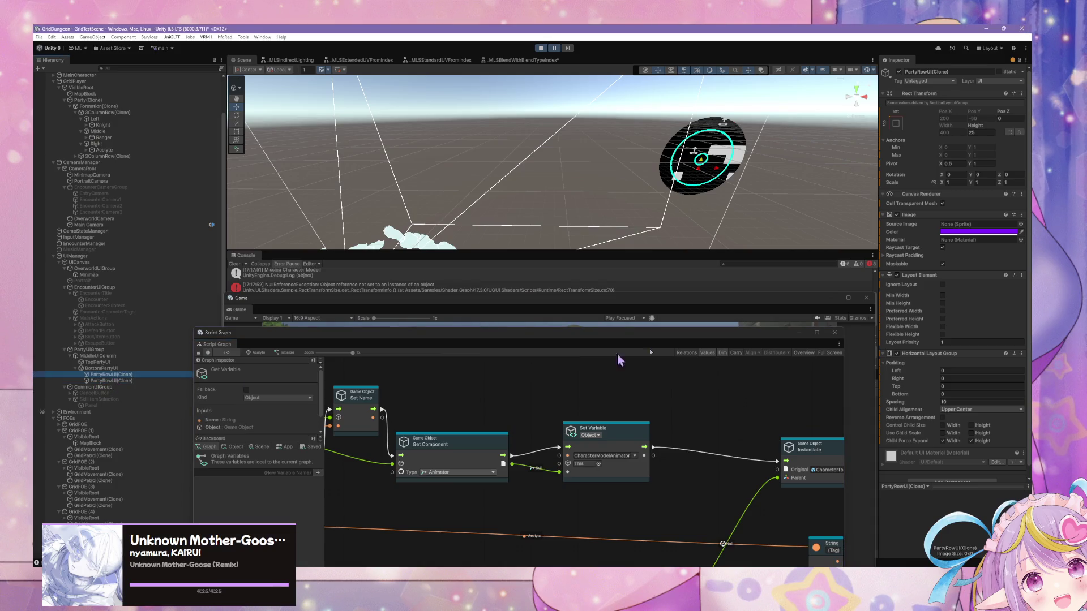
{"action": "scroll", "coordinate": [992, 244], "scroll_direction": "down", "scroll_amount": 1}
{"action": "scroll", "coordinate": [968, 256], "scroll_direction": "up", "scroll_amount": 1}
{"action": "left_click", "coordinate": [108, 113]}
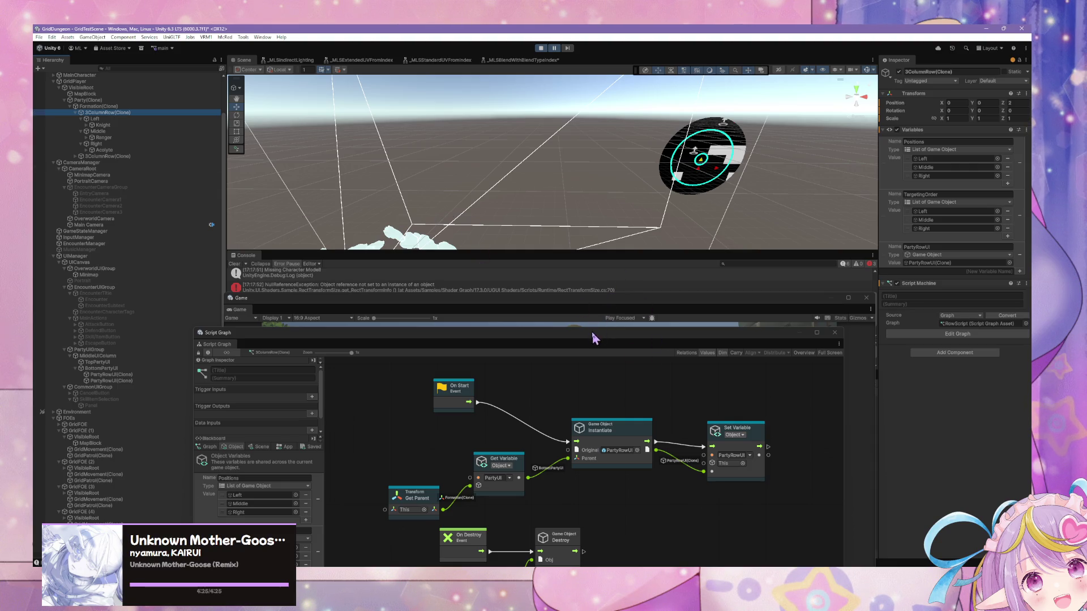
Step: Raise the Script Graph window to reveal the full graph and the Positions, TargetingOrder and PartyRowUI variables
{"action": "left_click_drag", "start_coordinate": [592, 333], "coordinate": [602, 167]}
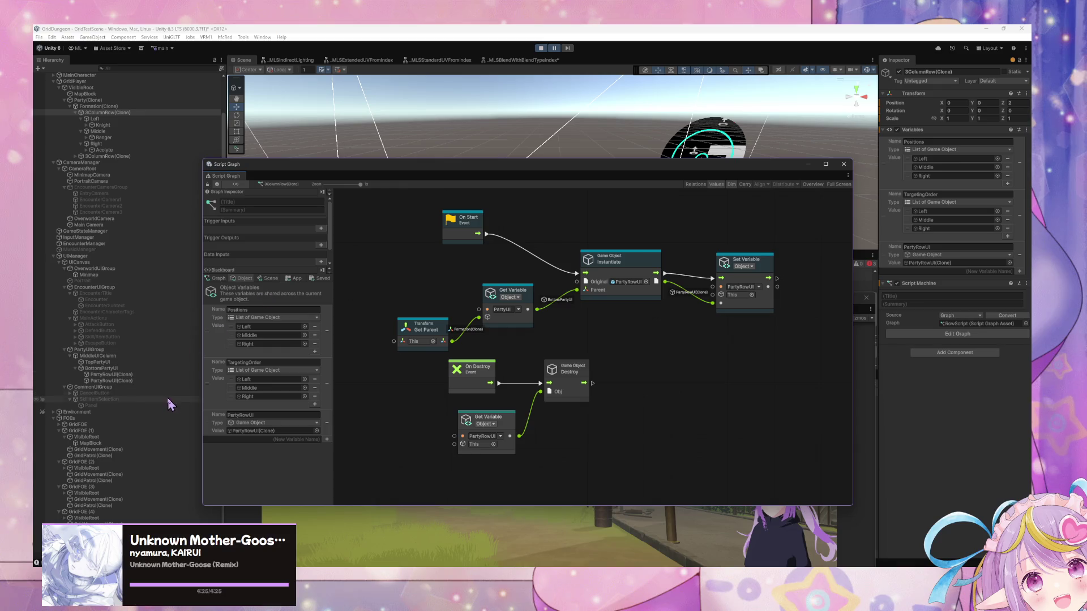
Step: Open Party(Clone)'s state graph, peek at Initialize, and enter the Add Party Members graph
{"action": "left_click", "coordinate": [109, 101]}
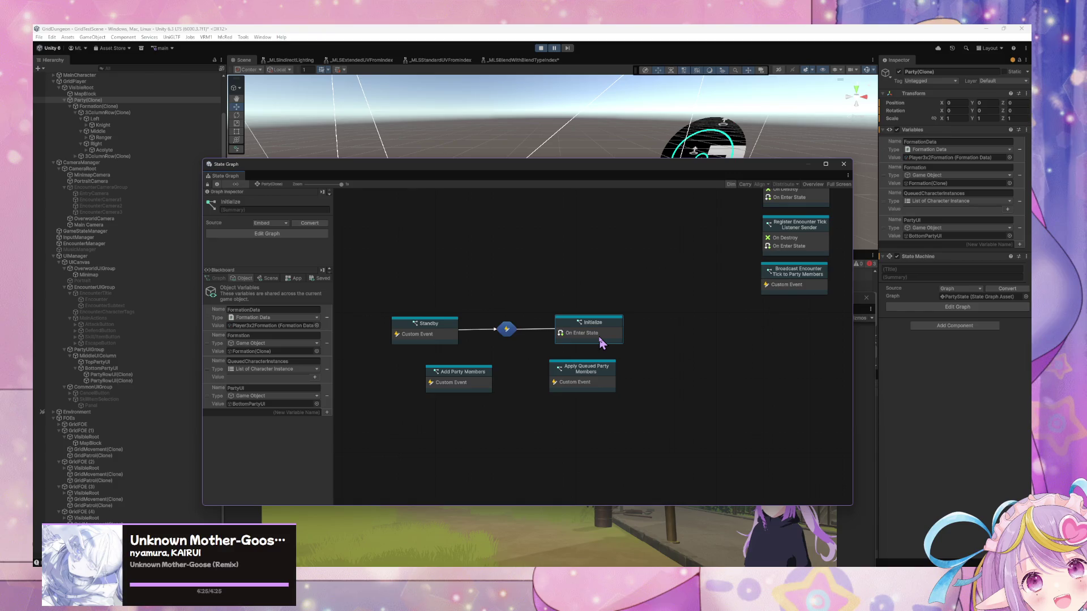
{"action": "double_click", "coordinate": [602, 343]}
{"action": "scroll", "coordinate": [541, 364], "scroll_direction": "down", "scroll_amount": 3}
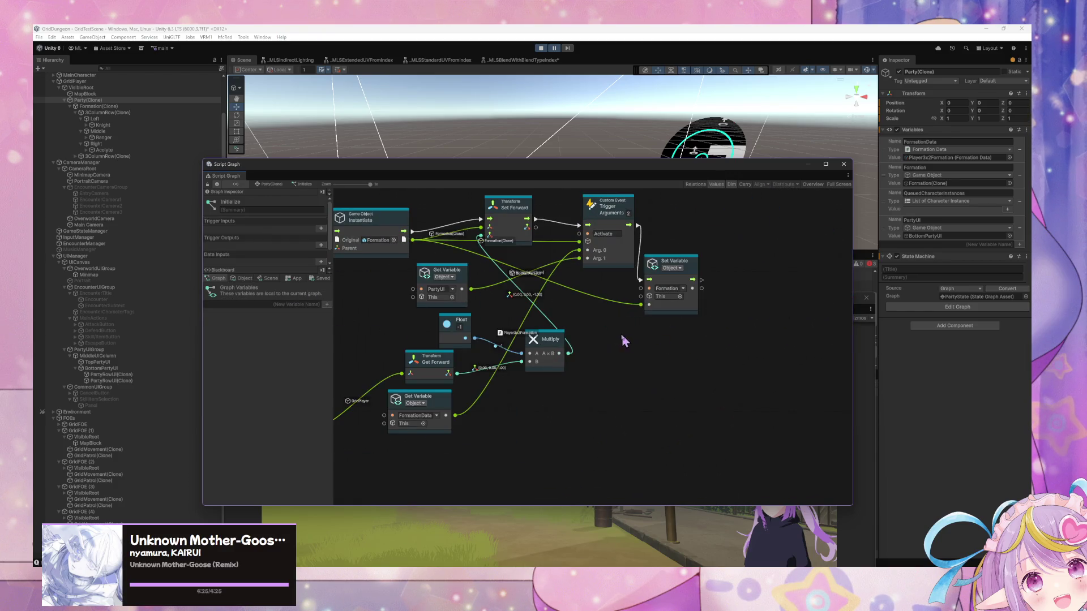
{"action": "left_click", "coordinate": [278, 185]}
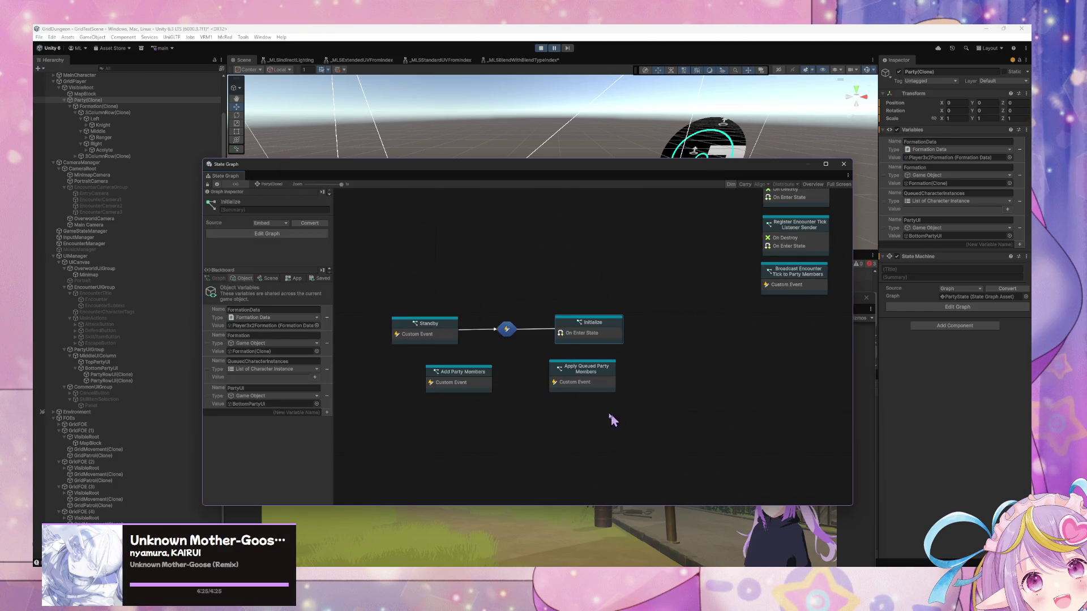
{"action": "left_click", "coordinate": [584, 380]}
{"action": "left_click", "coordinate": [477, 378]}
{"action": "double_click", "coordinate": [477, 378]}
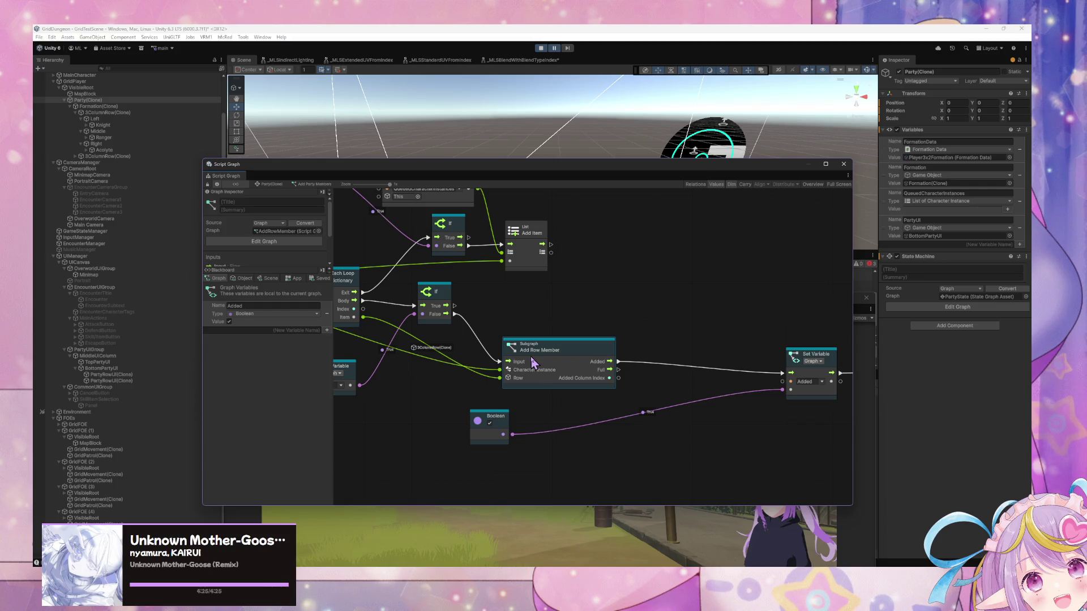
Step: Move the Add Row Member node up and shift its SetupCharacter trigger node slightly left
{"action": "mouse_move", "coordinate": [558, 364]}
{"action": "left_mouse_down"}
{"action": "mouse_move", "coordinate": [589, 347]}
{"action": "mouse_move", "coordinate": [563, 342]}
{"action": "left_mouse_up"}
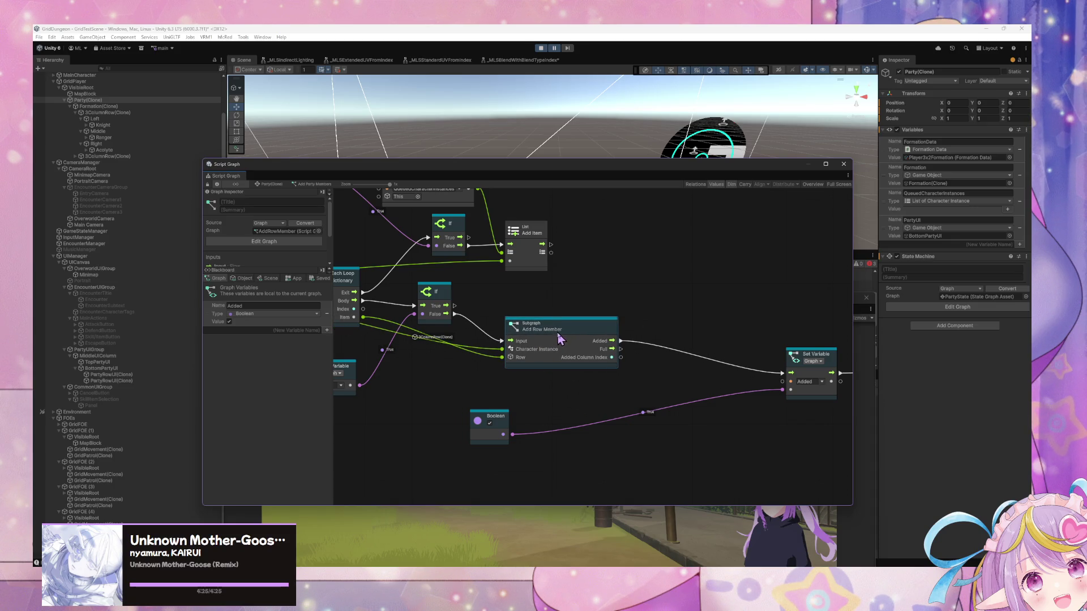
{"action": "double_click", "coordinate": [556, 339]}
{"action": "mouse_move", "coordinate": [644, 380]}
{"action": "left_mouse_down"}
{"action": "mouse_move", "coordinate": [469, 364]}
{"action": "mouse_move", "coordinate": [675, 372]}
{"action": "left_mouse_up"}
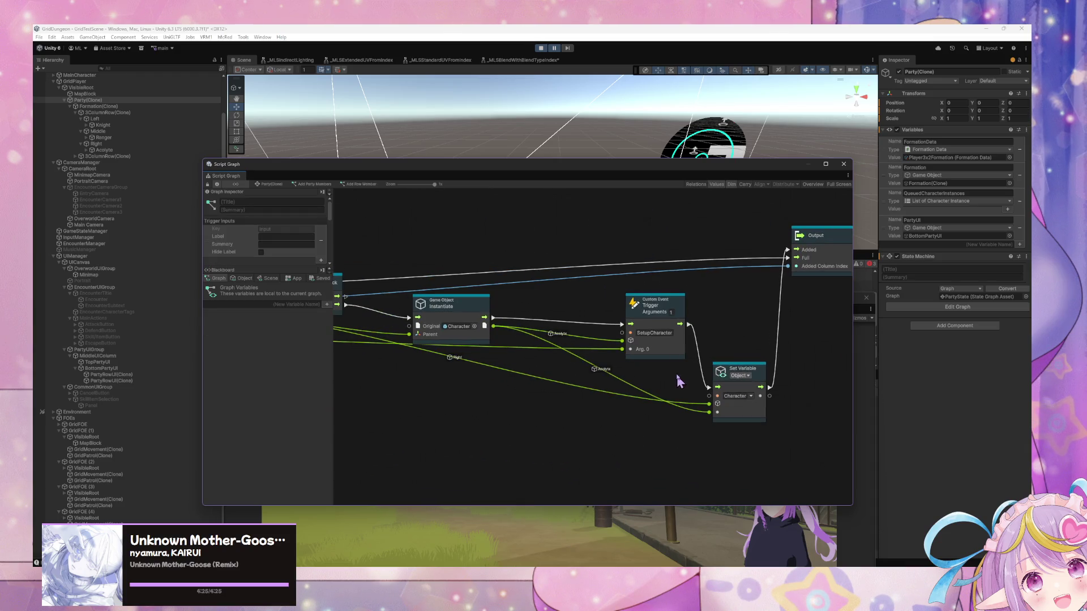
{"action": "left_click_drag", "start_coordinate": [657, 320], "coordinate": [627, 318]}
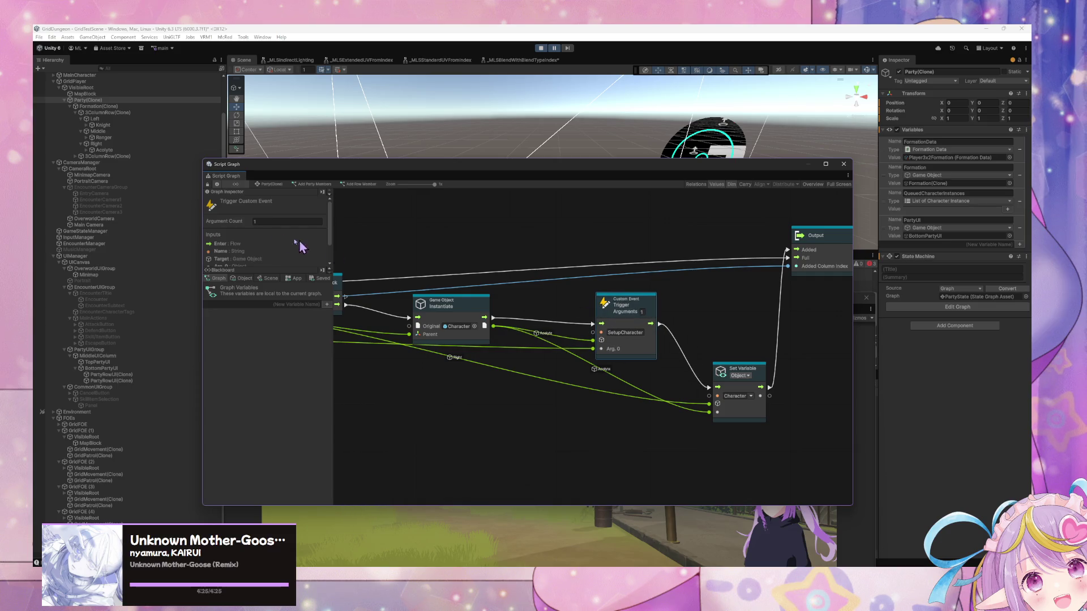
{"action": "left_click", "coordinate": [276, 184]}
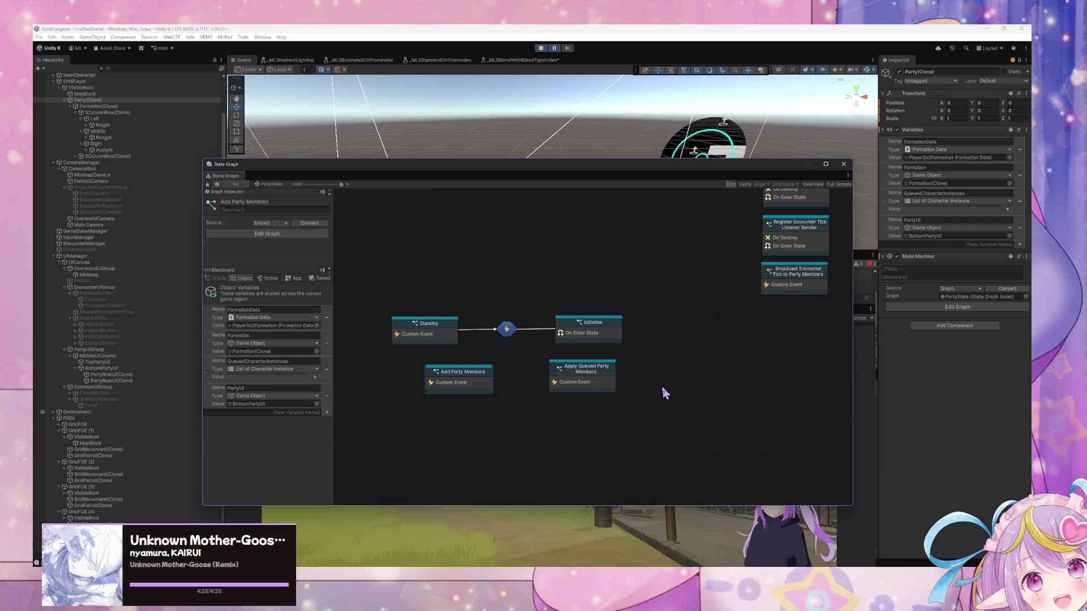
Step: Move the Multiply node up and left in the Initialize state's graph
{"action": "double_click", "coordinate": [582, 331]}
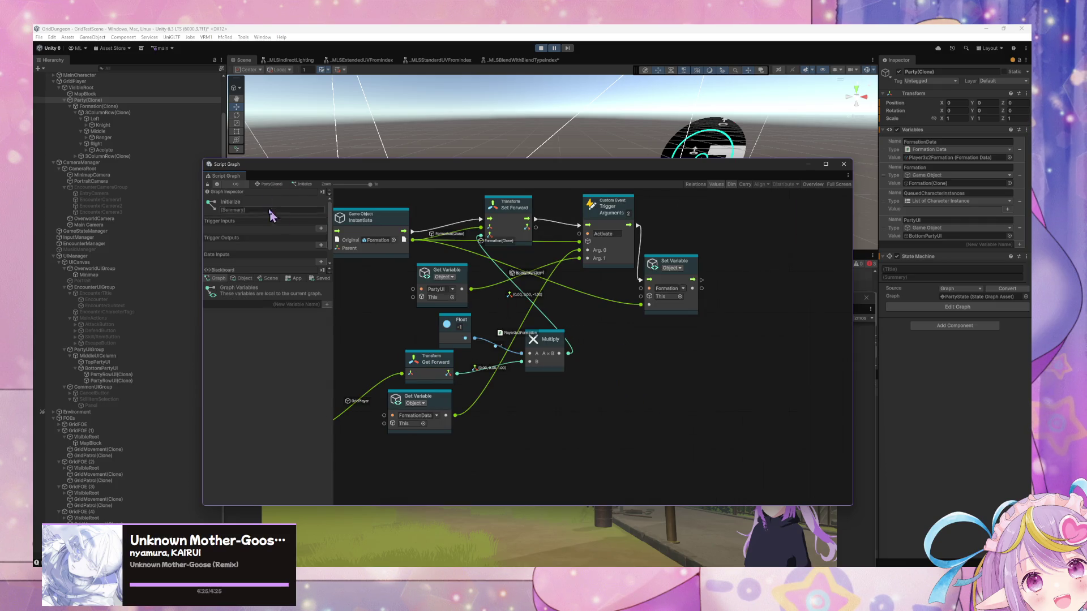
{"action": "left_click", "coordinate": [263, 186]}
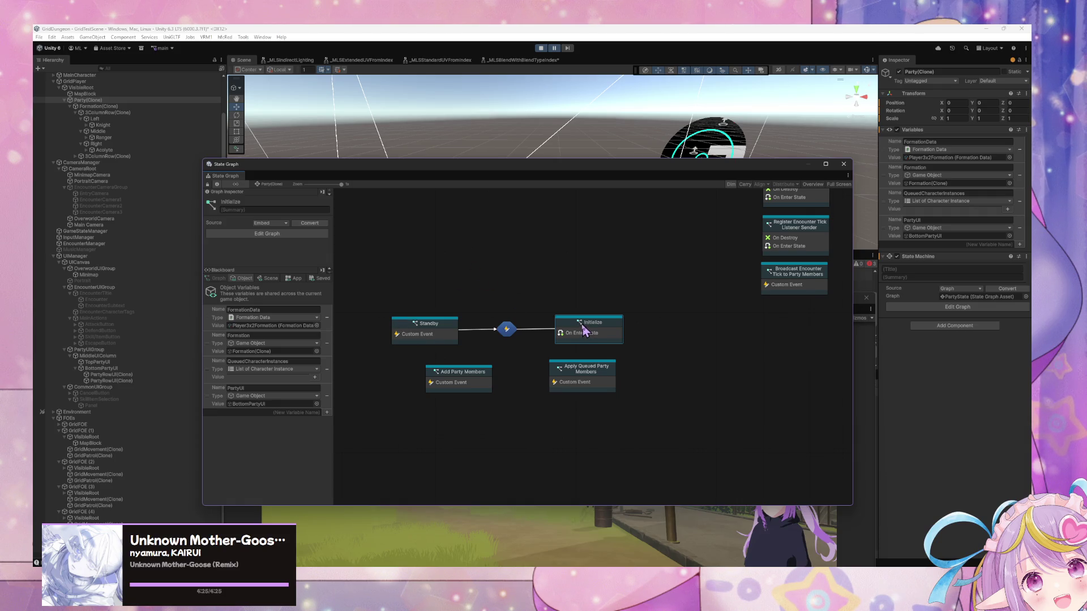
{"action": "double_click", "coordinate": [583, 330]}
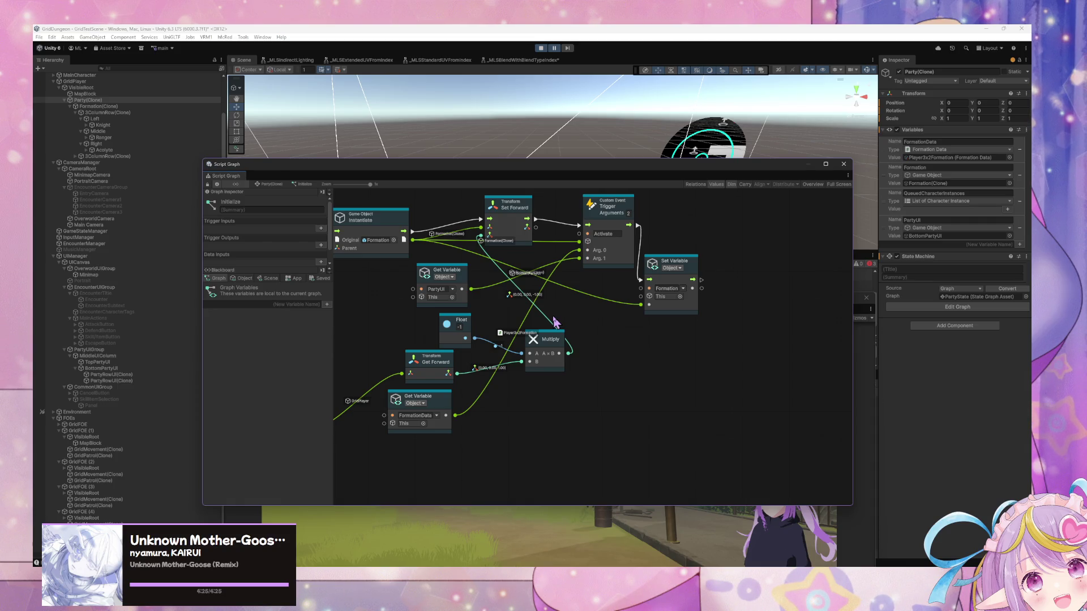
{"action": "mouse_move", "coordinate": [546, 343]}
{"action": "left_mouse_down"}
{"action": "mouse_move", "coordinate": [497, 278]}
{"action": "mouse_move", "coordinate": [553, 334]}
{"action": "mouse_move", "coordinate": [620, 343]}
{"action": "mouse_move", "coordinate": [627, 330]}
{"action": "left_mouse_up"}
{"action": "left_click", "coordinate": [267, 185]}
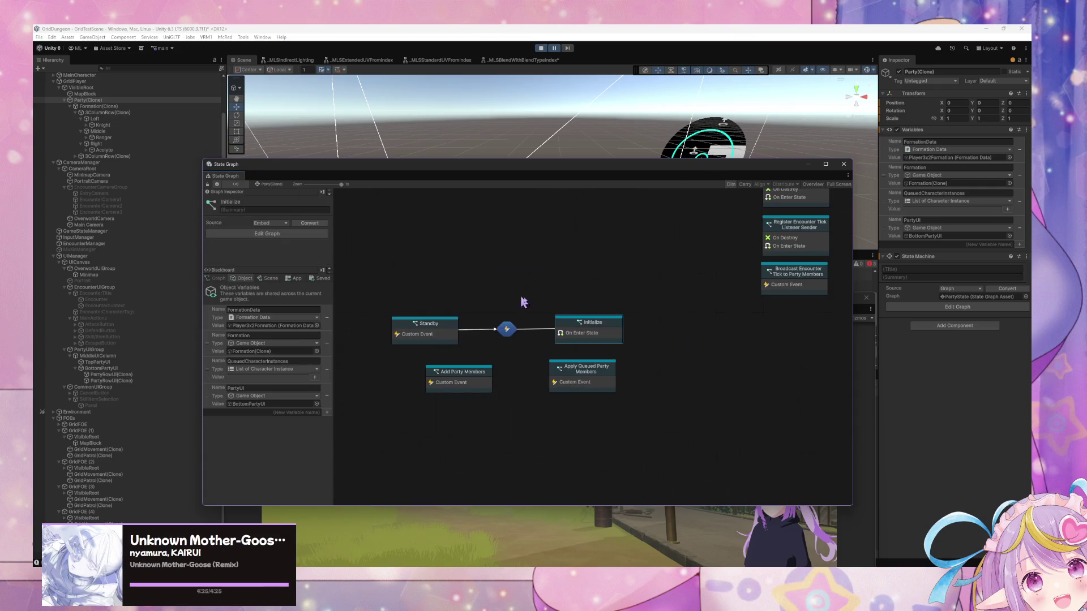
Step: Review the Add Row Member subgraph's For Each Loop, Positions, Instantiate and Set Variable nodes
{"action": "double_click", "coordinate": [470, 378]}
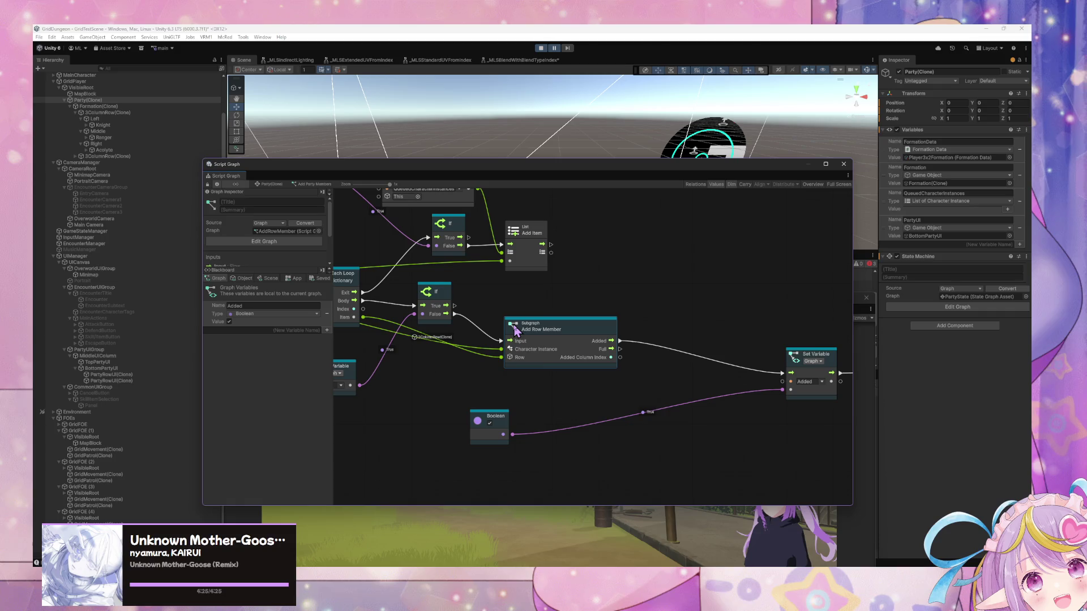
{"action": "double_click", "coordinate": [552, 344]}
{"action": "mouse_move", "coordinate": [492, 387]}
{"action": "left_mouse_down"}
{"action": "mouse_move", "coordinate": [437, 389]}
{"action": "mouse_move", "coordinate": [590, 428]}
{"action": "mouse_move", "coordinate": [626, 408]}
{"action": "mouse_move", "coordinate": [500, 358]}
{"action": "left_mouse_up"}
{"action": "mouse_move", "coordinate": [625, 341]}
{"action": "left_mouse_down"}
{"action": "mouse_move", "coordinate": [672, 371]}
{"action": "mouse_move", "coordinate": [475, 371]}
{"action": "mouse_move", "coordinate": [600, 357]}
{"action": "left_mouse_up"}
{"action": "left_click", "coordinate": [266, 185]}
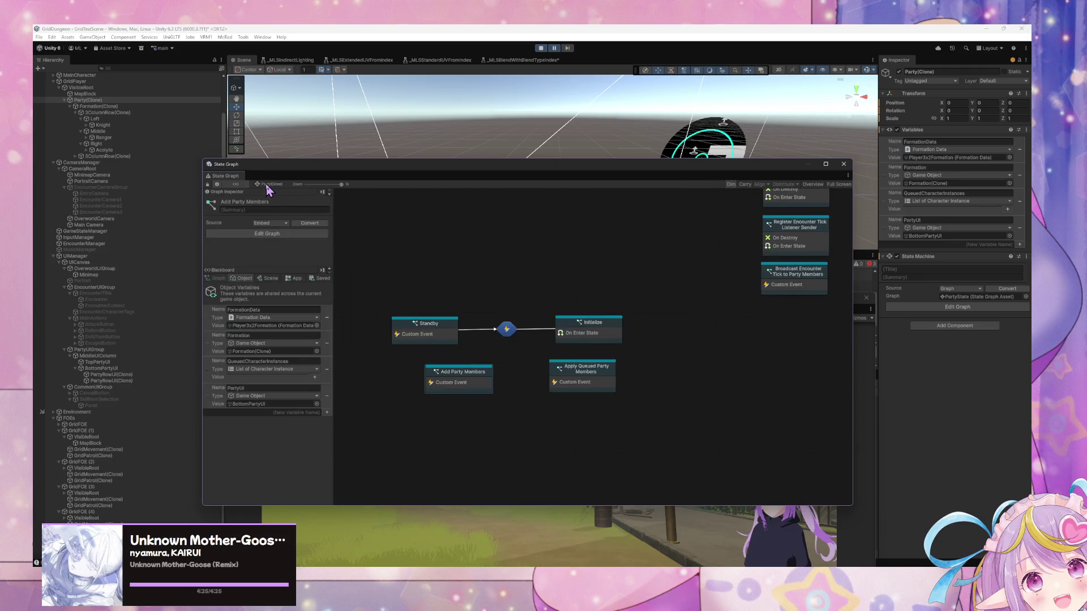
Step: Check the Standby state's graph, then open the Initialize state's script graph
{"action": "double_click", "coordinate": [438, 337]}
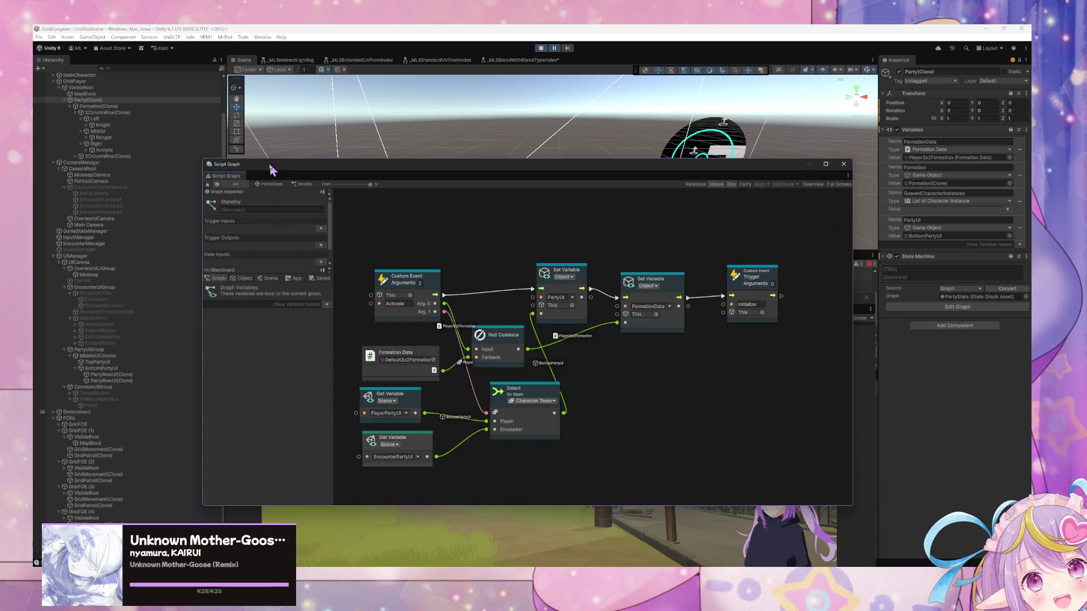
{"action": "left_click", "coordinate": [277, 185]}
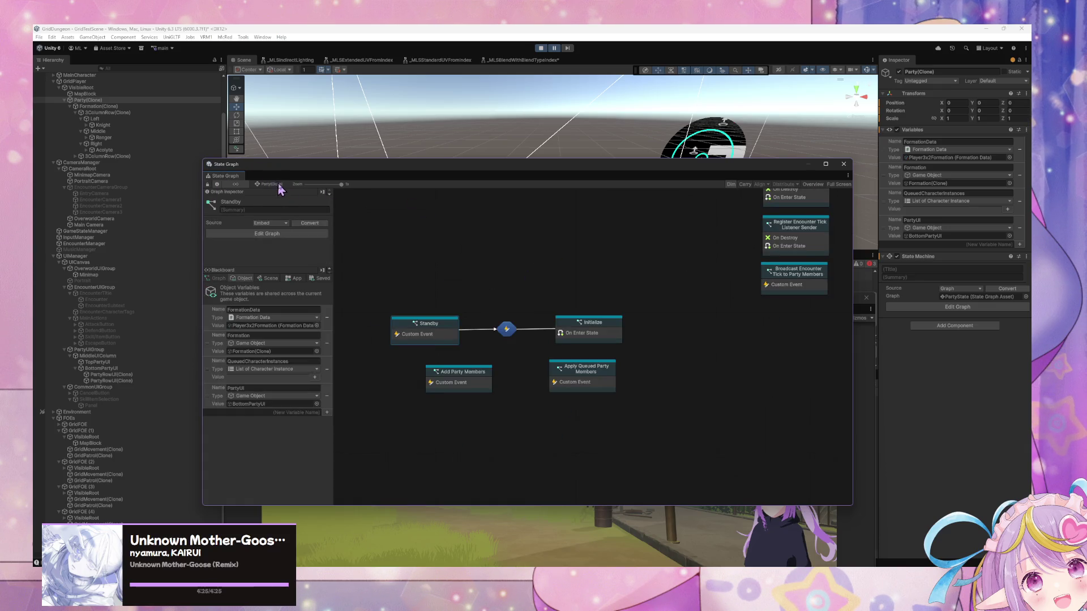
{"action": "left_click", "coordinate": [577, 337]}
{"action": "double_click", "coordinate": [577, 337]}
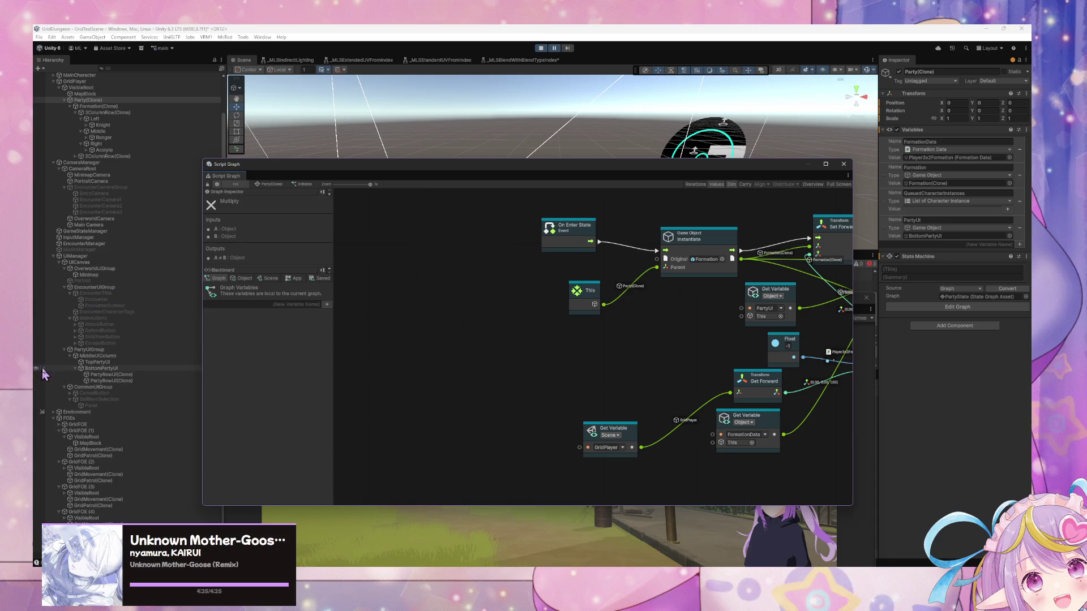
Step: Open Formation's Initialize state graph and move the For Each Loop and If nodes up
{"action": "left_click", "coordinate": [117, 107]}
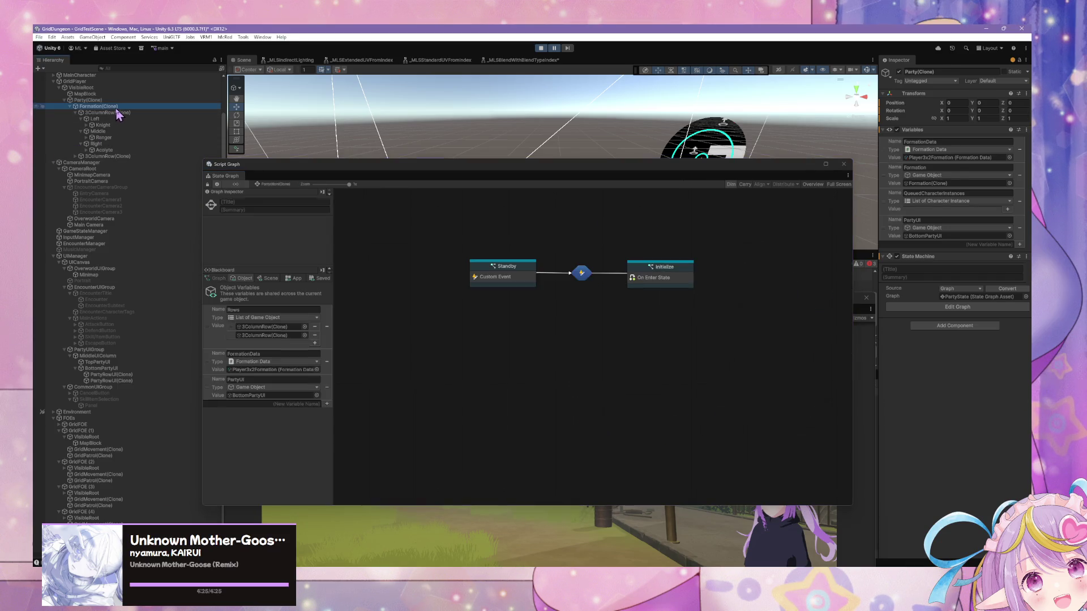
{"action": "double_click", "coordinate": [664, 280]}
{"action": "scroll", "coordinate": [708, 293], "scroll_direction": "up", "scroll_amount": 4}
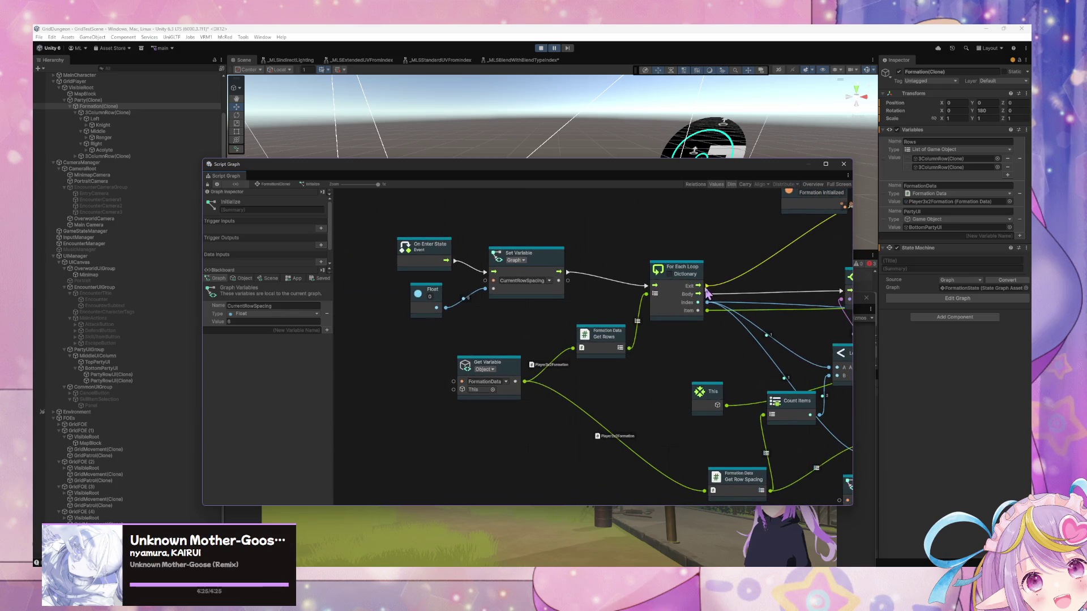
{"action": "scroll", "coordinate": [707, 293], "scroll_direction": "down", "scroll_amount": 3}
{"action": "scroll", "coordinate": [537, 295], "scroll_direction": "up", "scroll_amount": 3}
{"action": "left_click_drag", "start_coordinate": [536, 293], "coordinate": [545, 280]}
{"action": "left_click_drag", "start_coordinate": [720, 351], "coordinate": [612, 357]}
{"action": "left_click_drag", "start_coordinate": [610, 315], "coordinate": [609, 301]}
{"action": "mouse_move", "coordinate": [490, 342]}
{"action": "left_mouse_down"}
{"action": "mouse_move", "coordinate": [650, 280]}
{"action": "mouse_move", "coordinate": [718, 311]}
{"action": "mouse_move", "coordinate": [504, 277]}
{"action": "mouse_move", "coordinate": [404, 280]}
{"action": "left_mouse_up"}
Step: Place the Instantiate node beside Set Variable and shift Set Variable further left
{"action": "left_click_drag", "start_coordinate": [652, 292], "coordinate": [573, 339]}
{"action": "mouse_move", "coordinate": [692, 295]}
{"action": "left_mouse_down"}
{"action": "mouse_move", "coordinate": [601, 293]}
{"action": "mouse_move", "coordinate": [538, 305]}
{"action": "left_mouse_up"}
{"action": "left_click_drag", "start_coordinate": [544, 249], "coordinate": [425, 258]}
{"action": "left_click_drag", "start_coordinate": [643, 310], "coordinate": [504, 324]}
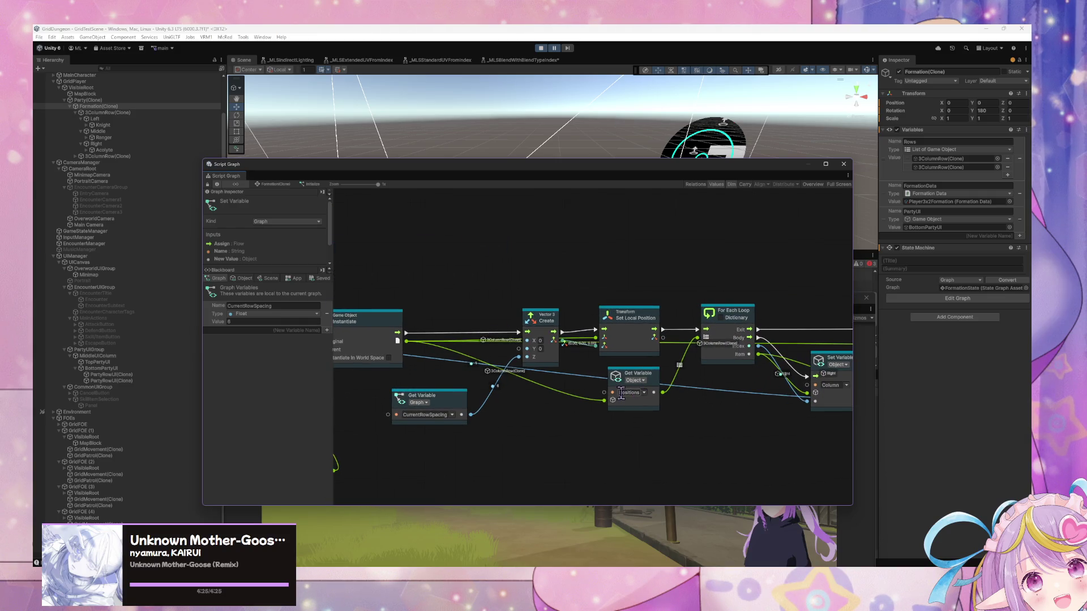
{"action": "scroll", "coordinate": [592, 400], "scroll_direction": "down", "scroll_amount": 3}
{"action": "mouse_move", "coordinate": [708, 436]}
{"action": "left_mouse_down"}
{"action": "mouse_move", "coordinate": [577, 384]}
{"action": "mouse_move", "coordinate": [606, 385]}
{"action": "left_mouse_up"}
{"action": "mouse_move", "coordinate": [771, 444]}
{"action": "left_mouse_down"}
{"action": "mouse_move", "coordinate": [425, 313]}
{"action": "mouse_move", "coordinate": [568, 333]}
{"action": "left_mouse_up"}
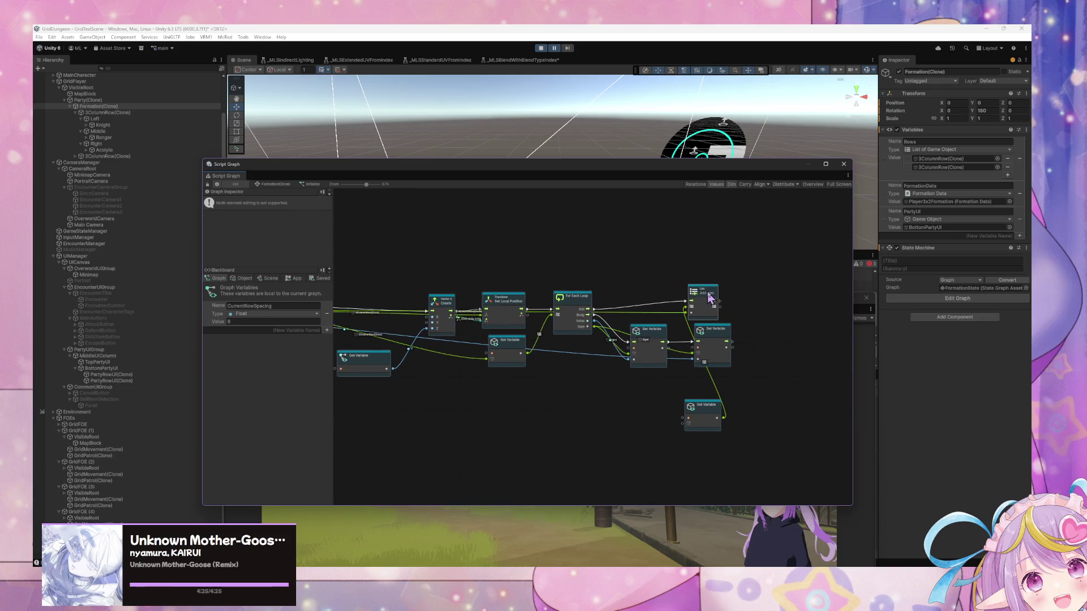
Step: Show the Rows and PartyUI object variables and duplicate the Instantiate node
{"action": "left_click", "coordinate": [702, 298]}
{"action": "left_click", "coordinate": [242, 279]}
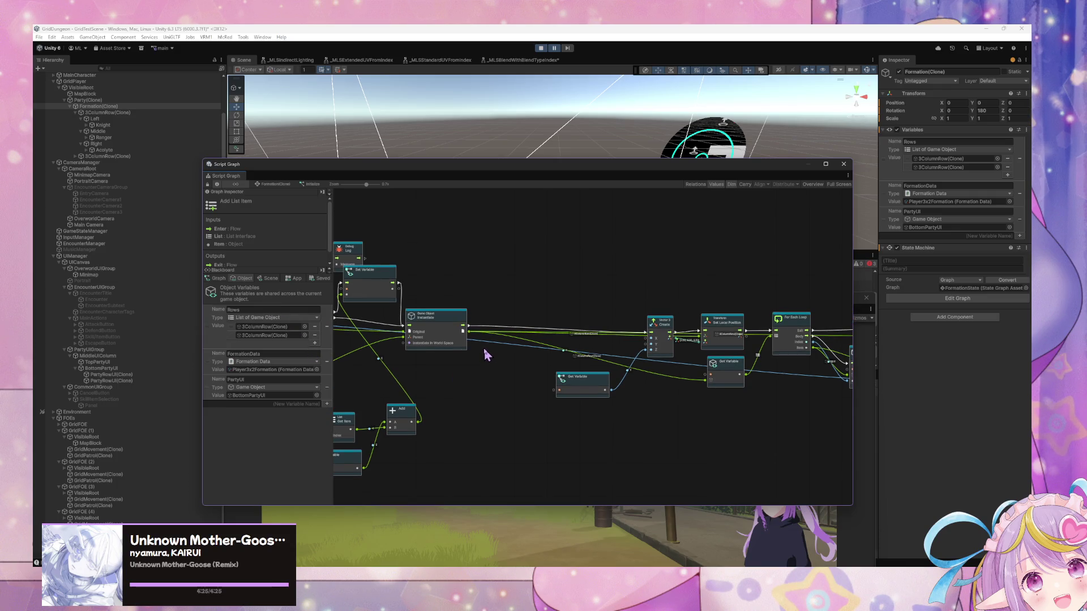
{"action": "scroll", "coordinate": [478, 360], "scroll_direction": "up", "scroll_amount": 3}
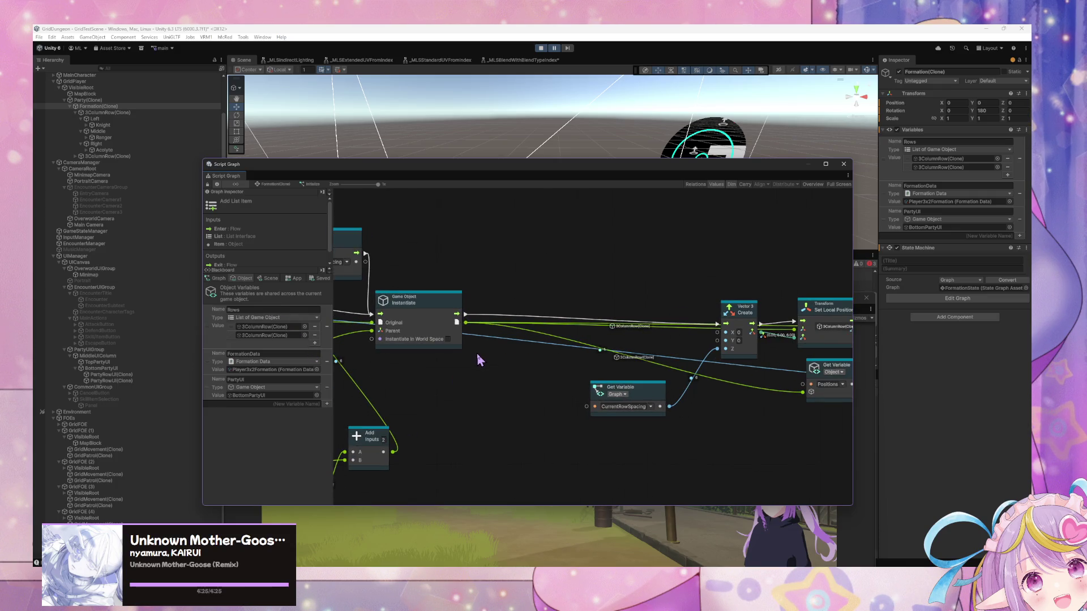
{"action": "left_click", "coordinate": [448, 308]}
{"action": "key", "text": "ctrl+d"}
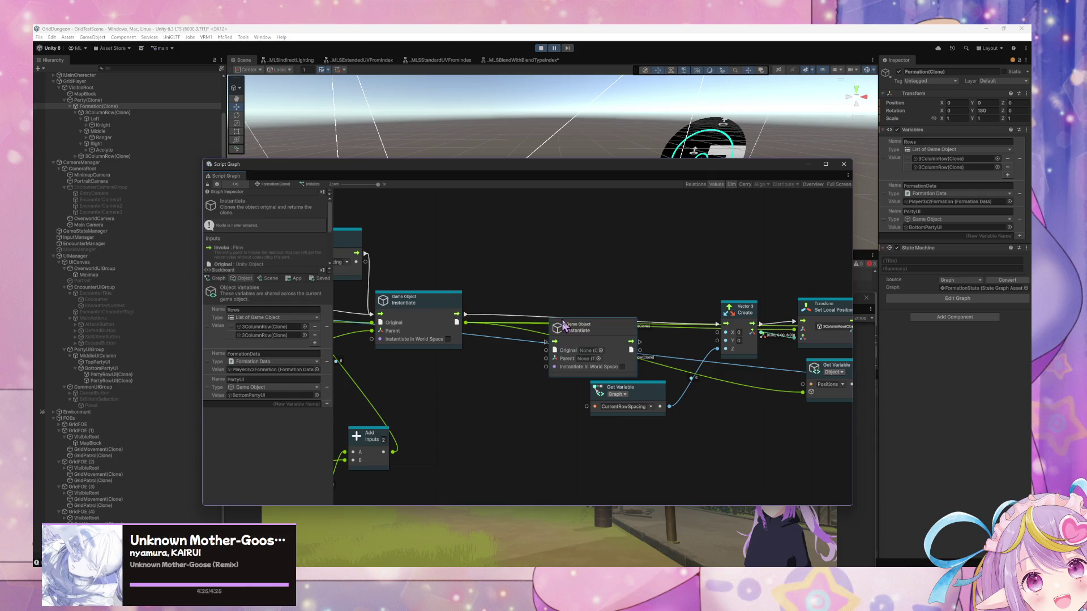
Step: Set the Instantiate copy to clone PartyRowUI under PartyUI, then delete that copy
{"action": "mouse_move", "coordinate": [567, 328]}
{"action": "left_mouse_down"}
{"action": "mouse_move", "coordinate": [530, 249]}
{"action": "mouse_move", "coordinate": [559, 276]}
{"action": "left_mouse_up"}
{"action": "left_click", "coordinate": [554, 274]}
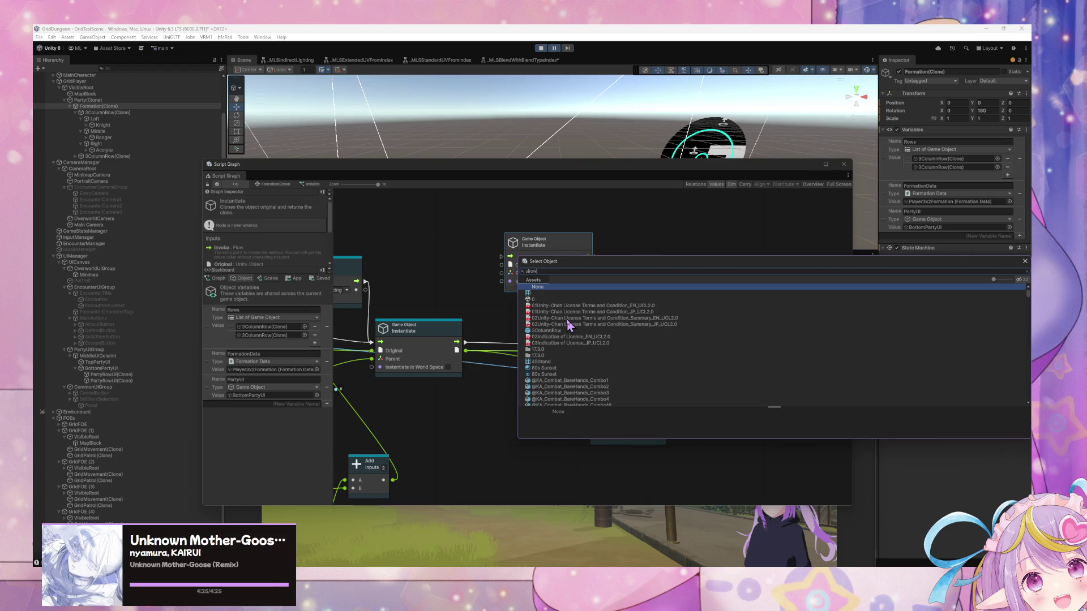
{"action": "key", "text": "BackSpace"}
{"action": "type", "text": "p"}
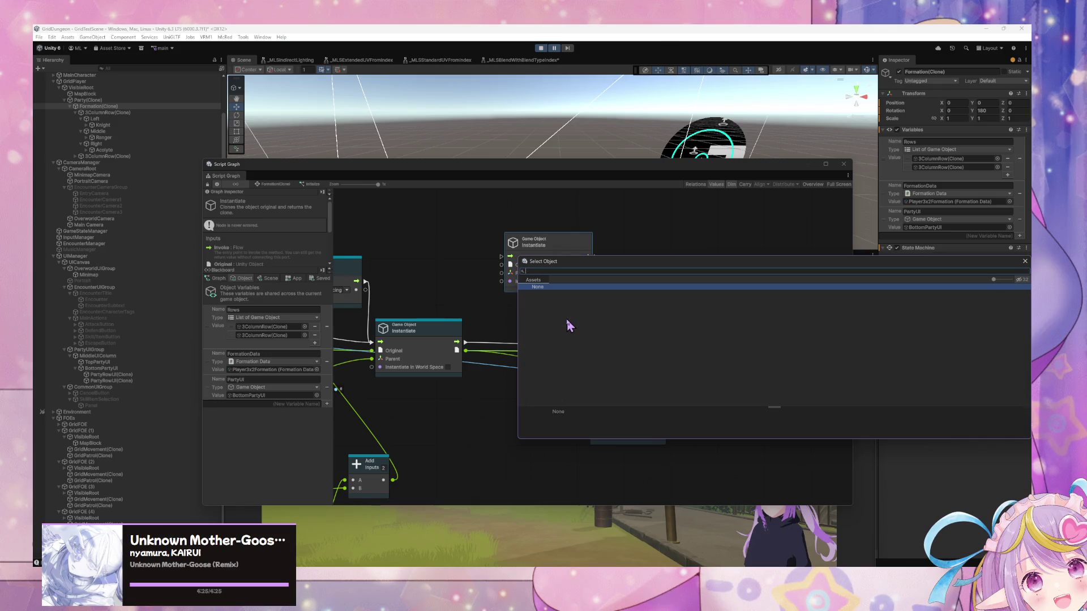
{"action": "type", "text": "party"}
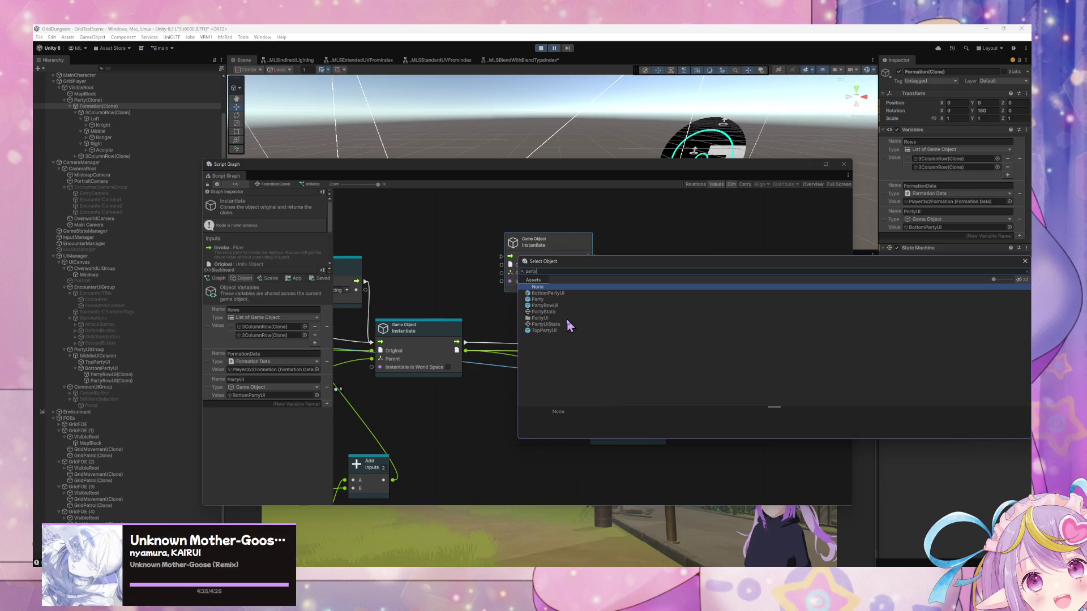
{"action": "double_click", "coordinate": [555, 307]}
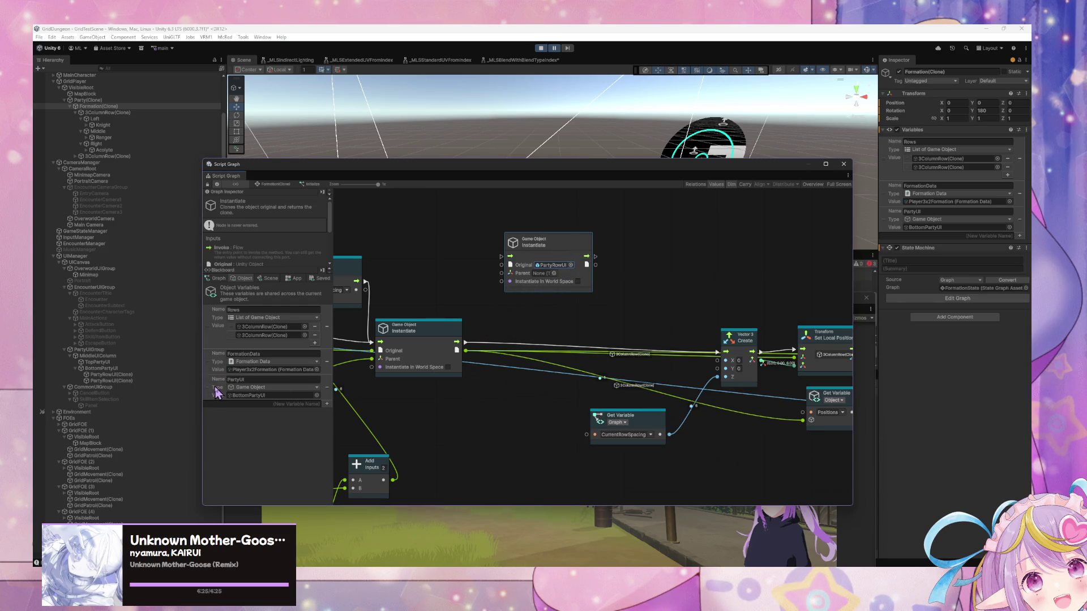
{"action": "left_click_drag", "start_coordinate": [217, 393], "coordinate": [402, 258]}
{"action": "left_click_drag", "start_coordinate": [446, 280], "coordinate": [502, 275]}
{"action": "left_click", "coordinate": [574, 279]}
{"action": "key", "text": "Delete"}
Step: Add an Instantiate (Original, Parent) node cloning PartyRowUI with the PartyUI variable as parent
{"action": "right_click", "coordinate": [563, 275]}
{"action": "left_click", "coordinate": [594, 281]}
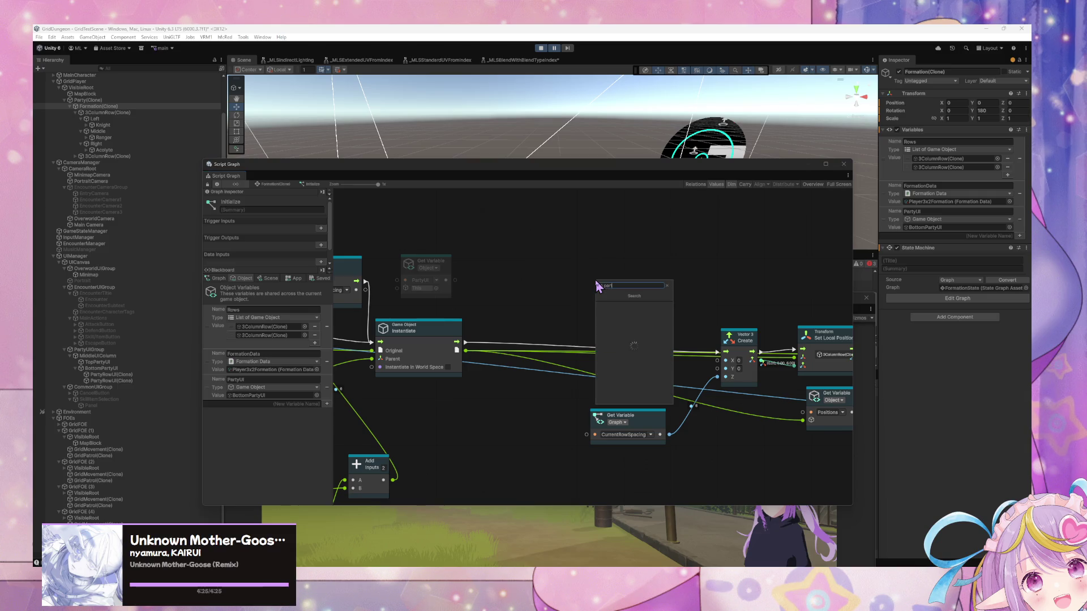
{"action": "type", "text": "tiate"}
{"action": "key", "text": "Down"}
{"action": "key", "text": "Down"}
{"action": "key", "text": "Down"}
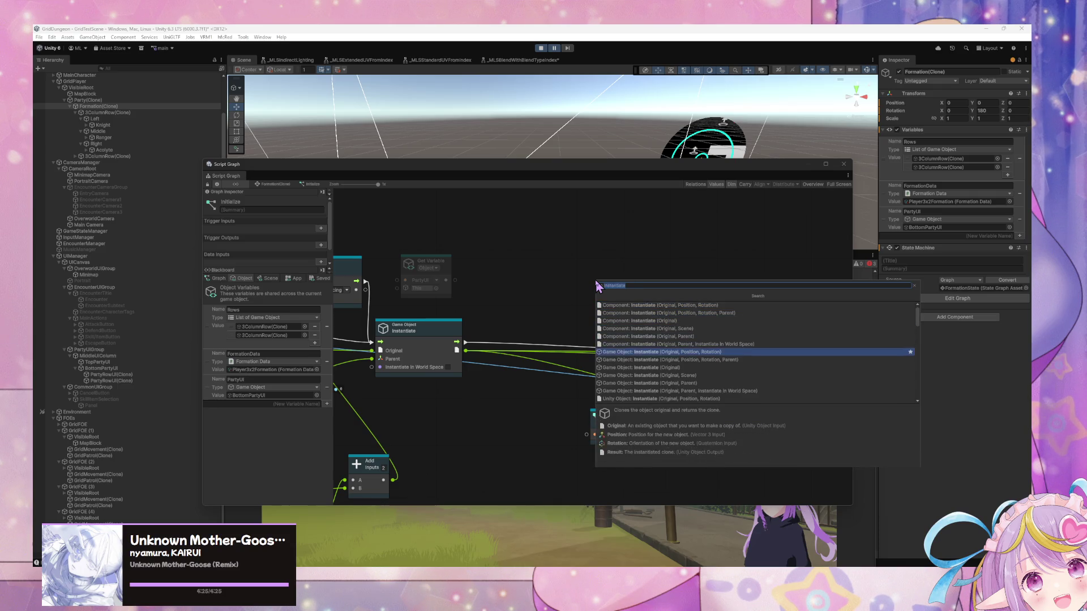
{"action": "key", "text": "Return"}
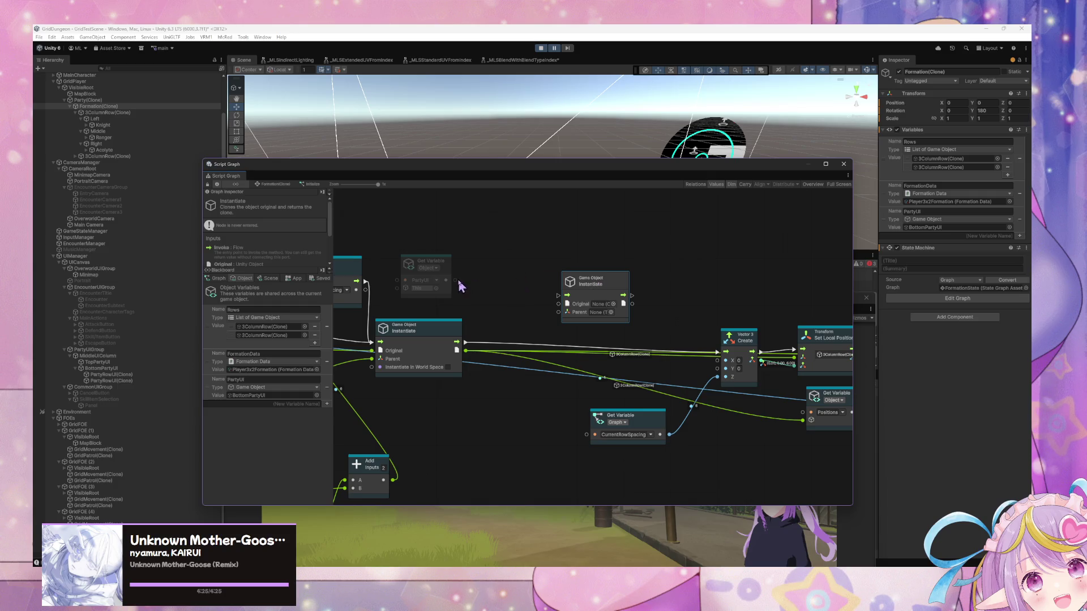
{"action": "mouse_move", "coordinate": [447, 280]}
{"action": "left_mouse_down"}
{"action": "mouse_move", "coordinate": [547, 319]}
{"action": "mouse_move", "coordinate": [558, 312]}
{"action": "left_mouse_up"}
{"action": "left_click", "coordinate": [613, 304]}
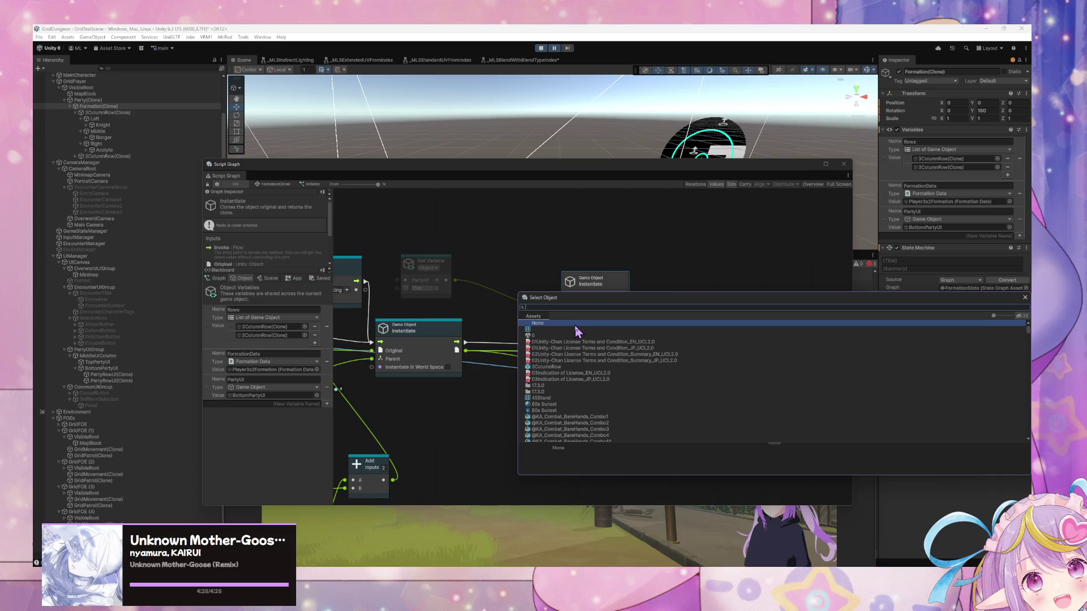
{"action": "type", "text": "partyrow"}
{"action": "double_click", "coordinate": [575, 329]}
Step: Chain the new Instantiate after the first one's flow and tidy its position
{"action": "left_click_drag", "start_coordinate": [454, 272], "coordinate": [491, 277]}
{"action": "left_click_drag", "start_coordinate": [464, 342], "coordinate": [558, 295]}
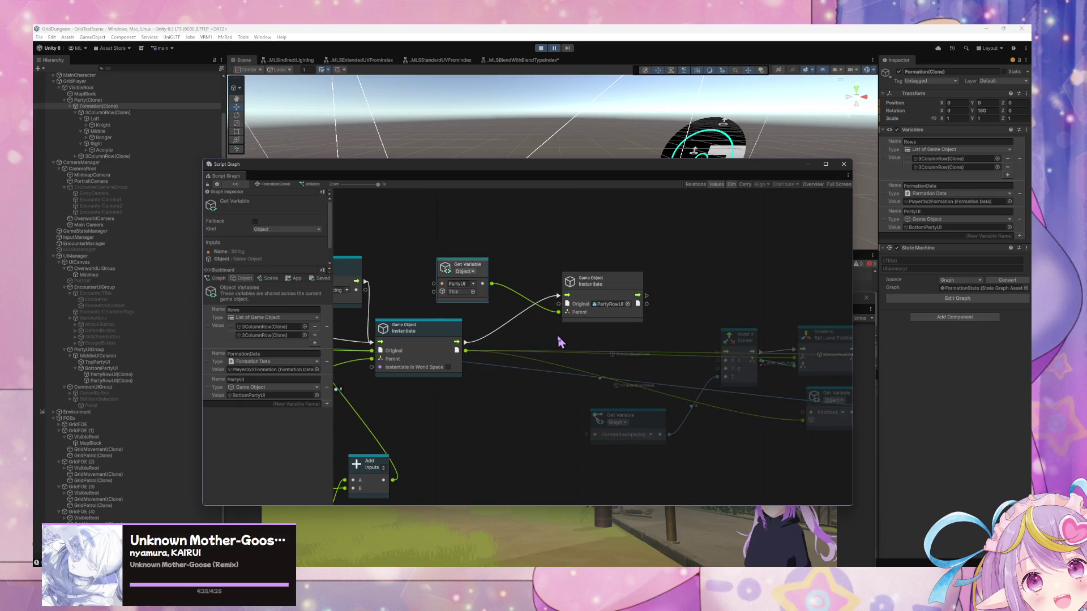
{"action": "left_click_drag", "start_coordinate": [620, 276], "coordinate": [576, 279]}
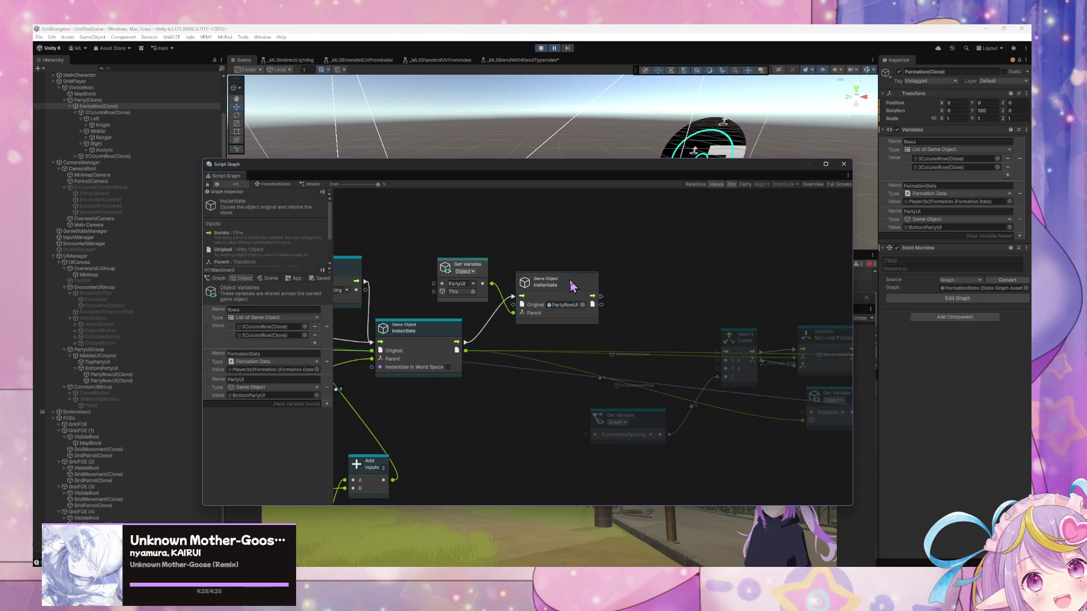
{"action": "right_click", "coordinate": [651, 279]}
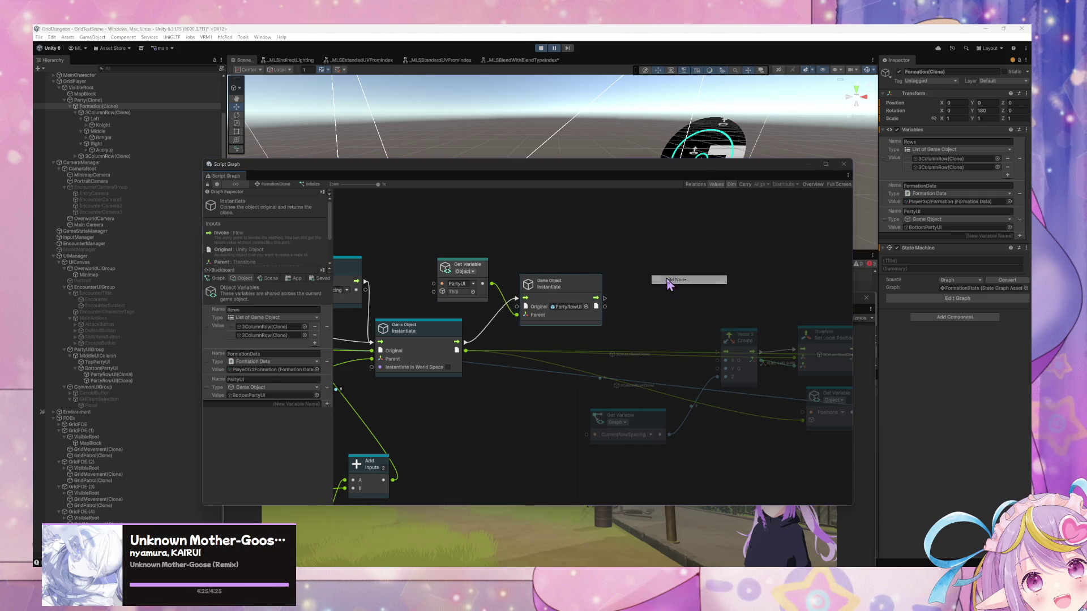
Step: Add a Set Rows node after the PartyRowUI Instantiate, then select 3ColumnRow(Clone)
{"action": "type", "text": "sp"}
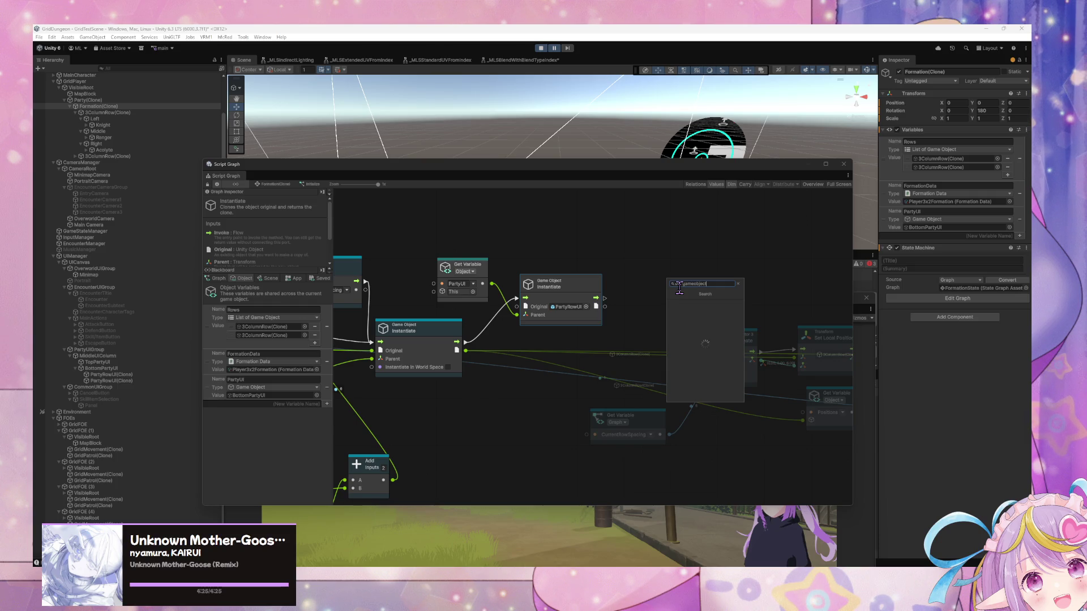
{"action": "key", "text": "BackSpace"}
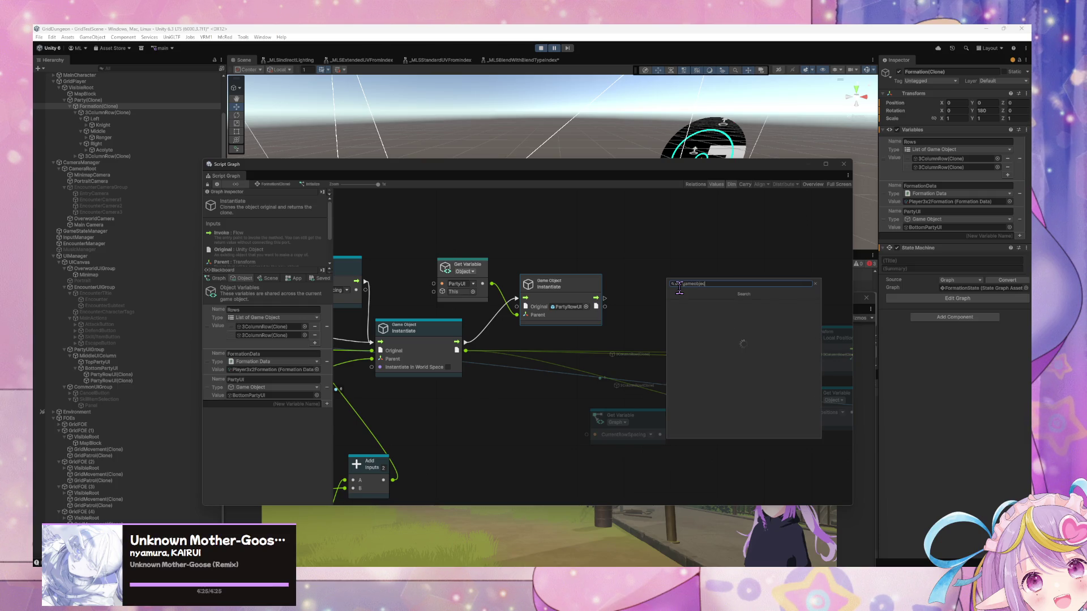
{"action": "key", "text": "BackSpace"}
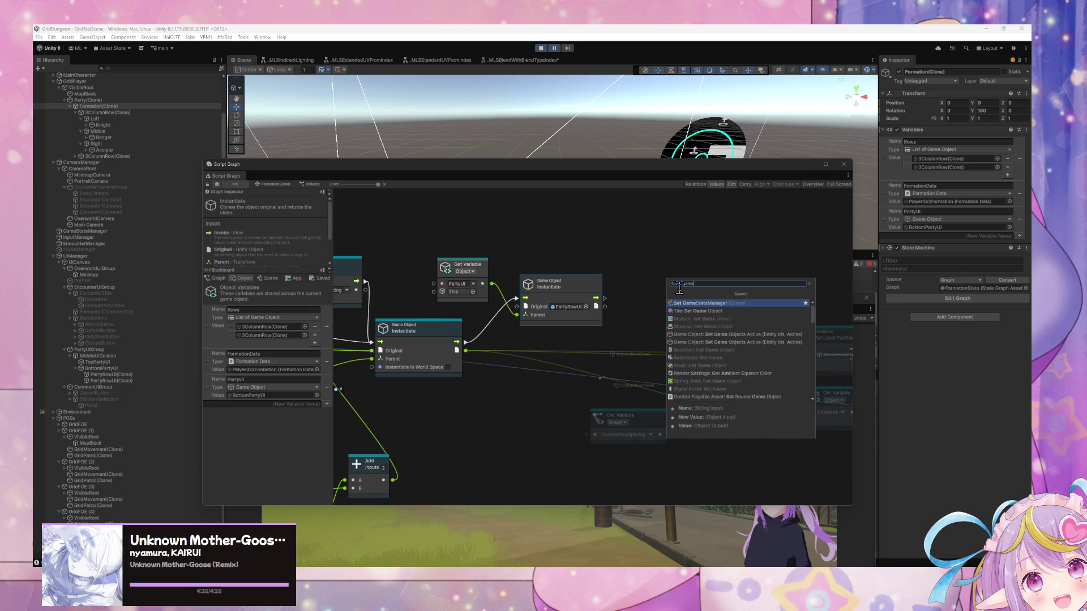
{"action": "type", "text": "ro"}
{"action": "key", "text": "BackSpace"}
{"action": "type", "text": "row"}
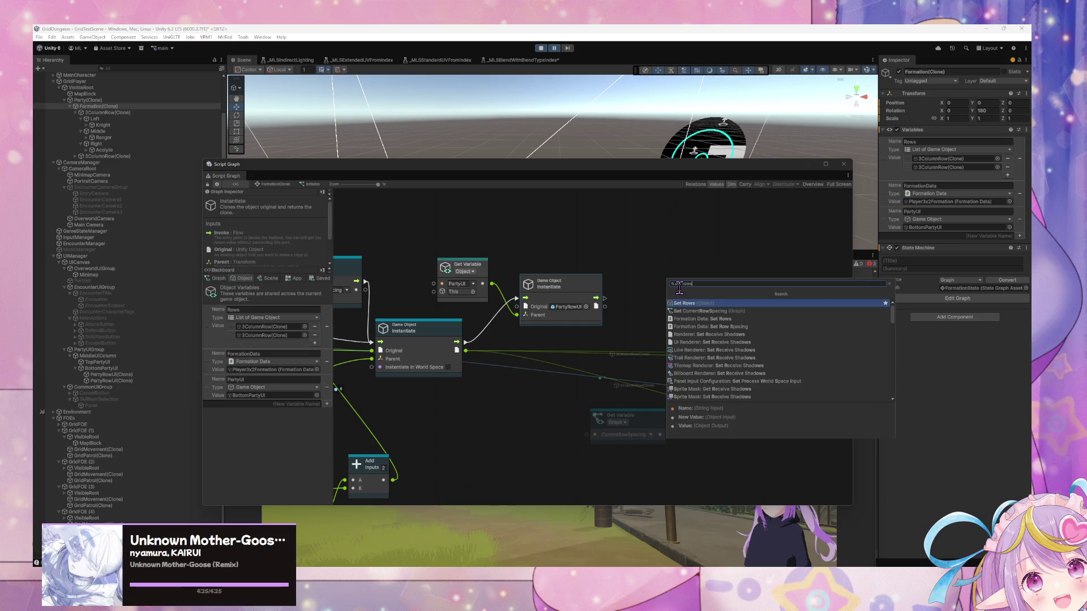
{"action": "key", "text": "Return"}
{"action": "left_click_drag", "start_coordinate": [605, 299], "coordinate": [646, 299]}
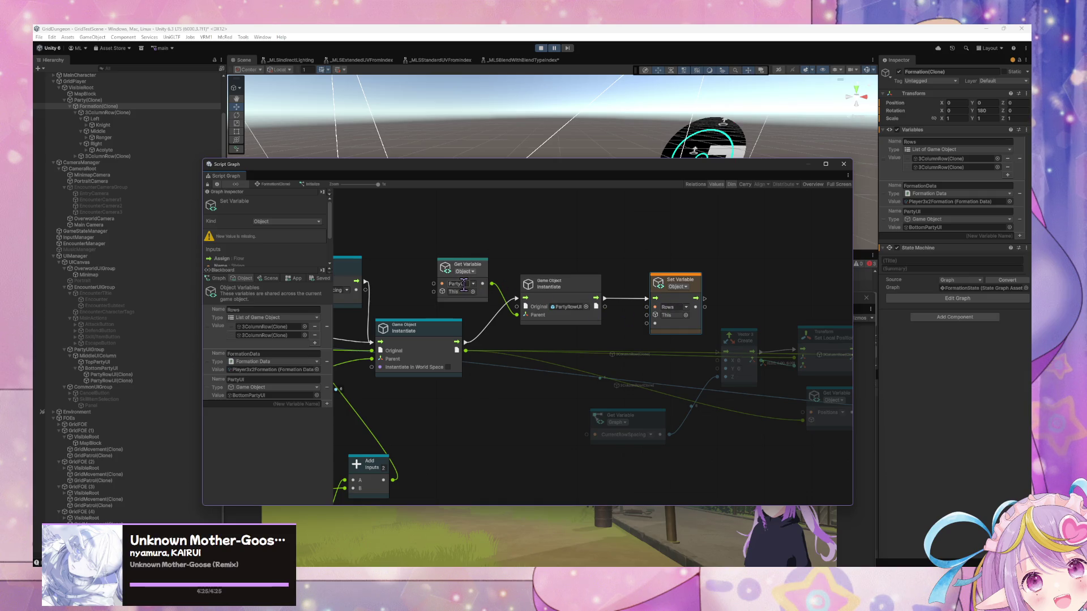
{"action": "left_click", "coordinate": [138, 113]}
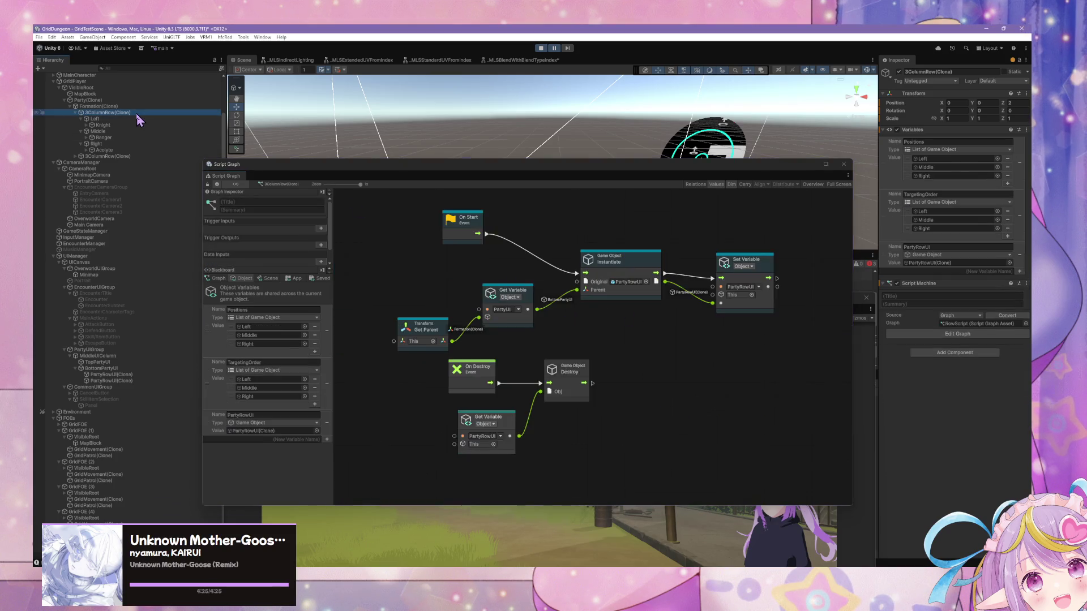
Step: Delete most of the row script's nodes and reopen Formation's Initialize graph
{"action": "left_click", "coordinate": [249, 359]}
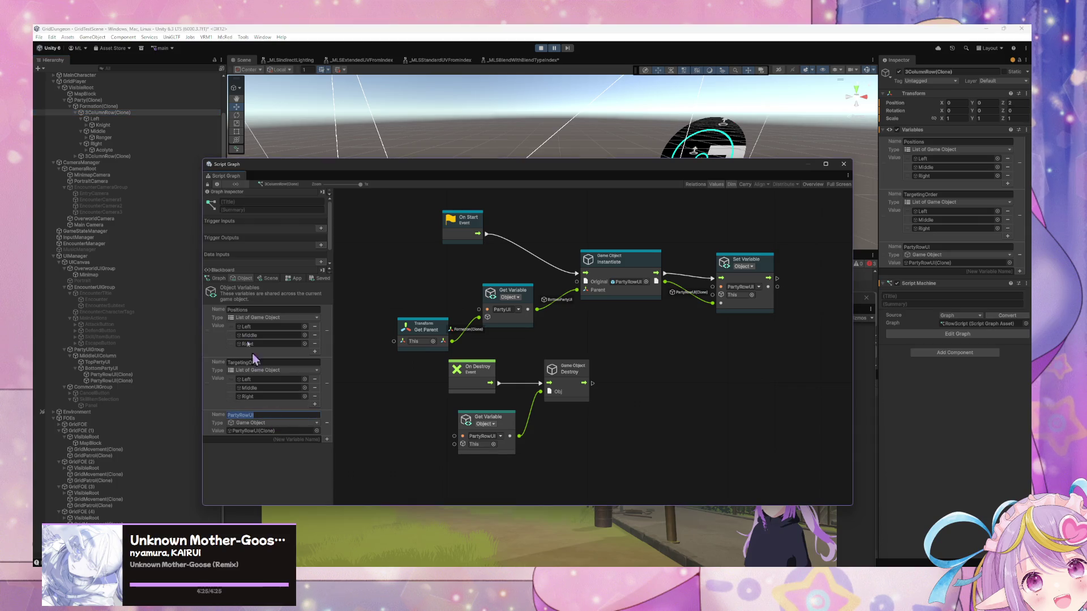
{"action": "left_click_drag", "start_coordinate": [786, 345], "coordinate": [362, 202]}
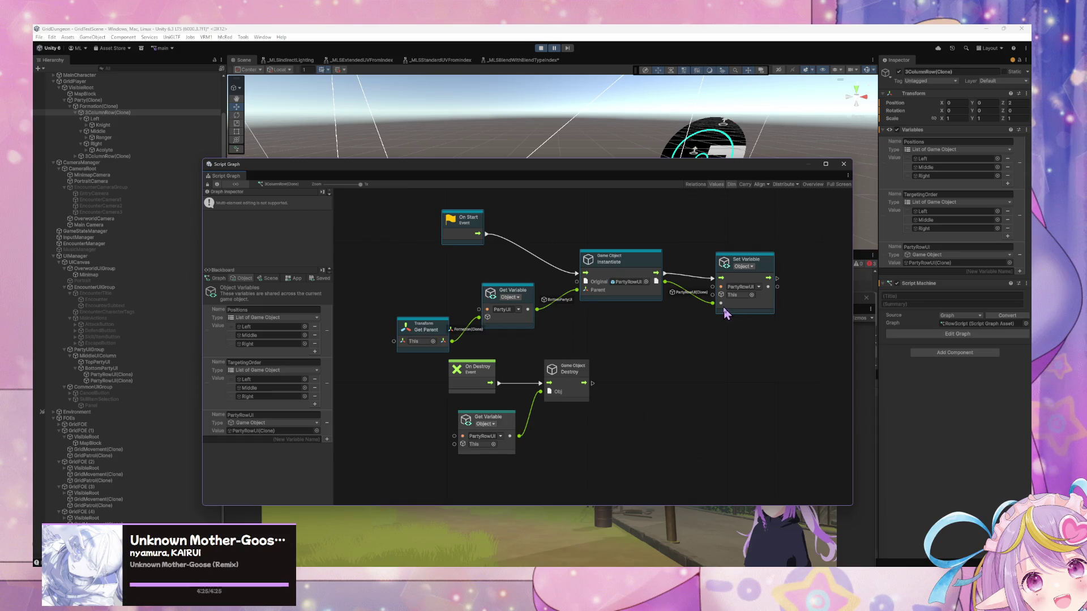
{"action": "key", "text": "Delete"}
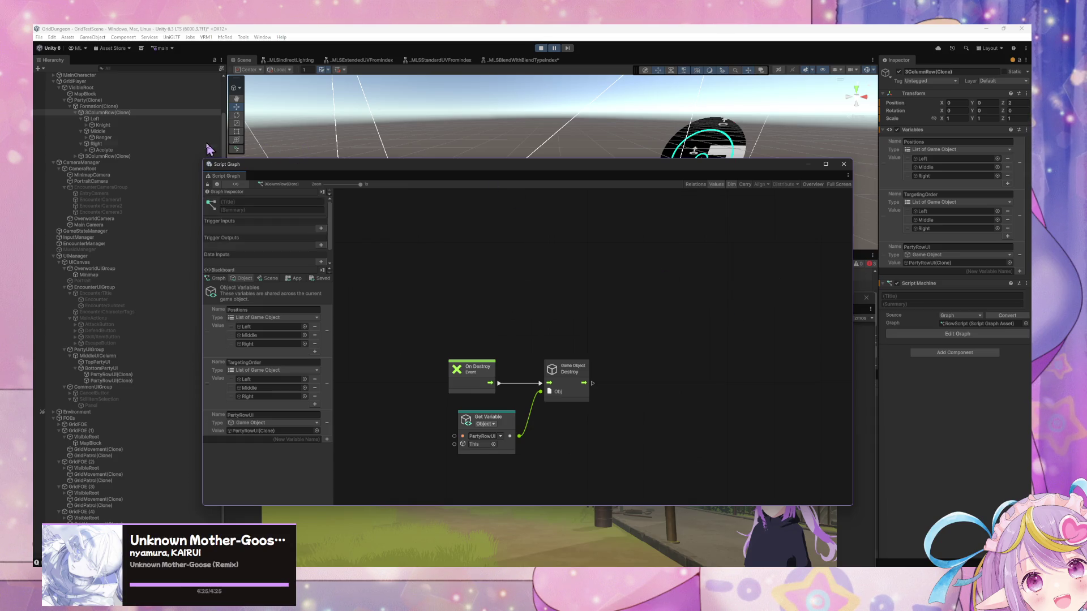
{"action": "left_click", "coordinate": [99, 106]}
{"action": "left_click", "coordinate": [96, 100]}
{"action": "left_click", "coordinate": [99, 106]}
{"action": "double_click", "coordinate": [660, 258]}
{"action": "scroll", "coordinate": [618, 316], "scroll_direction": "up", "scroll_amount": 5}
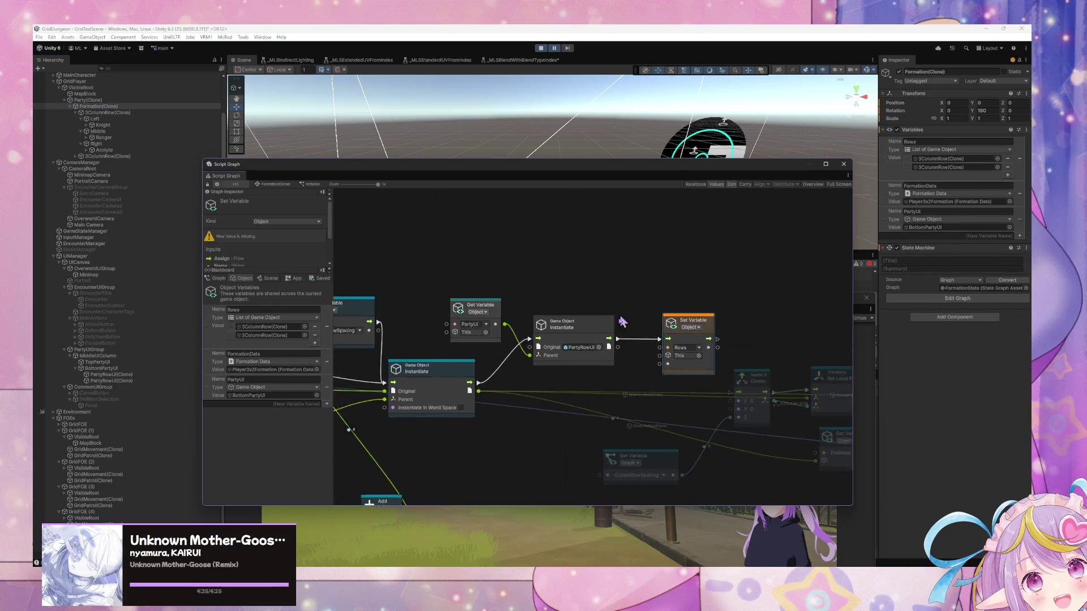
Step: Paste and remove an Instantiate node, then check 3ColumnRow's PartyRowUI variable name
{"action": "key", "text": "ctrl+v"}
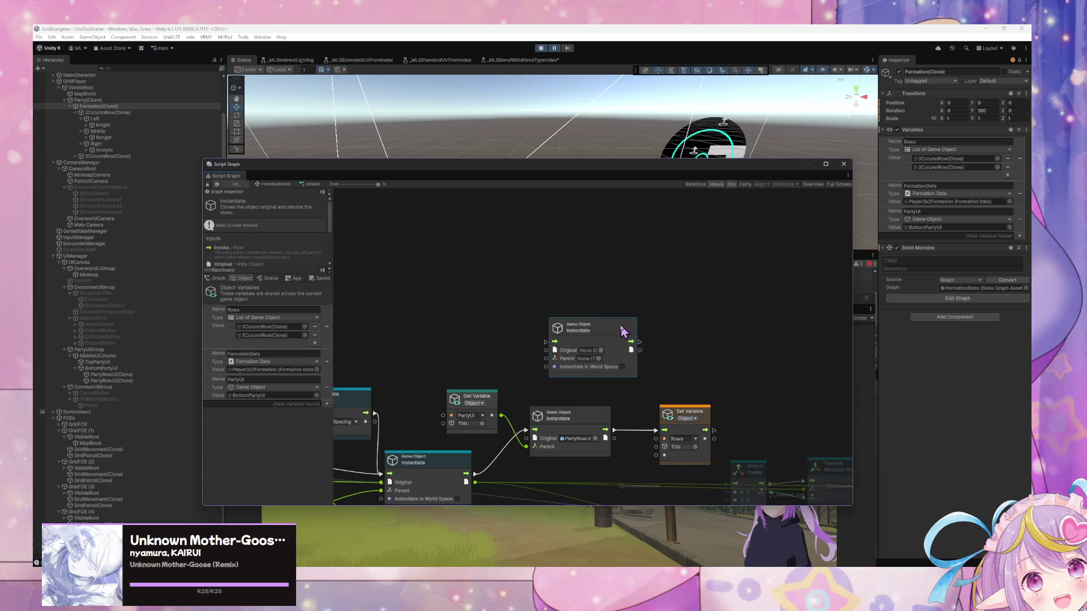
{"action": "key", "text": "Delete"}
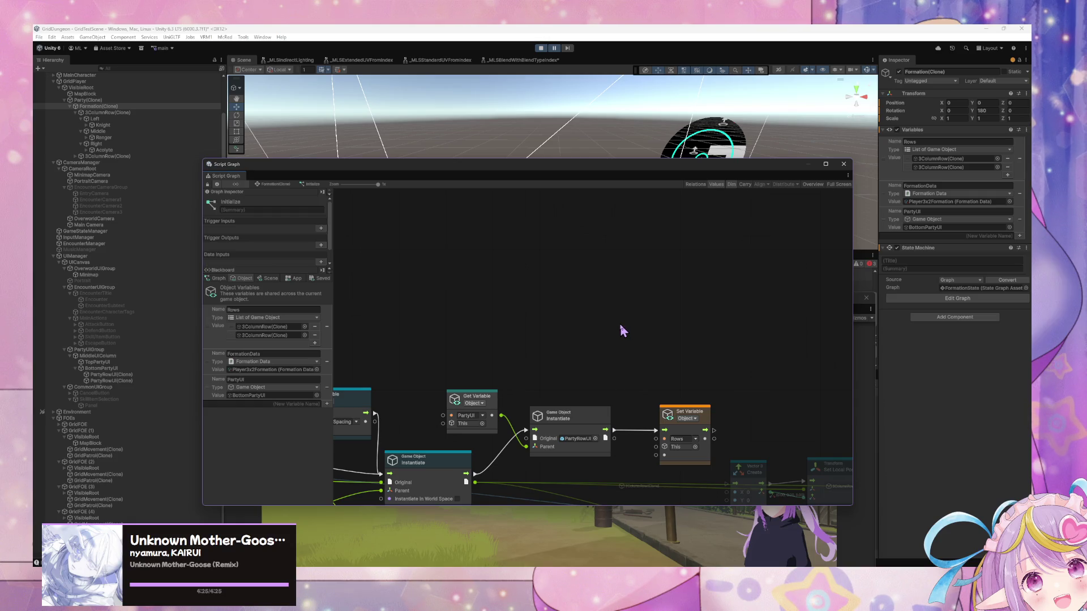
{"action": "left_click", "coordinate": [116, 112]}
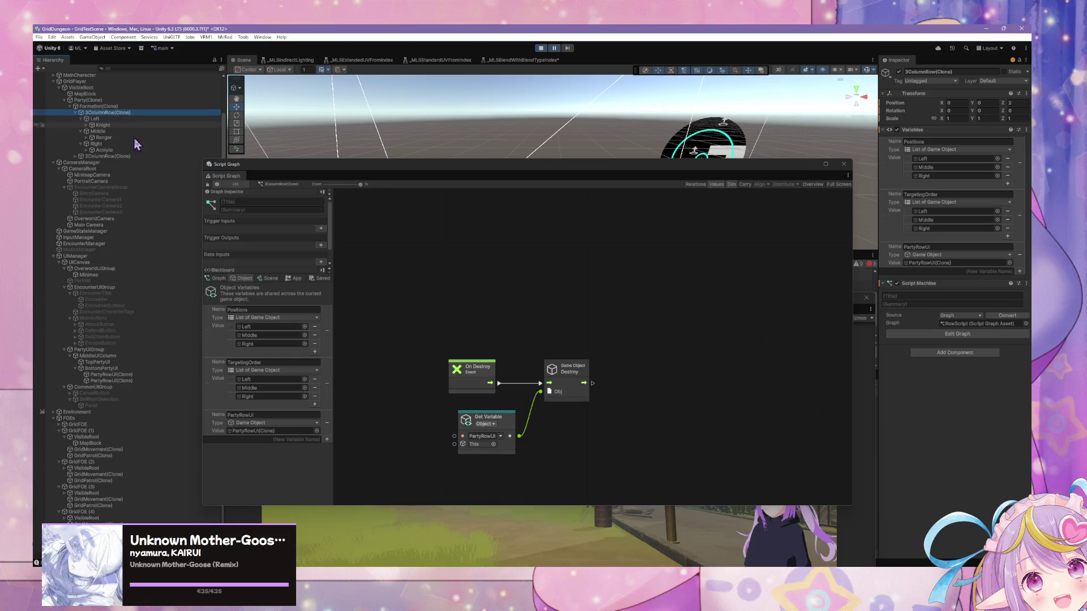
{"action": "left_click", "coordinate": [103, 108]}
{"action": "left_click", "coordinate": [105, 113]}
{"action": "left_click", "coordinate": [266, 415]}
Step: Paste the Instantiate into Formation's Initialize graph and copy the PartyRowUI variable name
{"action": "left_click", "coordinate": [128, 106]}
{"action": "double_click", "coordinate": [644, 269]}
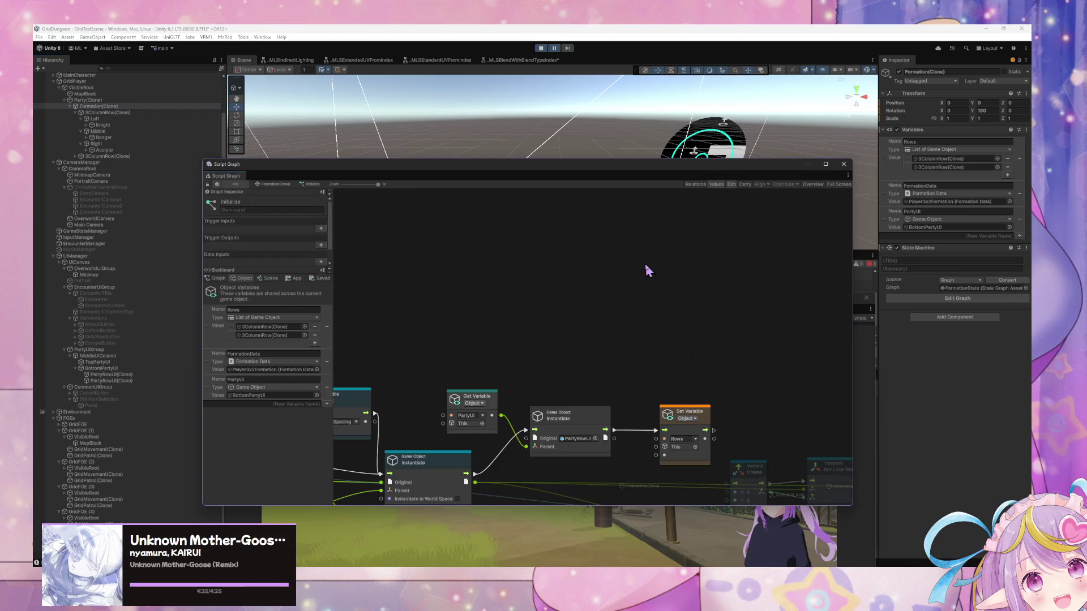
{"action": "key", "text": "ctrl+v"}
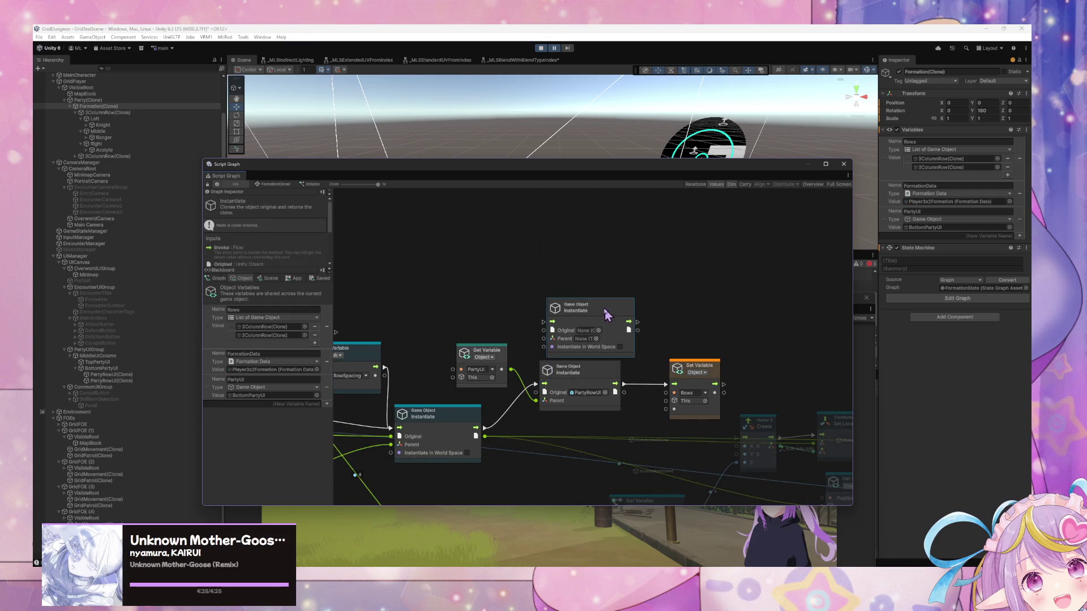
{"action": "left_click", "coordinate": [116, 112]}
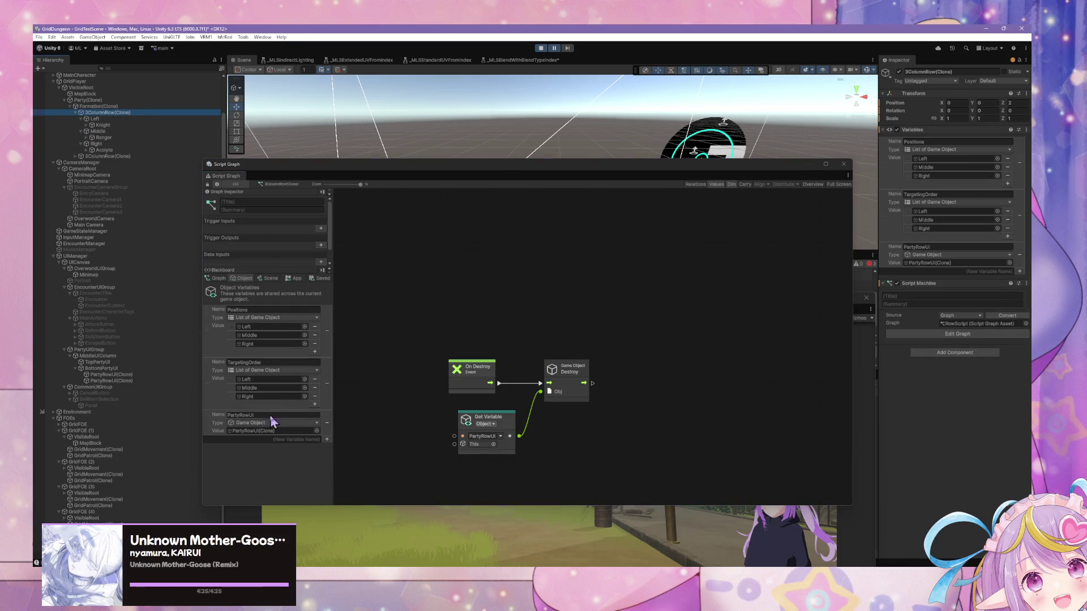
{"action": "left_click", "coordinate": [271, 416]}
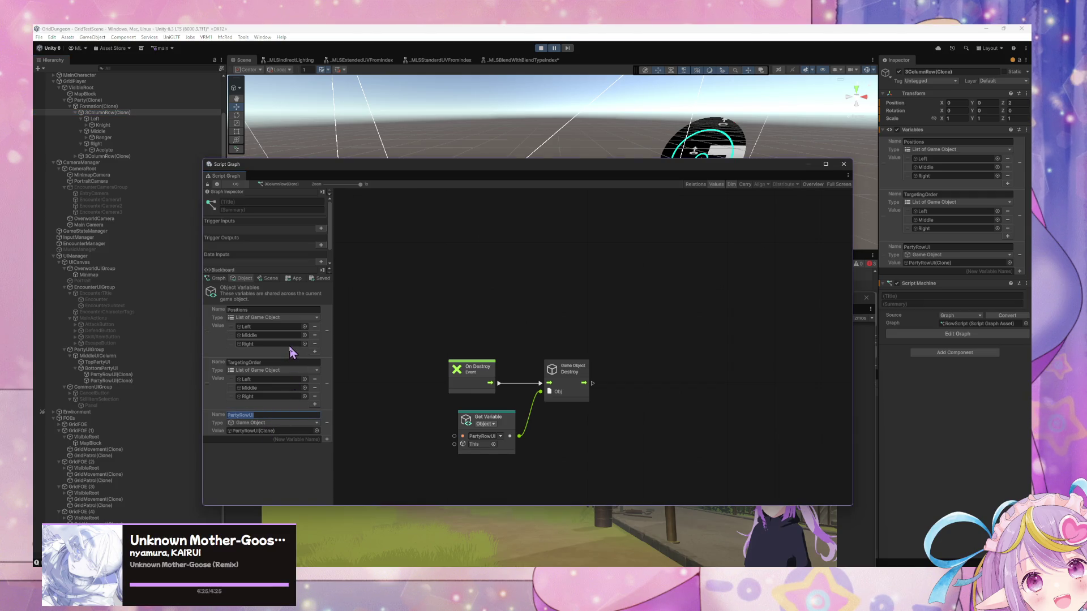
{"action": "left_click", "coordinate": [123, 106]}
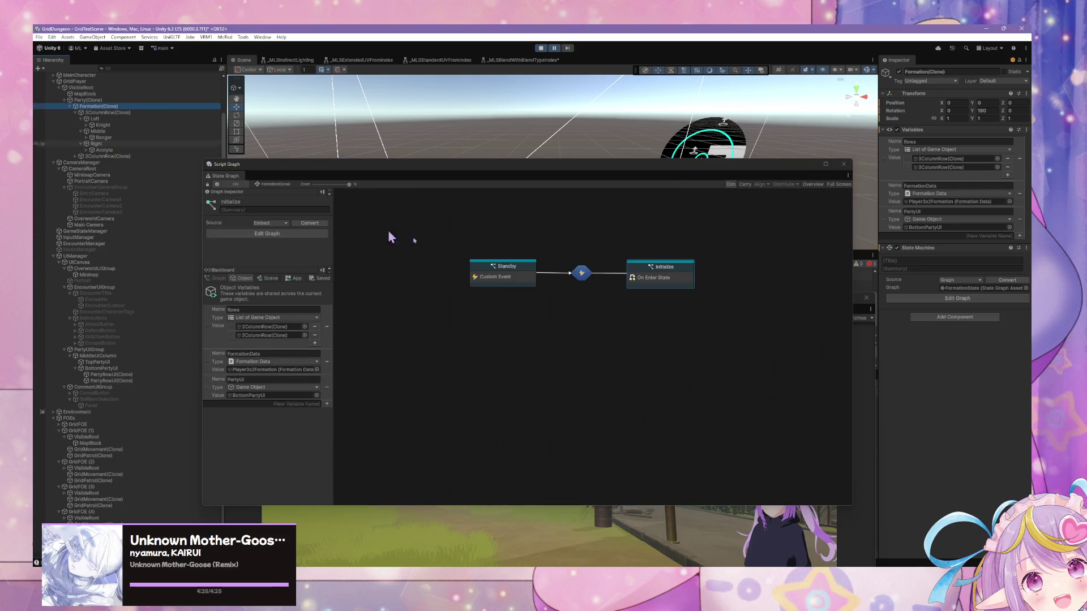
Step: Feed the Instantiate output into a Set Variable named PartyRowUI, tidy nodes, and stop Play mode
{"action": "double_click", "coordinate": [674, 271]}
{"action": "left_click", "coordinate": [697, 393]}
{"action": "type", "text": "PartyRowUI"}
{"action": "mouse_move", "coordinate": [696, 366]}
{"action": "left_mouse_down"}
{"action": "mouse_move", "coordinate": [694, 318]}
{"action": "mouse_move", "coordinate": [664, 344]}
{"action": "left_mouse_up"}
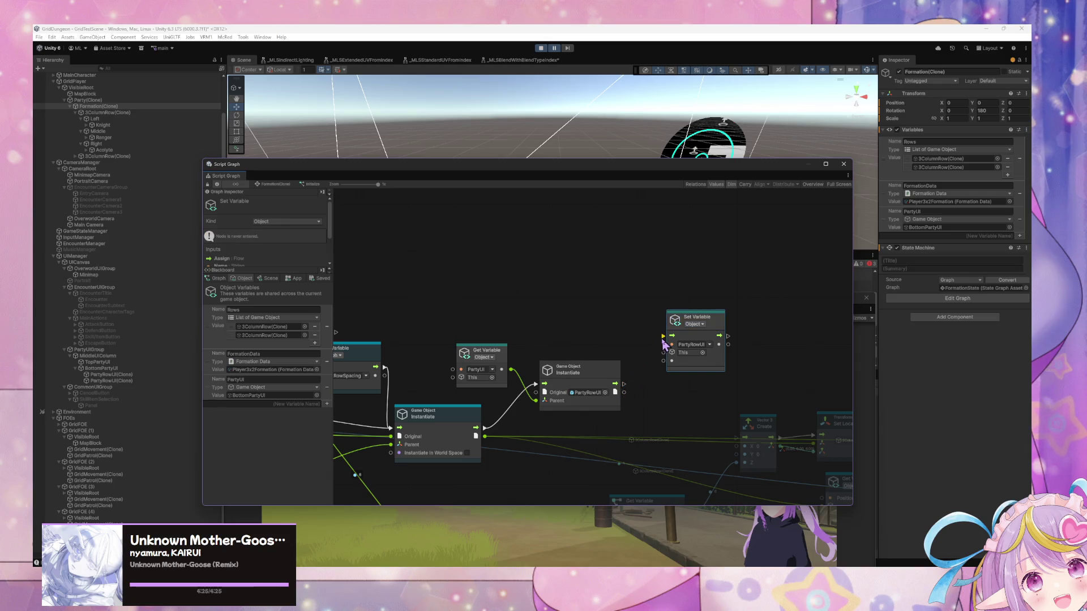
{"action": "mouse_move", "coordinate": [486, 460]}
{"action": "left_mouse_down"}
{"action": "mouse_move", "coordinate": [604, 417]}
{"action": "mouse_move", "coordinate": [575, 429]}
{"action": "mouse_move", "coordinate": [526, 425]}
{"action": "mouse_move", "coordinate": [684, 347]}
{"action": "mouse_move", "coordinate": [704, 318]}
{"action": "left_mouse_up"}
{"action": "mouse_move", "coordinate": [664, 357]}
{"action": "left_mouse_down"}
{"action": "mouse_move", "coordinate": [703, 326]}
{"action": "mouse_move", "coordinate": [704, 316]}
{"action": "mouse_move", "coordinate": [669, 355]}
{"action": "mouse_move", "coordinate": [711, 301]}
{"action": "mouse_move", "coordinate": [779, 385]}
{"action": "mouse_move", "coordinate": [777, 402]}
{"action": "left_mouse_up"}
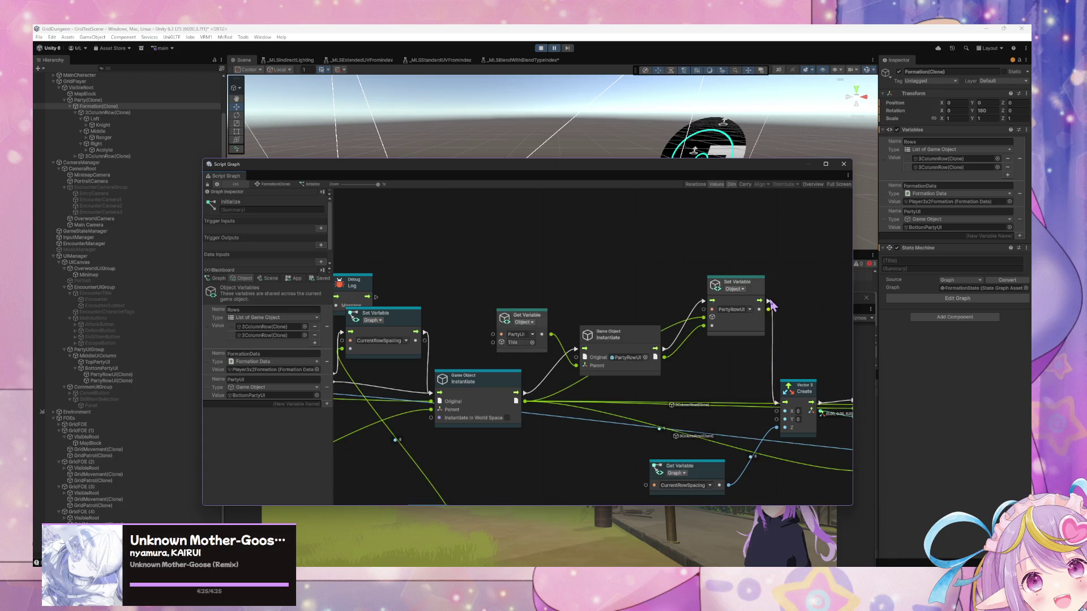
{"action": "left_click_drag", "start_coordinate": [651, 339], "coordinate": [650, 309]}
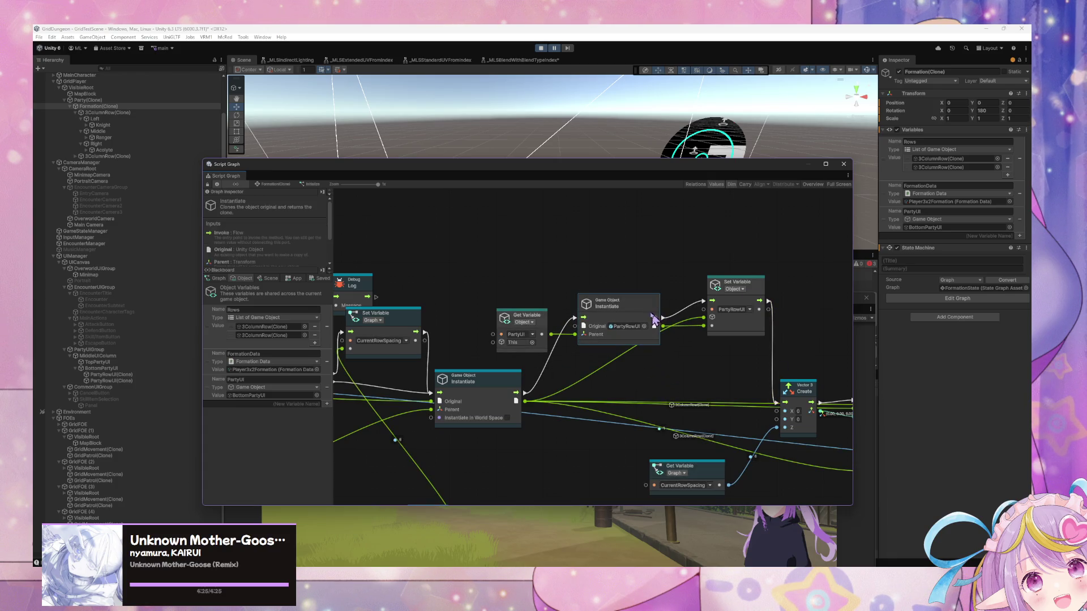
{"action": "left_click_drag", "start_coordinate": [532, 306], "coordinate": [497, 312]}
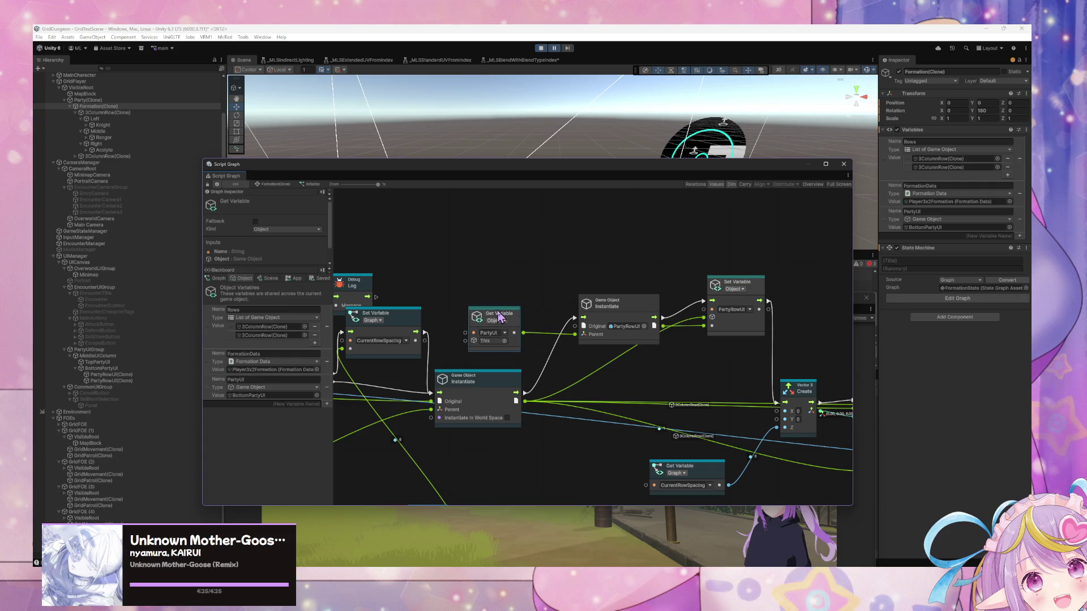
{"action": "left_click", "coordinate": [541, 49]}
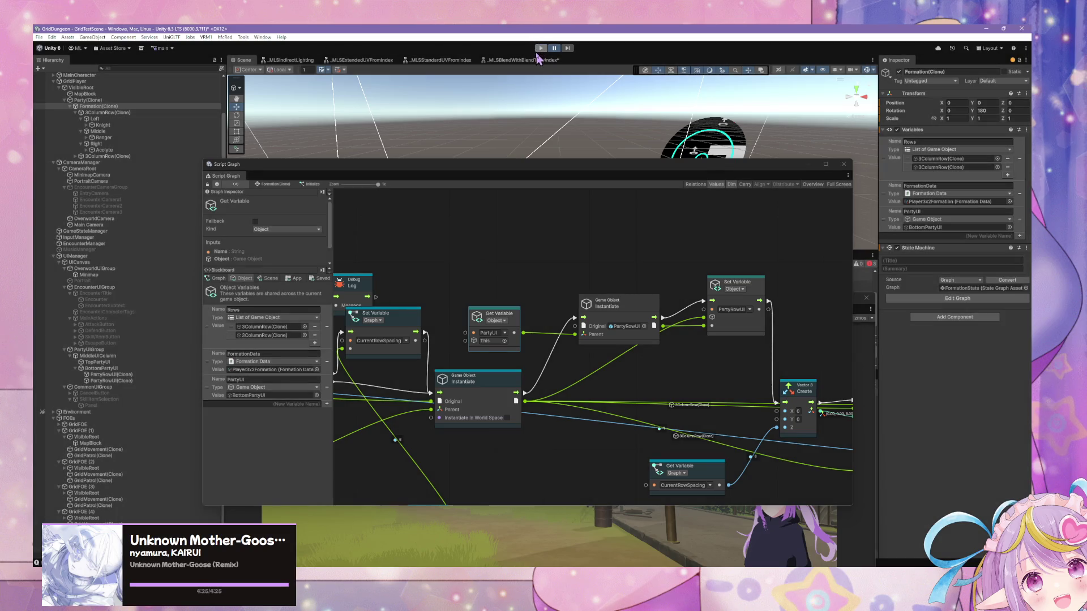
Step: Start Play mode and dismiss the video pop-up covering the Game view
{"action": "left_click", "coordinate": [541, 48]}
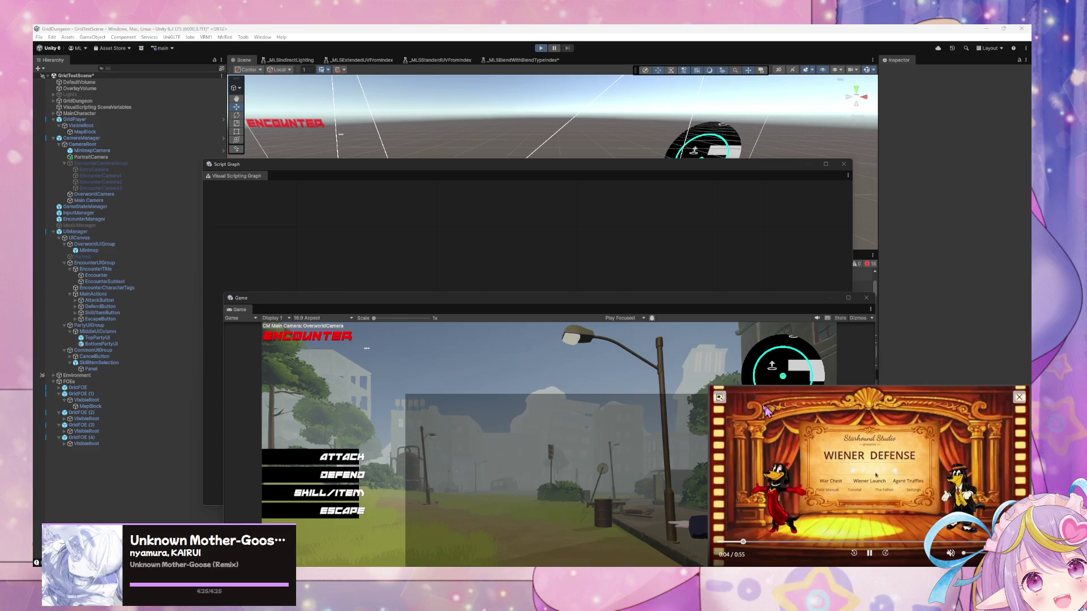
{"action": "left_click", "coordinate": [1019, 398]}
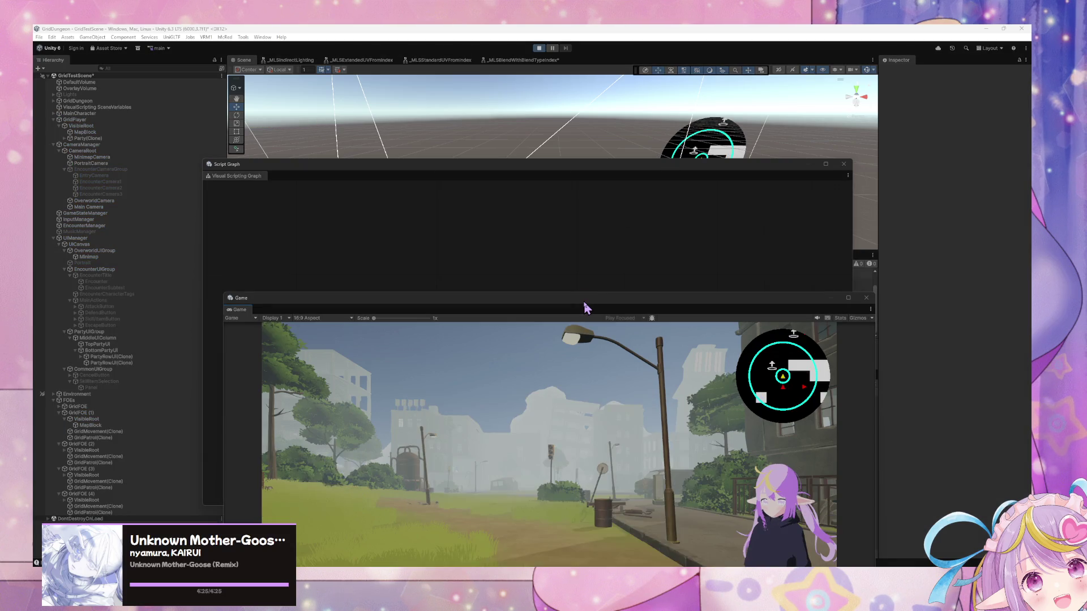
Step: Put the Game window over the graph and roam the street and ruins until an enemy encounter triggers
{"action": "left_click_drag", "start_coordinate": [585, 308], "coordinate": [517, 182]}
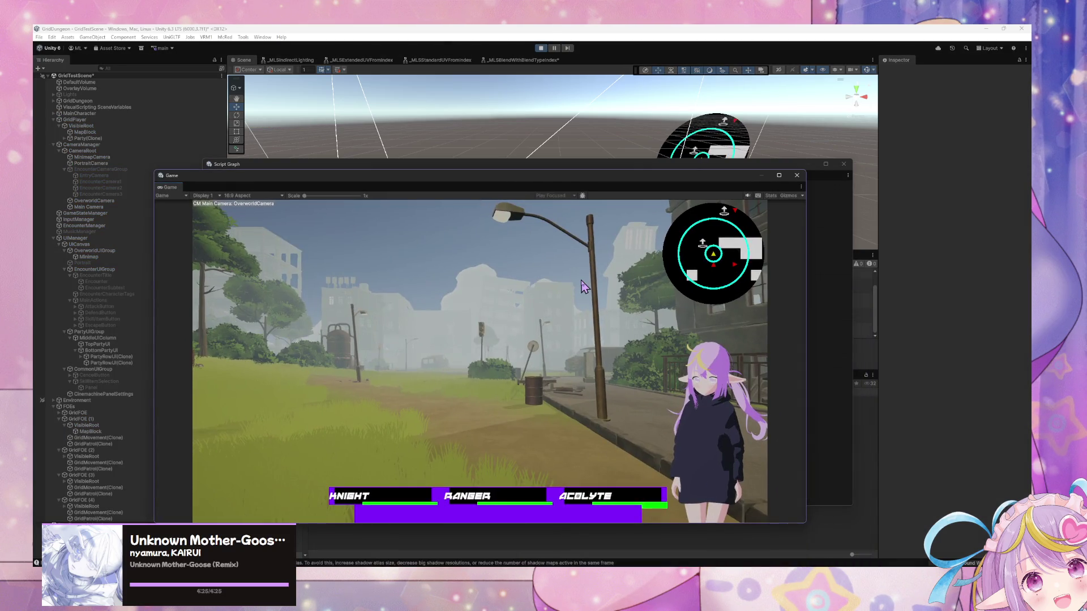
{"action": "key", "text": "w"}
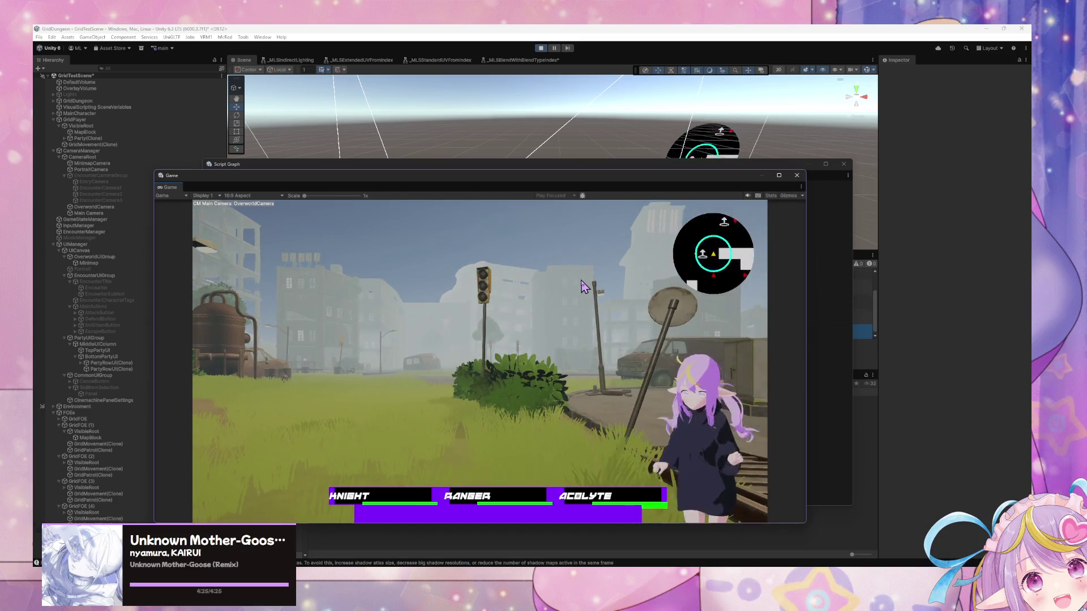
{"action": "key", "text": "d"}
{"action": "key", "text": "d"}
{"action": "key", "text": "d"}
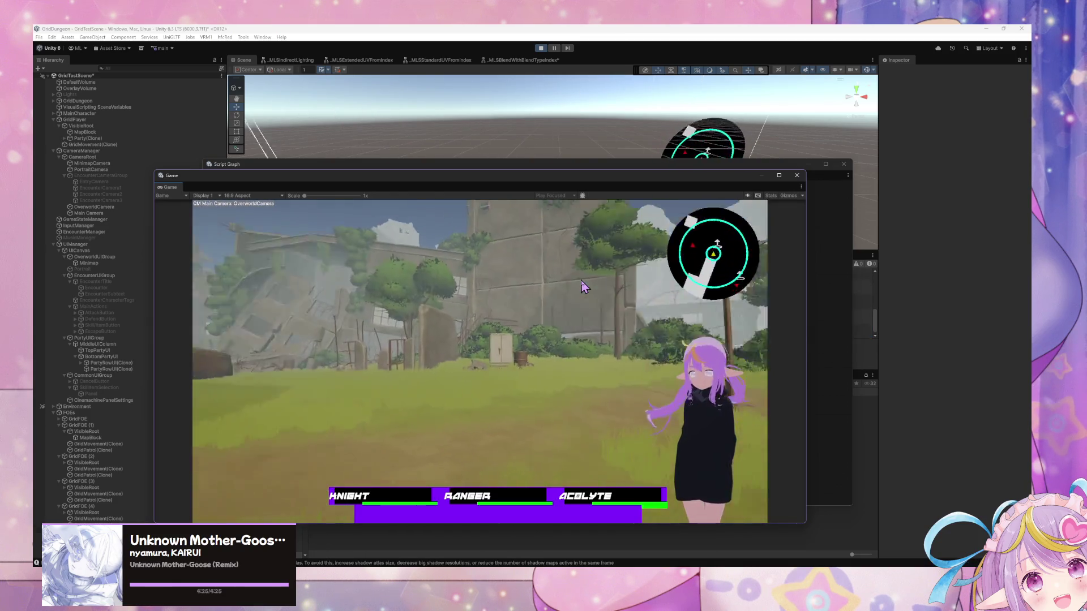
{"action": "key", "text": "d"}
{"action": "key", "text": "d"}
{"action": "key", "text": "d"}
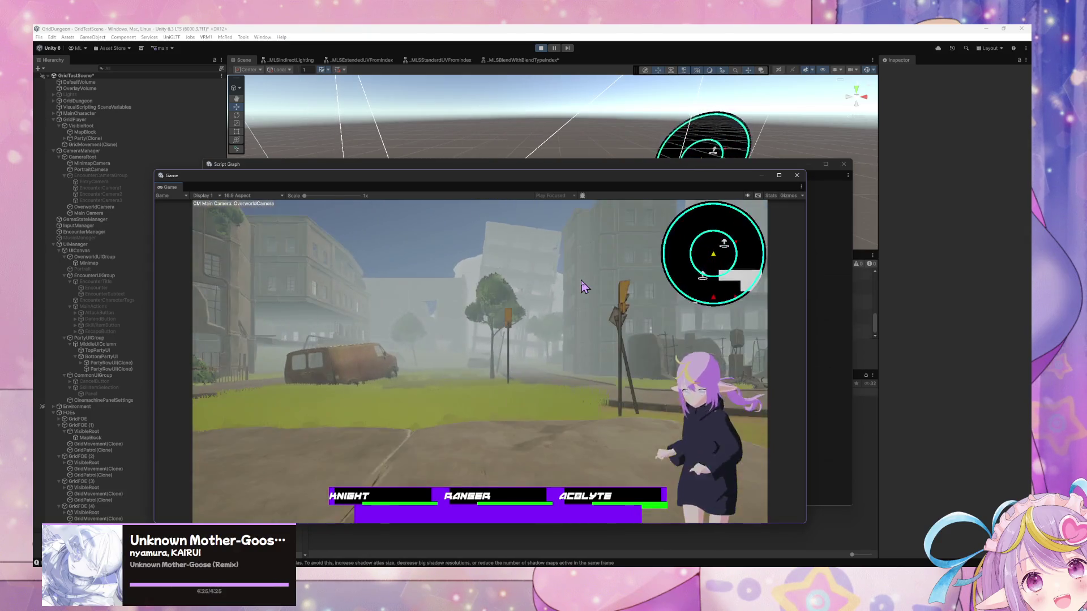
{"action": "key", "text": "d"}
{"action": "key", "text": "d"}
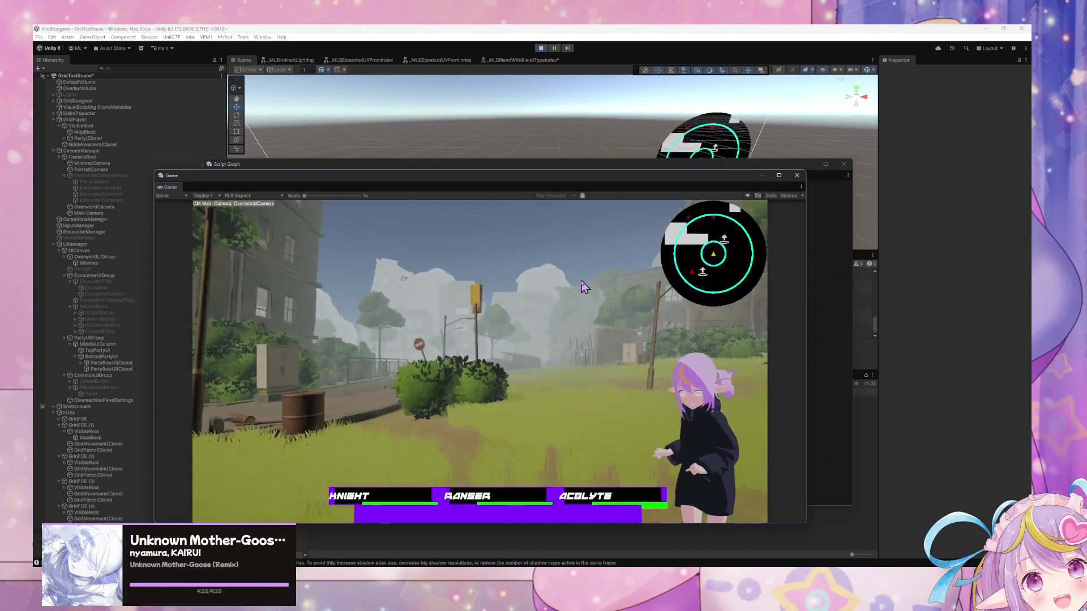
{"action": "key", "text": "d"}
{"action": "key", "text": "d"}
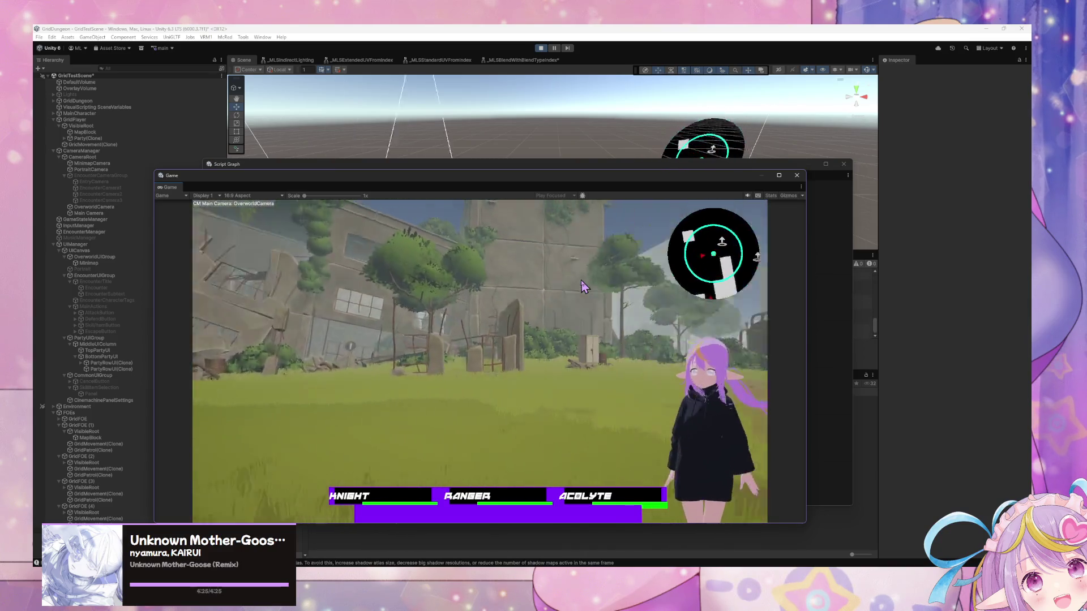
{"action": "key", "text": "d"}
{"action": "key", "text": "d"}
{"action": "key", "text": "d"}
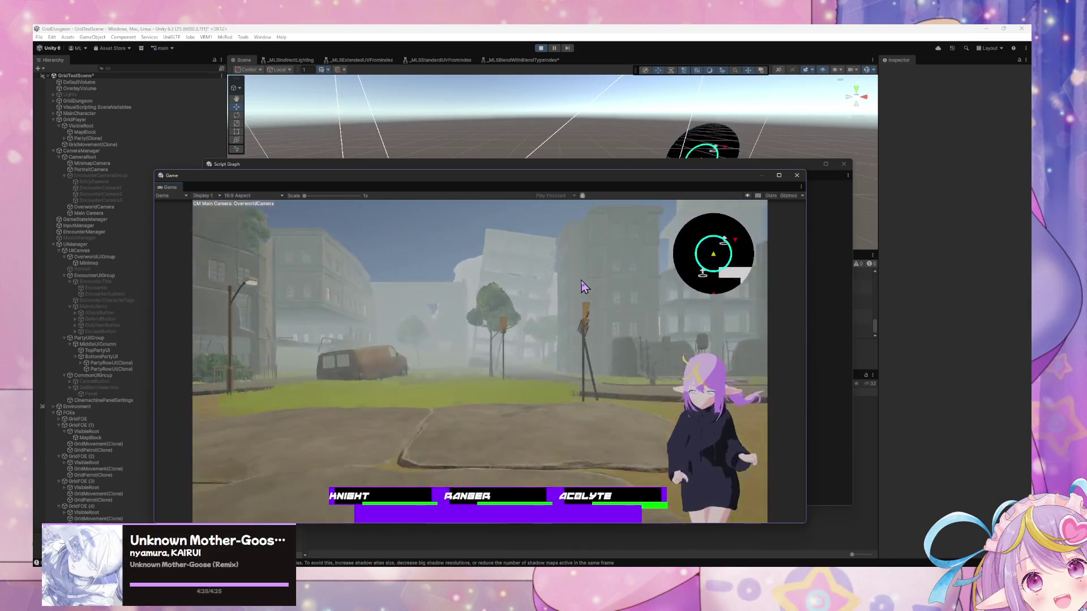
{"action": "key", "text": "d"}
{"action": "key", "text": "d"}
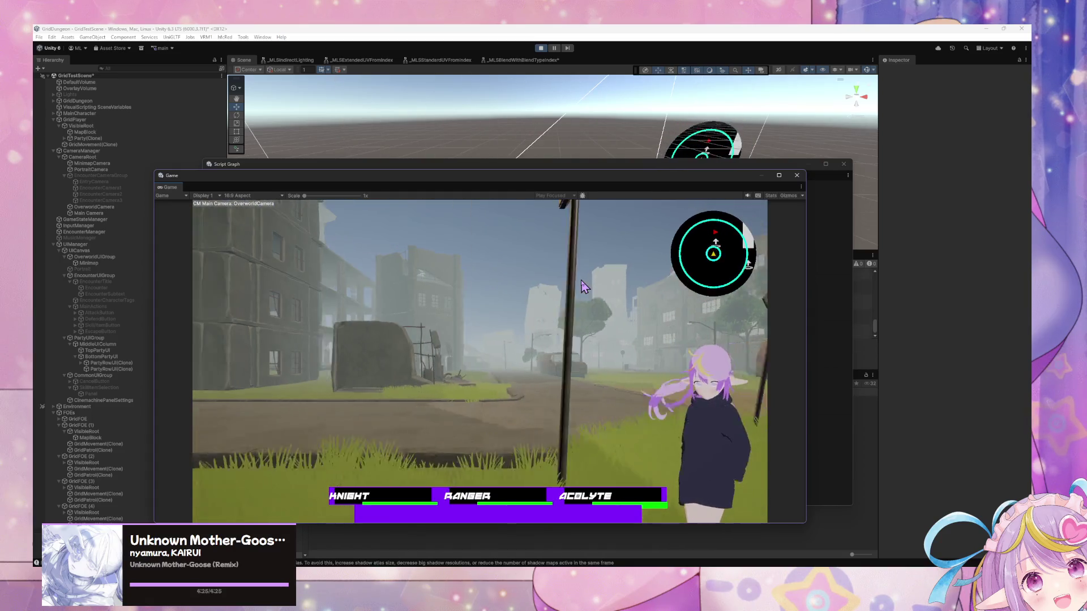
{"action": "key", "text": "d"}
{"action": "key", "text": "d"}
{"action": "key", "text": "d"}
{"action": "key", "text": "w"}
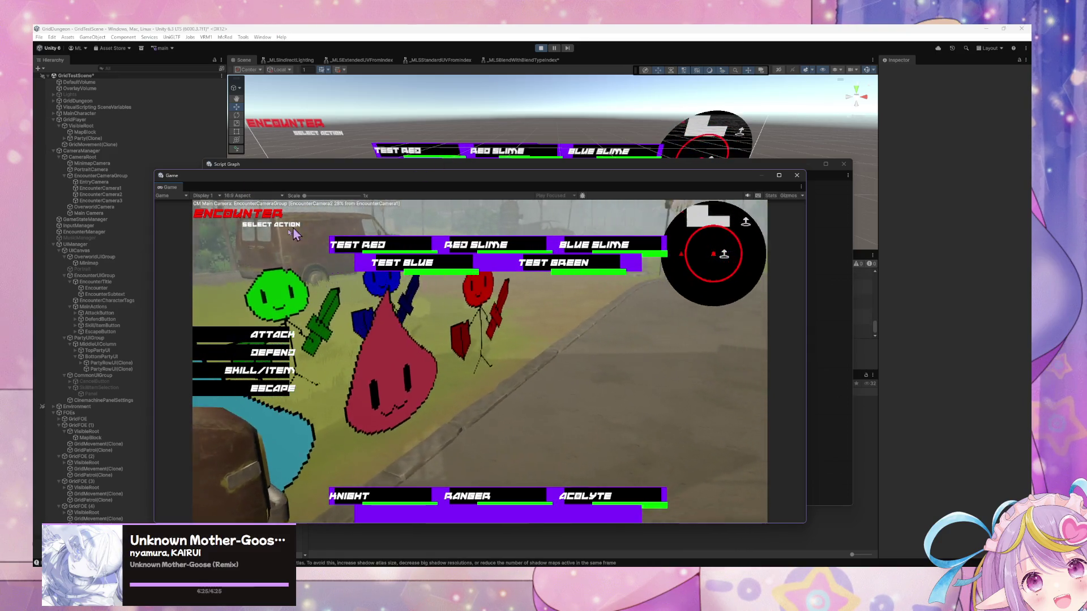
{"action": "left_click", "coordinate": [109, 351]}
{"action": "left_click_drag", "start_coordinate": [563, 164], "coordinate": [586, 359]}
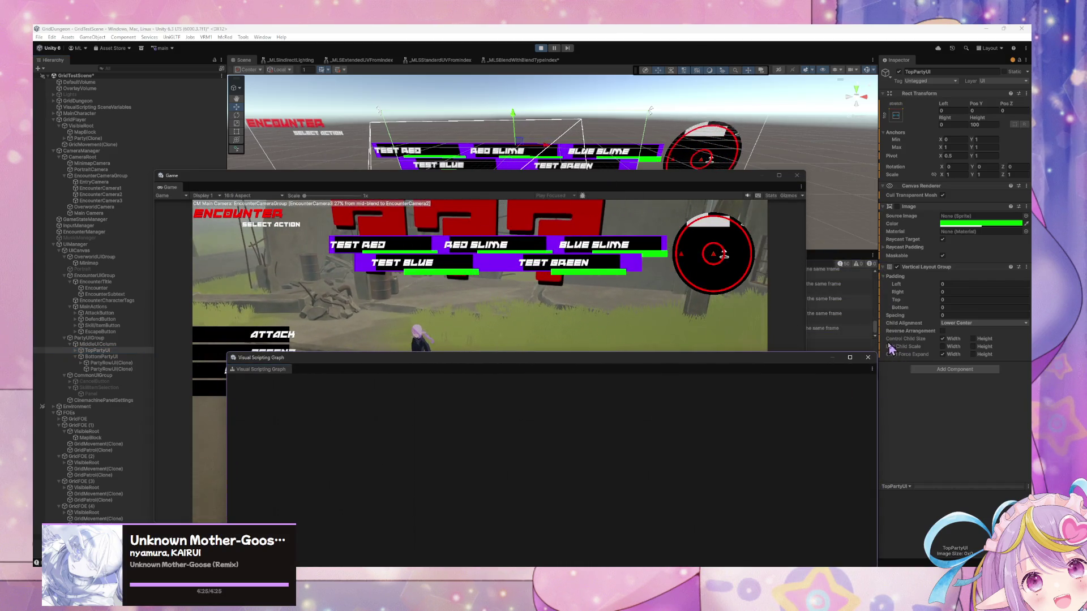
{"action": "mouse_move", "coordinate": [679, 185]}
{"action": "left_mouse_down"}
{"action": "mouse_move", "coordinate": [742, 289]}
{"action": "mouse_move", "coordinate": [732, 300]}
{"action": "left_mouse_up"}
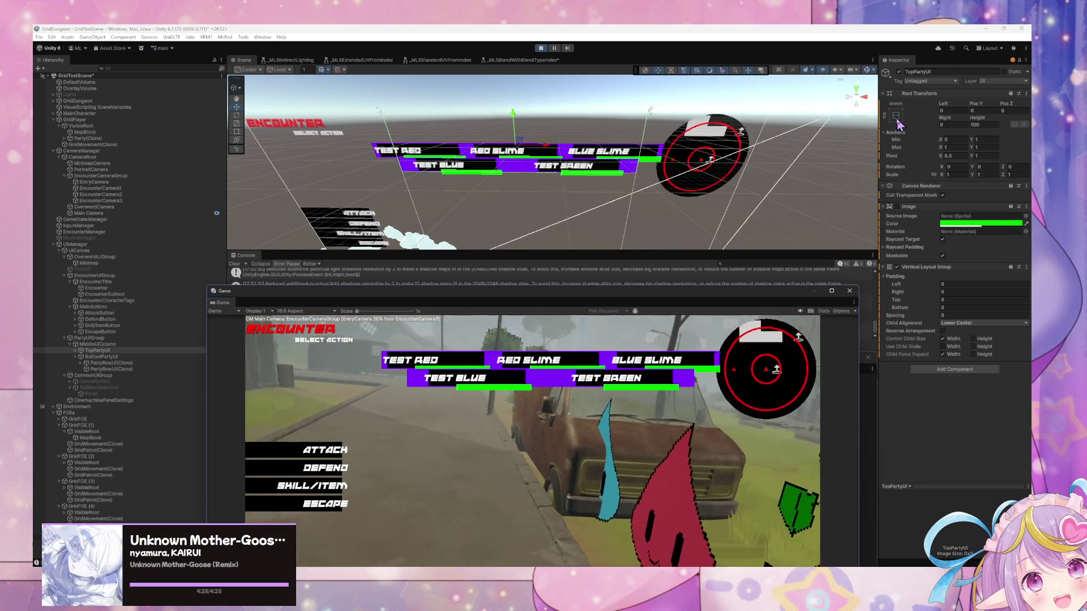
{"action": "left_click", "coordinate": [896, 120]}
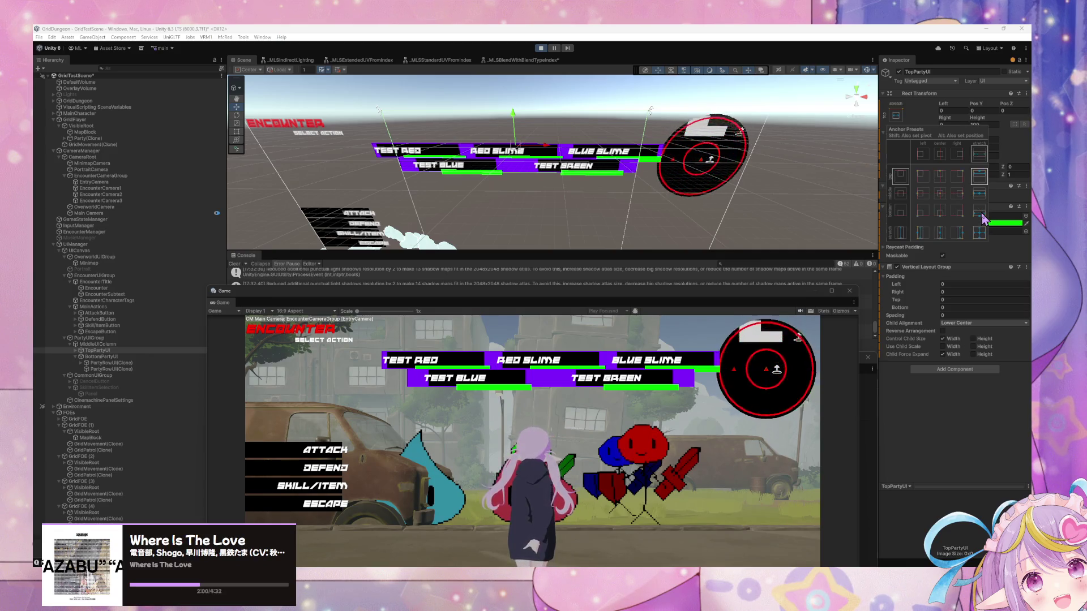
{"action": "key", "text": "shift+alt"}
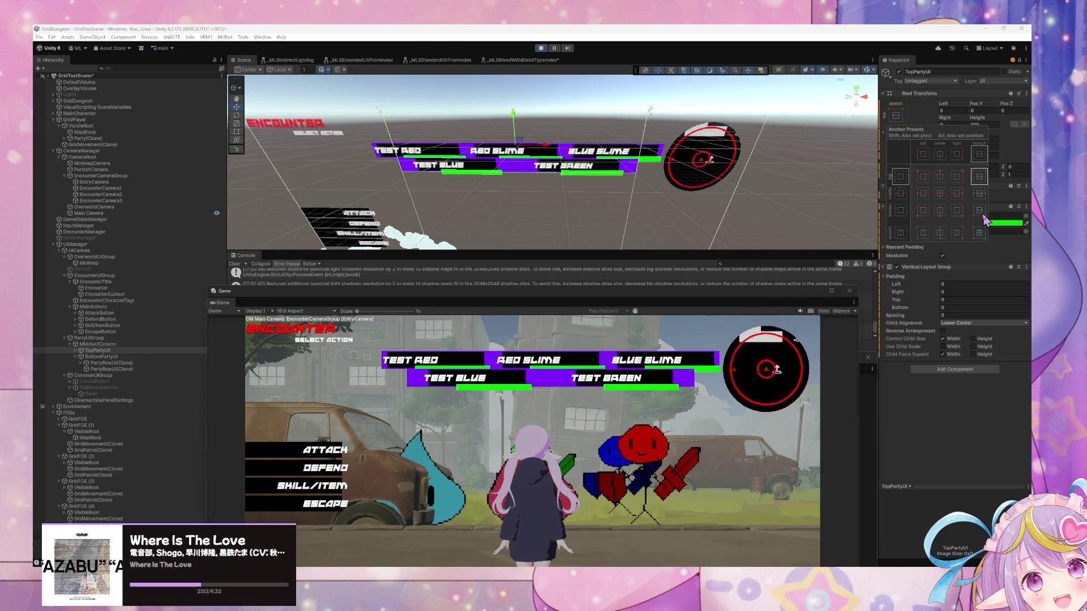
{"action": "left_click", "coordinate": [984, 218], "text": "alt+shift"}
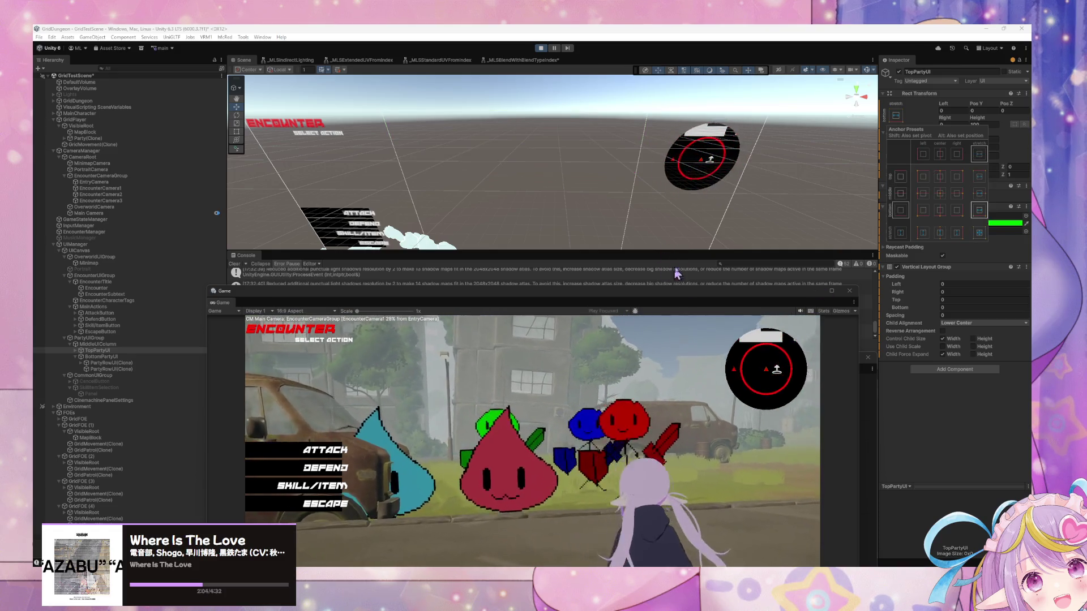
{"action": "key", "text": "ctrl+z"}
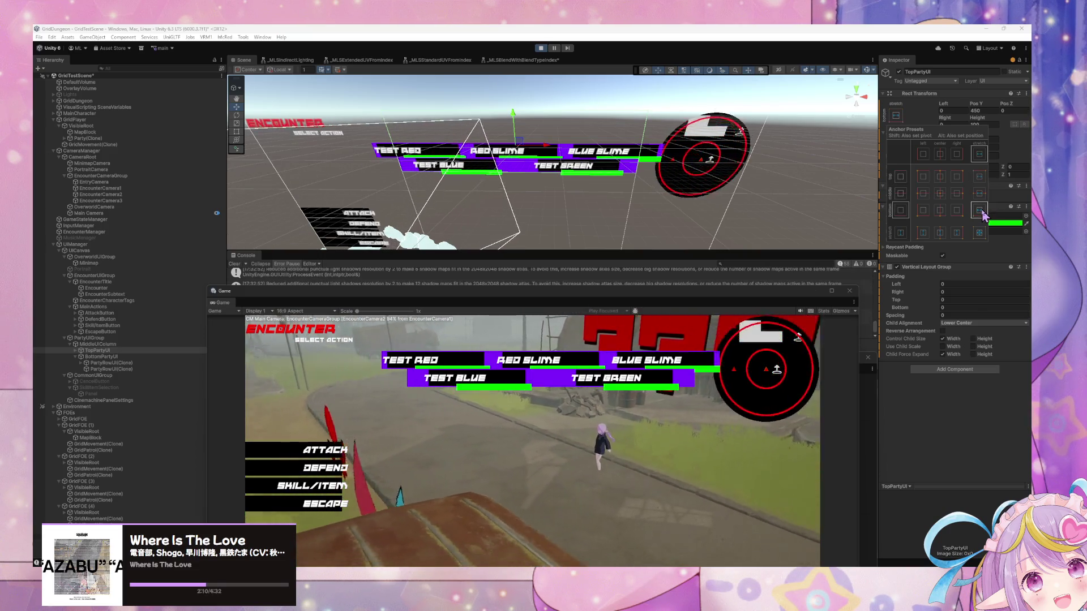
{"action": "left_click", "coordinate": [973, 332]}
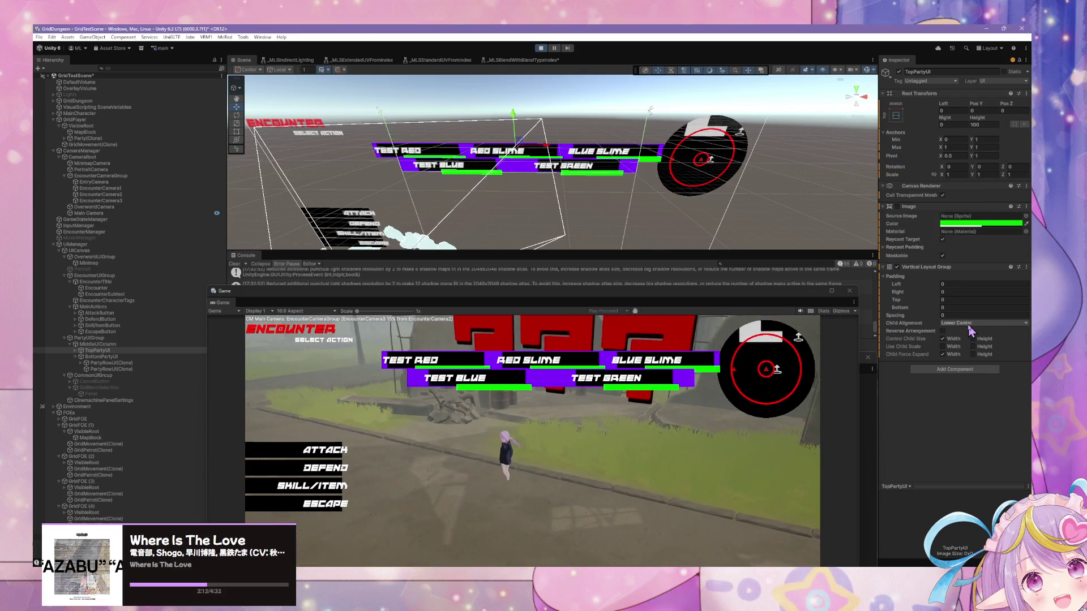
{"action": "left_click", "coordinate": [972, 323]}
{"action": "left_click", "coordinate": [968, 391]}
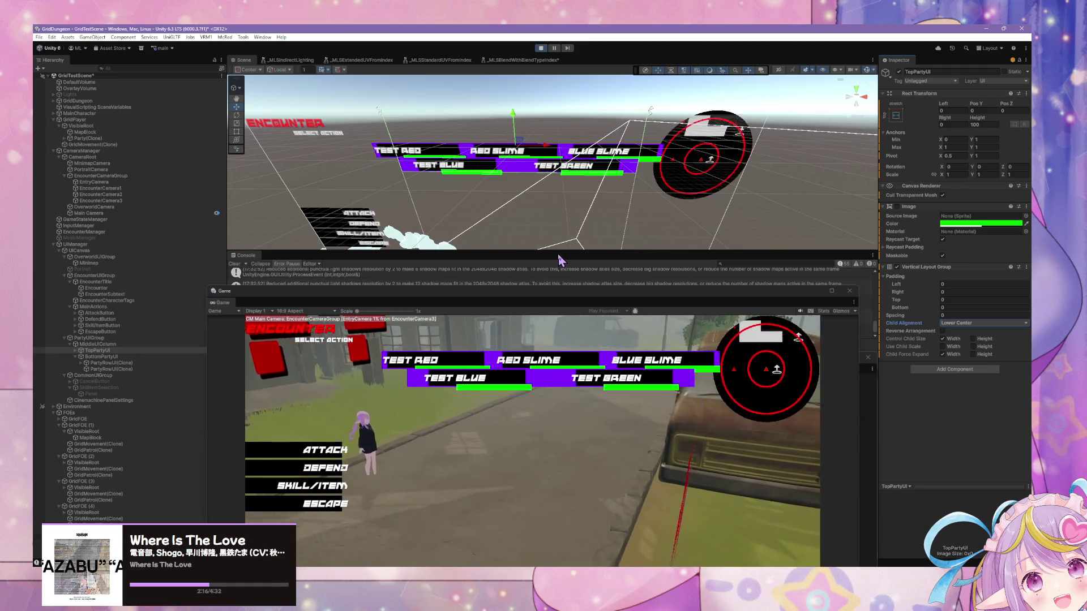
{"action": "left_click", "coordinate": [558, 310]}
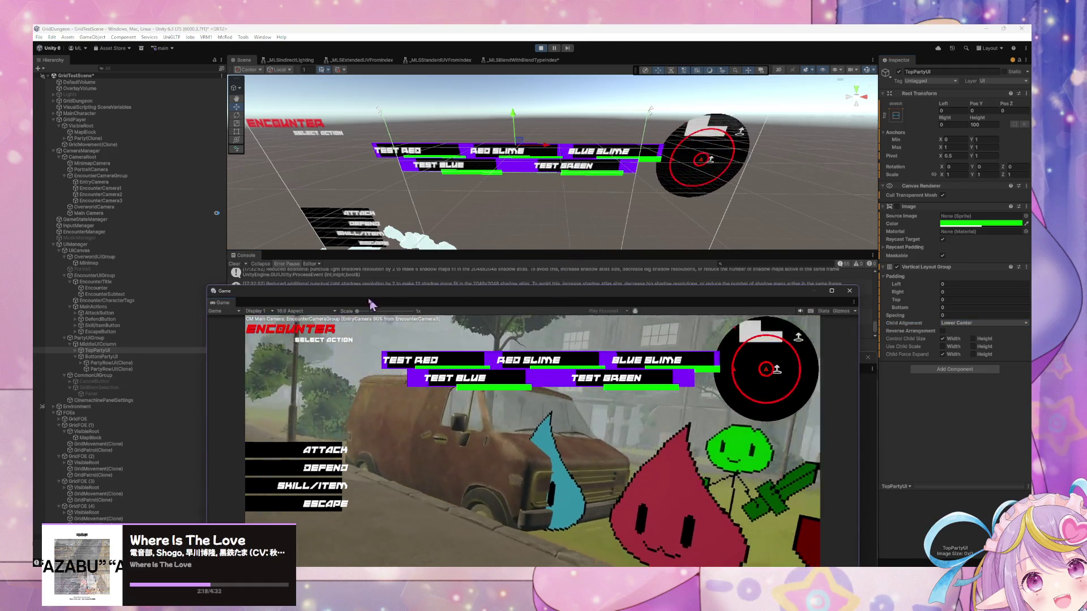
{"action": "left_click_drag", "start_coordinate": [369, 305], "coordinate": [340, 146]}
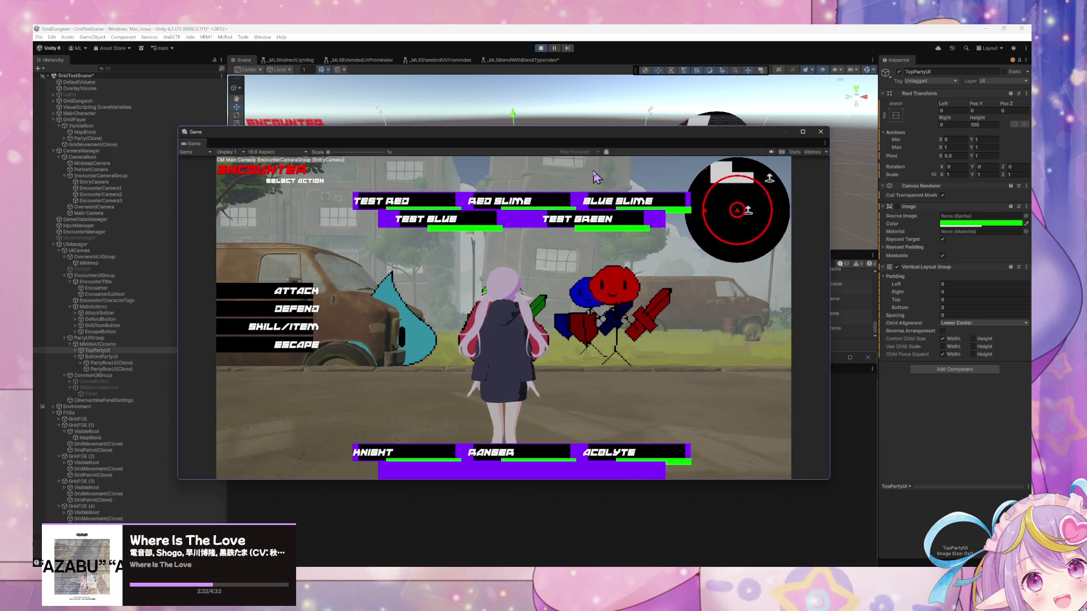
{"action": "left_click_drag", "start_coordinate": [604, 142], "coordinate": [559, 314]}
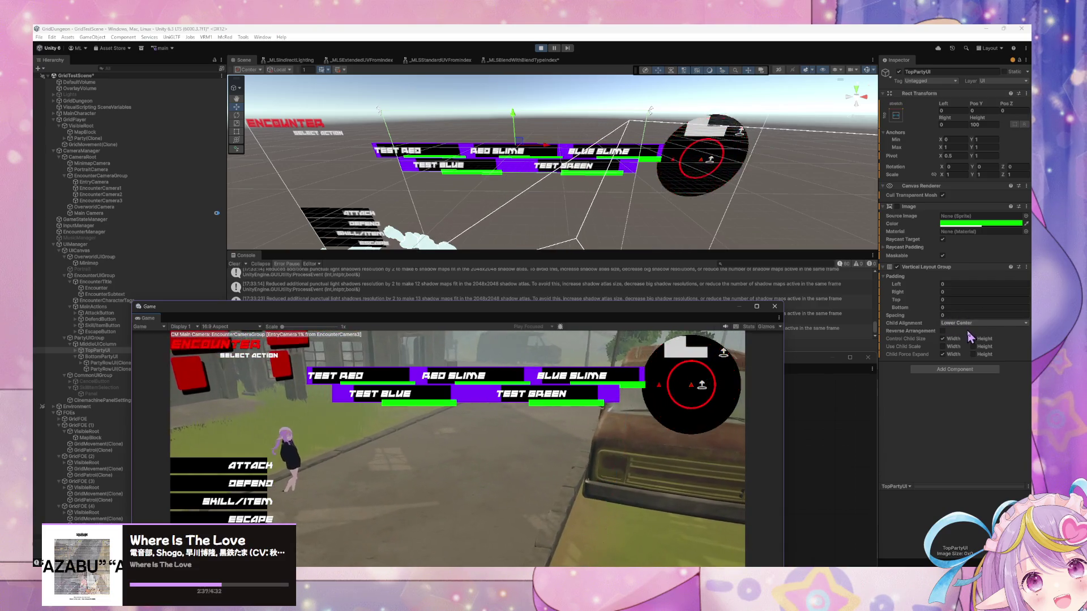
Step: Set TopPartyUI's Vertical Layout Group Child Alignment to Upper Center and check the Game view
{"action": "left_click", "coordinate": [969, 323]}
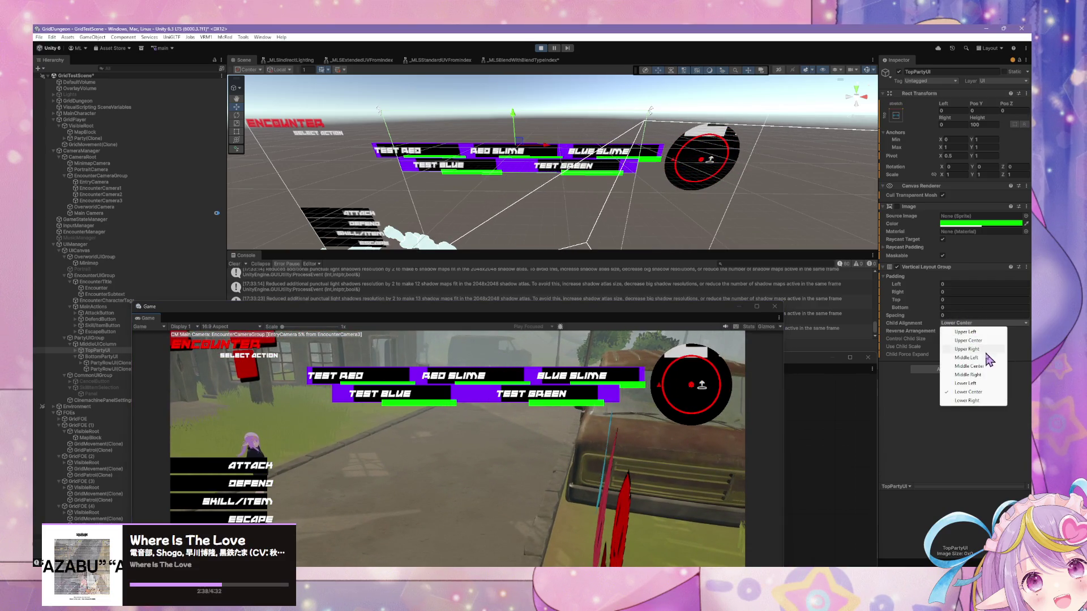
{"action": "left_click", "coordinate": [987, 340]}
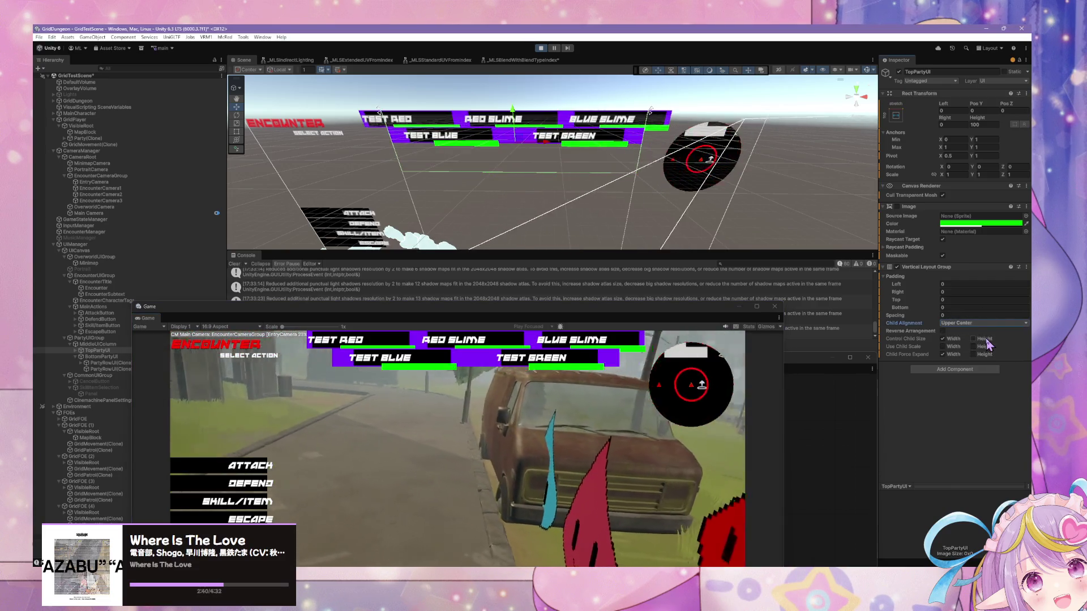
{"action": "mouse_move", "coordinate": [200, 309]}
{"action": "left_mouse_down"}
{"action": "mouse_move", "coordinate": [323, 202]}
{"action": "mouse_move", "coordinate": [323, 149]}
{"action": "left_mouse_up"}
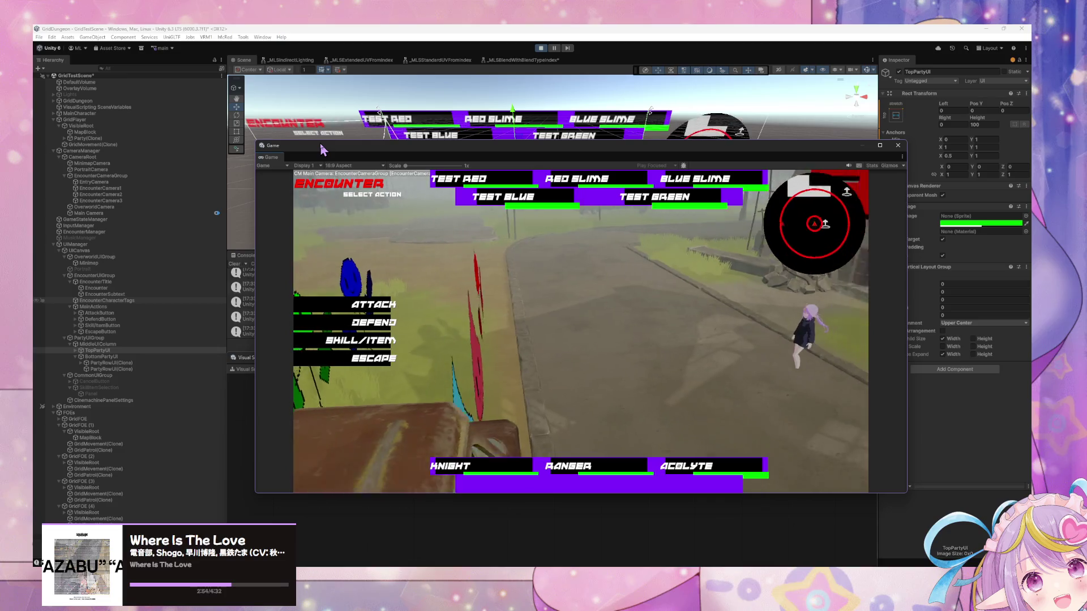
{"action": "mouse_move", "coordinate": [761, 159]}
{"action": "left_mouse_down"}
{"action": "mouse_move", "coordinate": [733, 171]}
{"action": "mouse_move", "coordinate": [684, 293]}
{"action": "mouse_move", "coordinate": [616, 212]}
{"action": "mouse_move", "coordinate": [642, 227]}
{"action": "mouse_move", "coordinate": [699, 148]}
{"action": "left_mouse_up"}
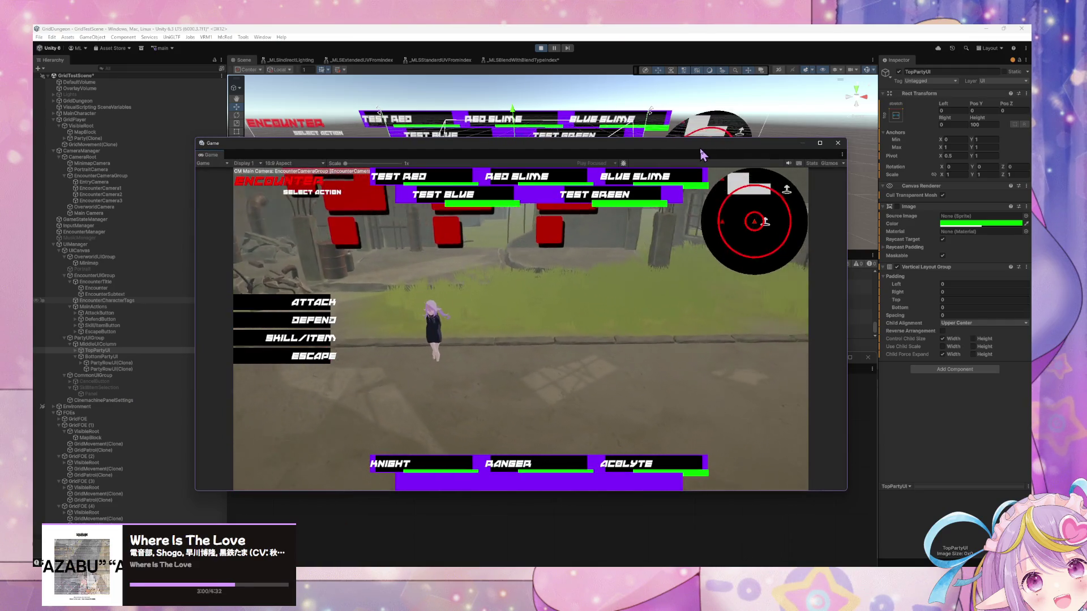
{"action": "left_click", "coordinate": [896, 117]}
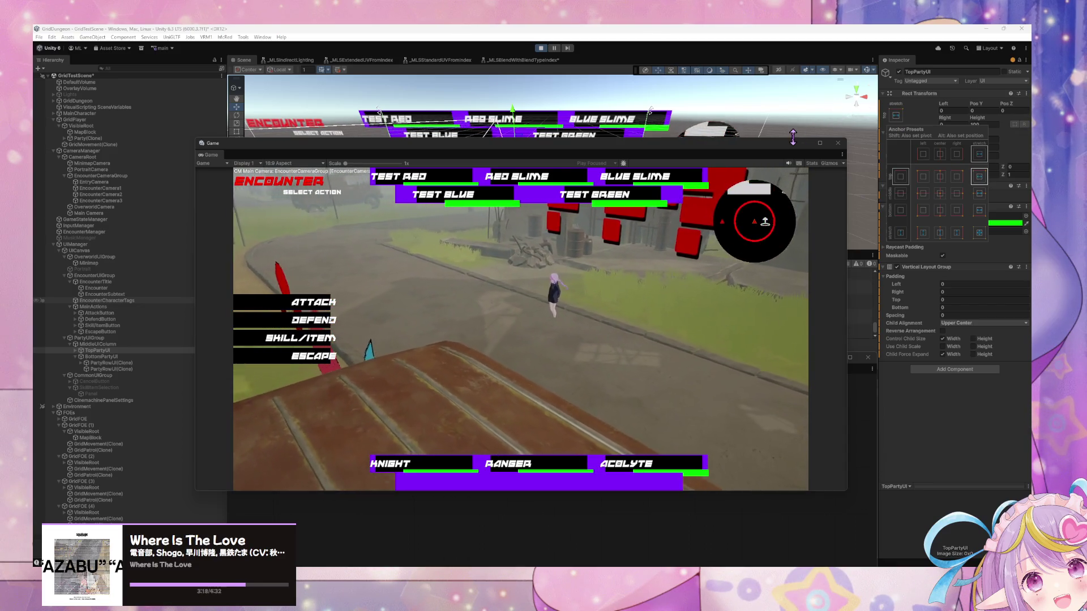
Step: Restore TopPartyUI's Lower Center alignment, then attack the Blue Slime in the running encounter
{"action": "left_click", "coordinate": [956, 323]}
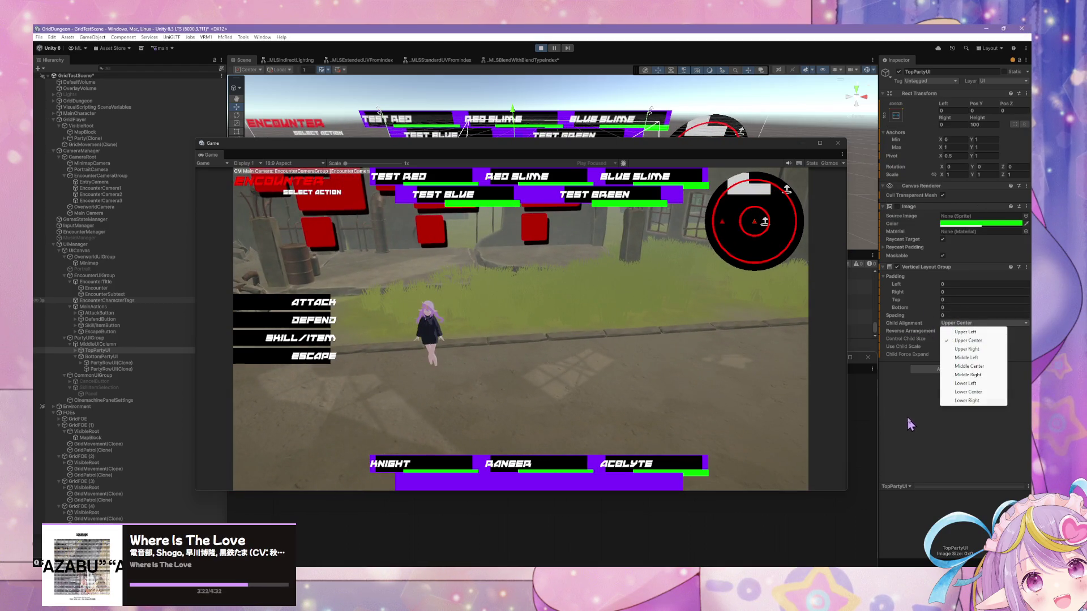
{"action": "left_click", "coordinate": [966, 394]}
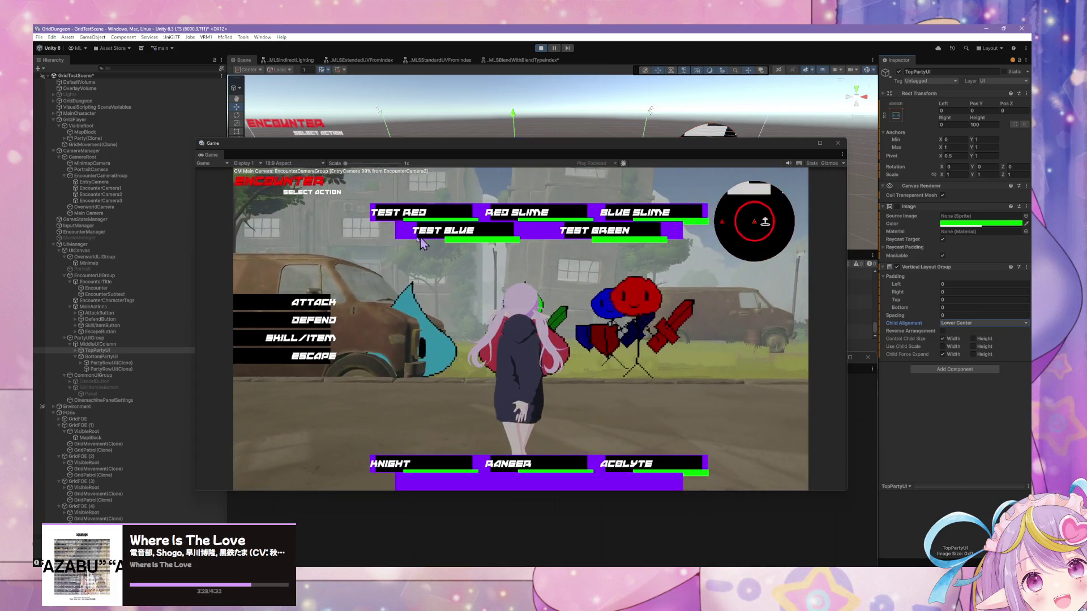
{"action": "left_click", "coordinate": [313, 301]}
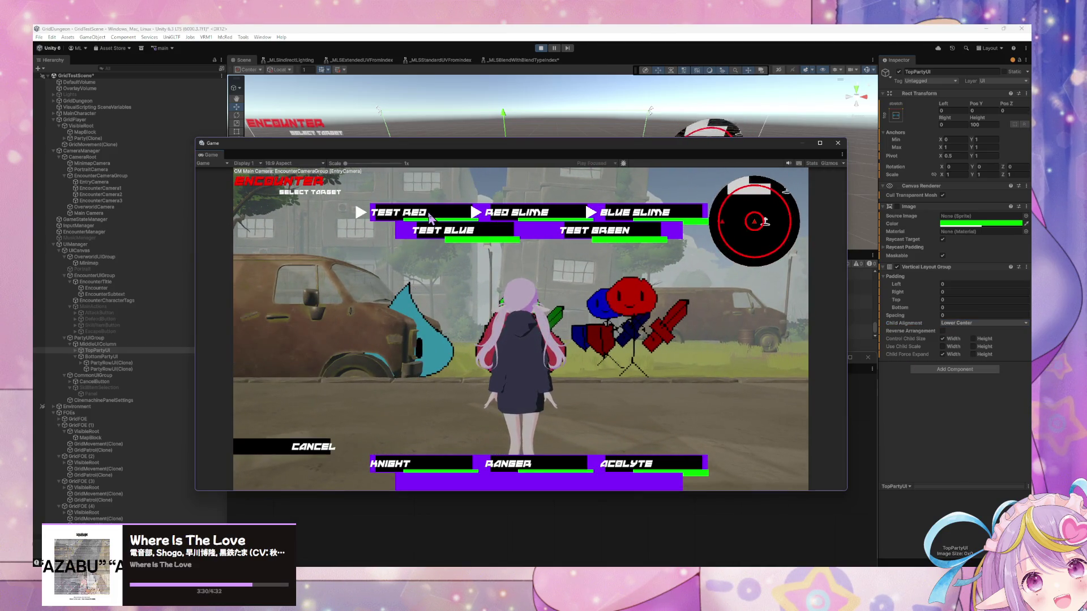
{"action": "left_click", "coordinate": [305, 309]}
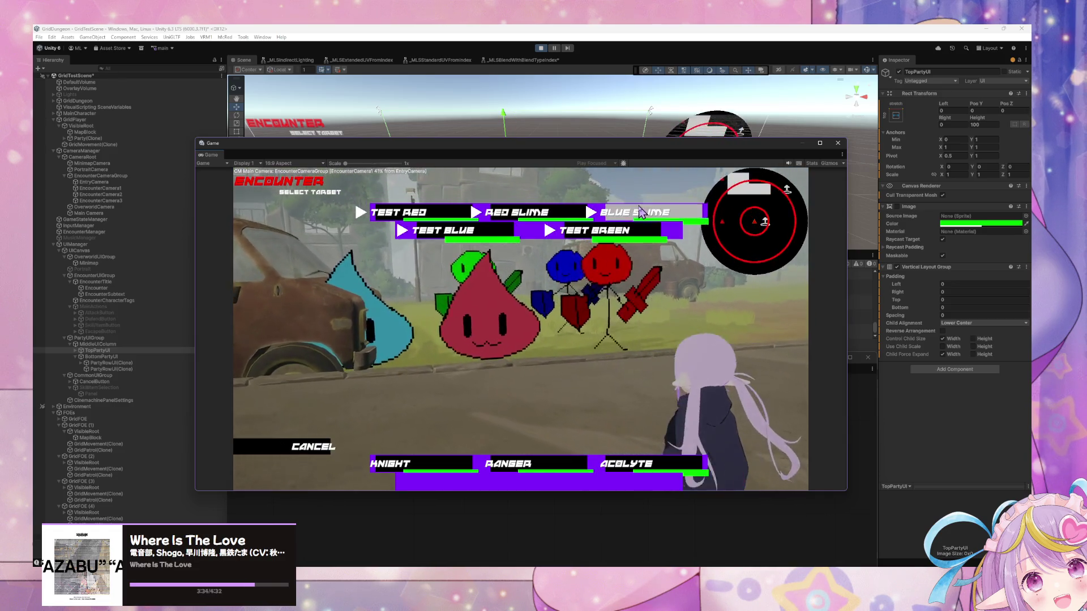
{"action": "left_click", "coordinate": [652, 208]}
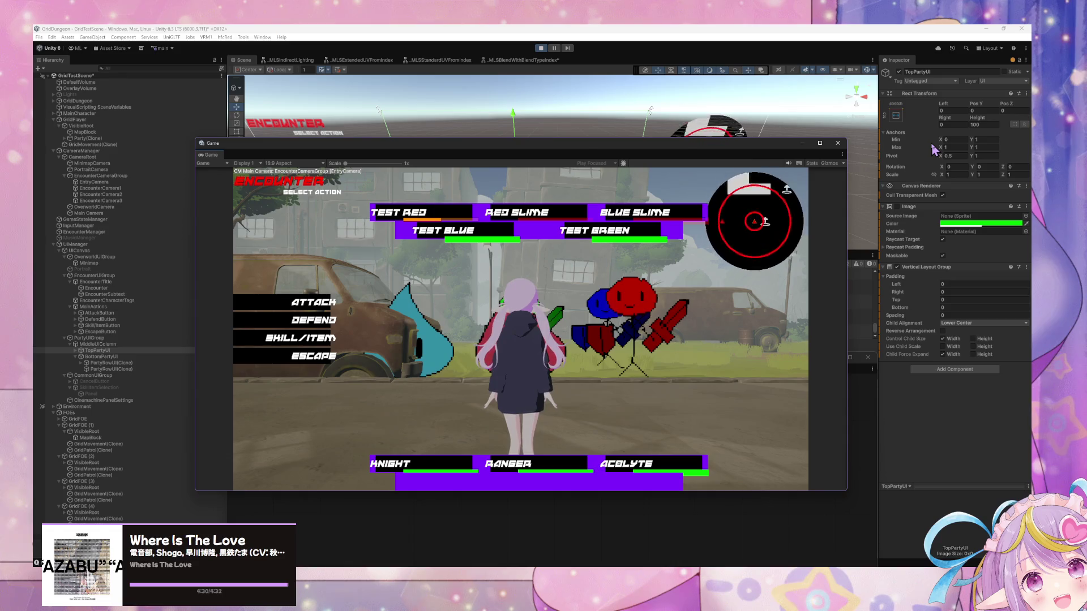
{"action": "left_click", "coordinate": [895, 116]}
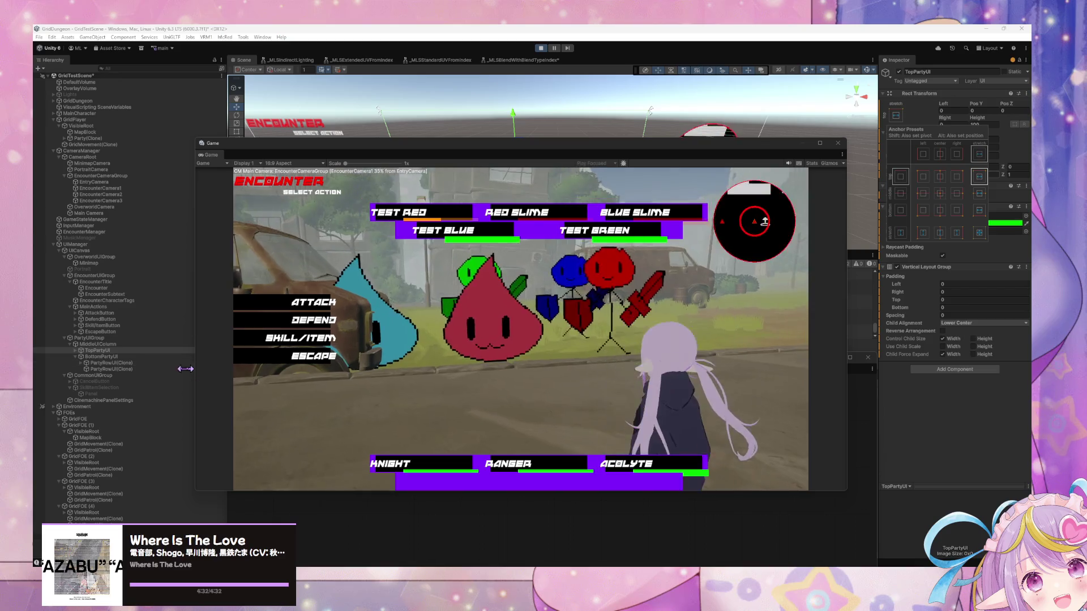
Step: Select both PartyRowUI(Clone) rows and change their anchor preset
{"action": "left_click", "coordinate": [75, 350]}
{"action": "left_click", "coordinate": [110, 357]}
{"action": "left_click", "coordinate": [103, 363], "text": "ctrl"}
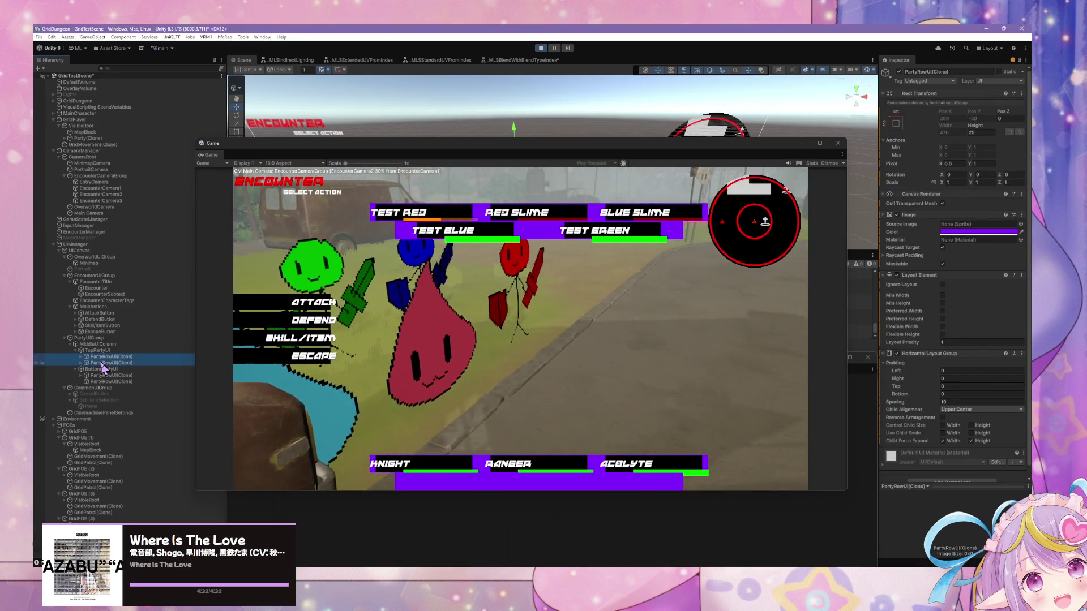
{"action": "left_click", "coordinate": [896, 123]}
{"action": "left_click", "coordinate": [957, 217]}
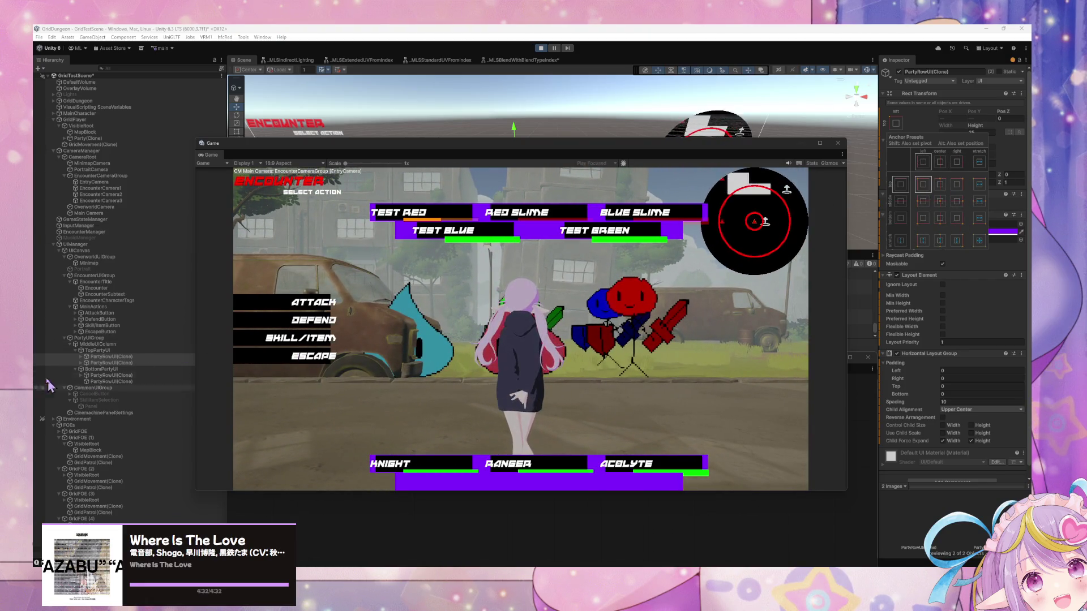
Step: Reselect TopPartyUI and keep its Vertical Layout Group child alignment at Lower Center
{"action": "left_click", "coordinate": [98, 350]}
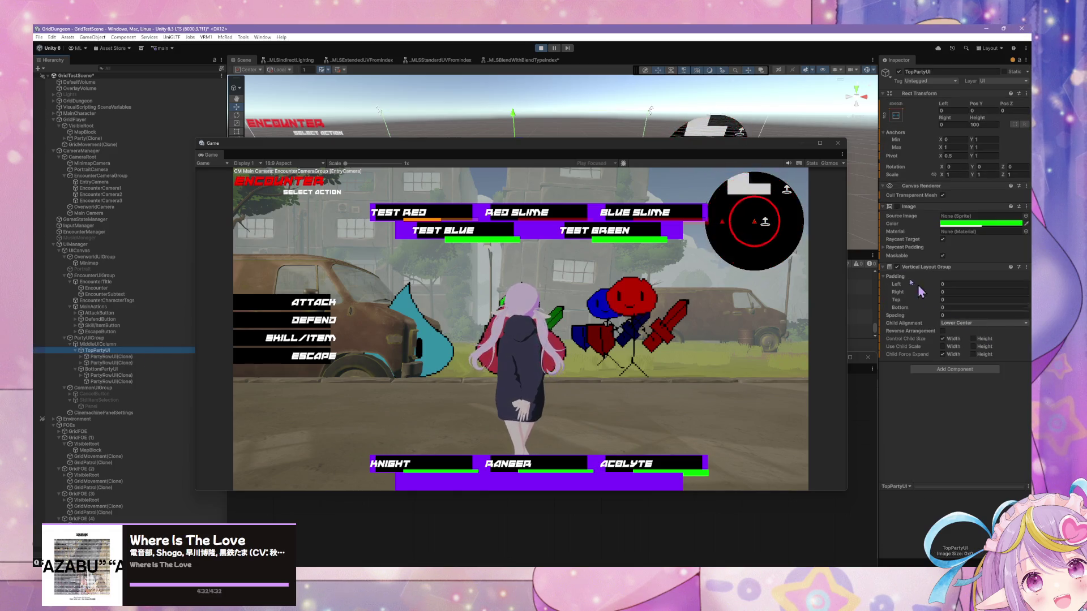
{"action": "left_click", "coordinate": [987, 322]}
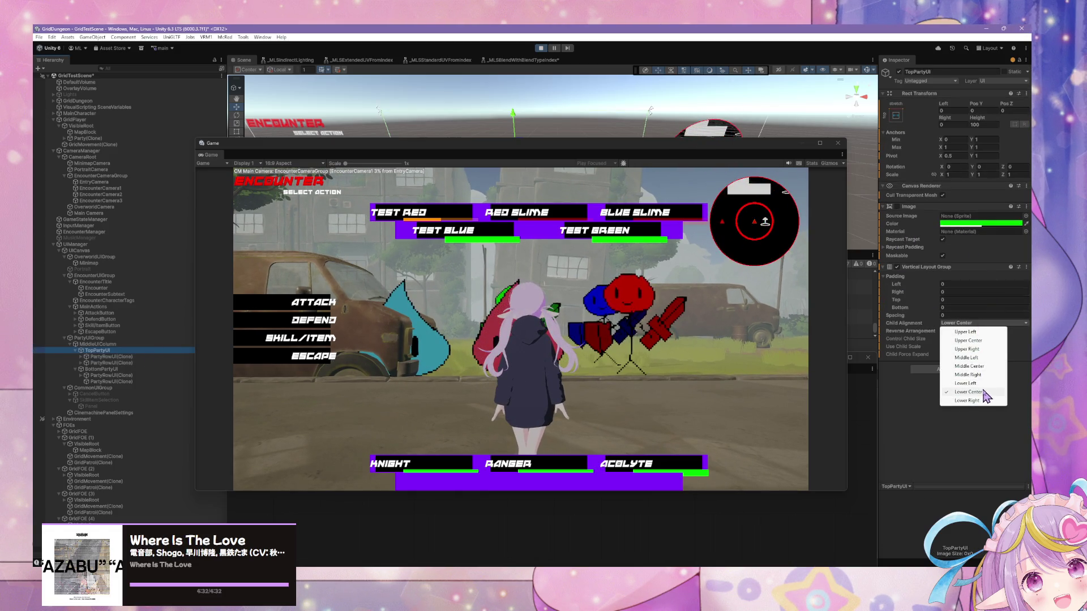
{"action": "left_click", "coordinate": [984, 392]}
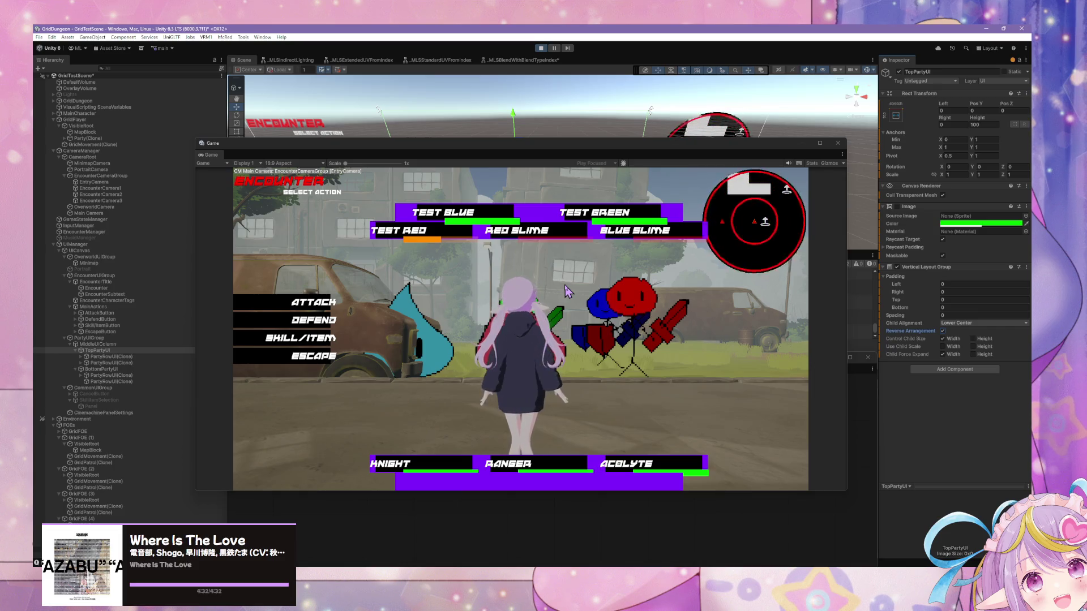
Step: Use two skills from the Skill/Item menu, draining Test Red's MP bar
{"action": "left_click", "coordinate": [243, 337]}
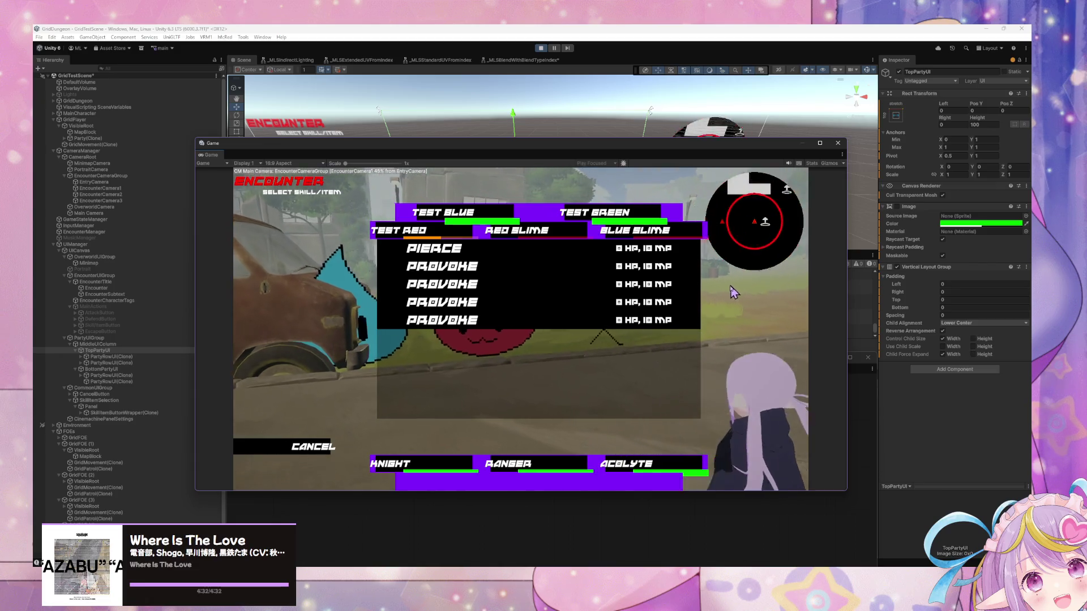
{"action": "left_click", "coordinate": [483, 245]}
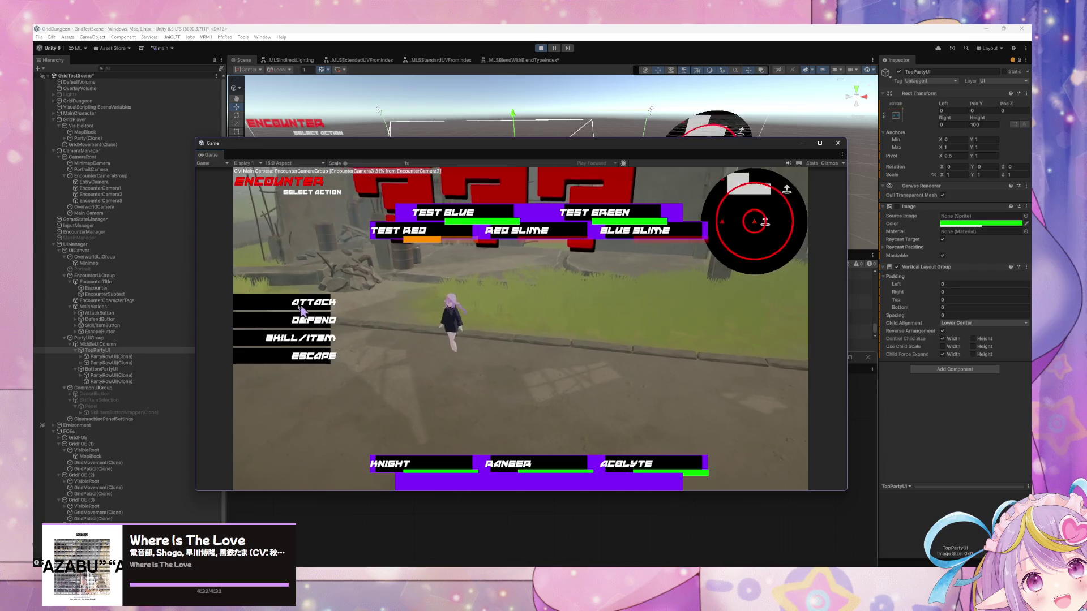
{"action": "left_click", "coordinate": [300, 338]}
{"action": "left_click", "coordinate": [473, 259]}
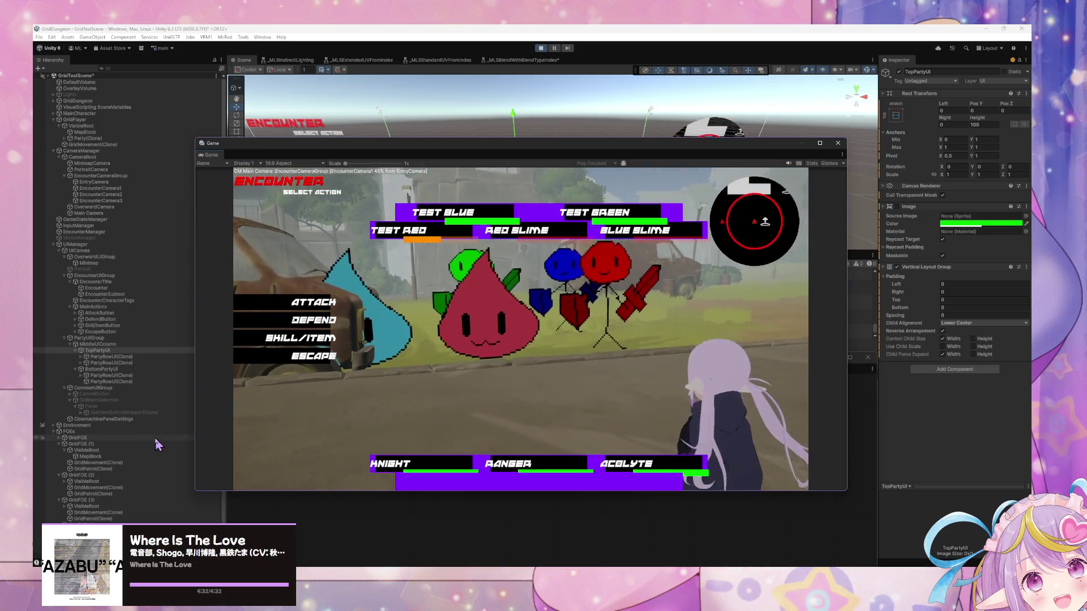
Step: Try a top-stretch anchor on BottomPartyUI, then return it to bottom-stretch
{"action": "left_click", "coordinate": [113, 370]}
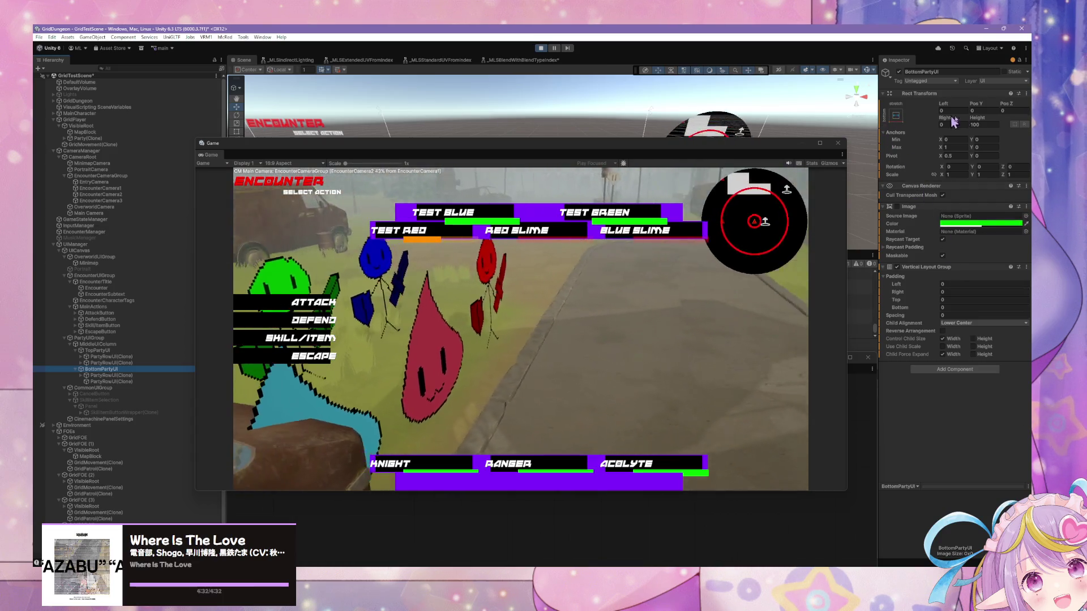
{"action": "left_click", "coordinate": [896, 117]}
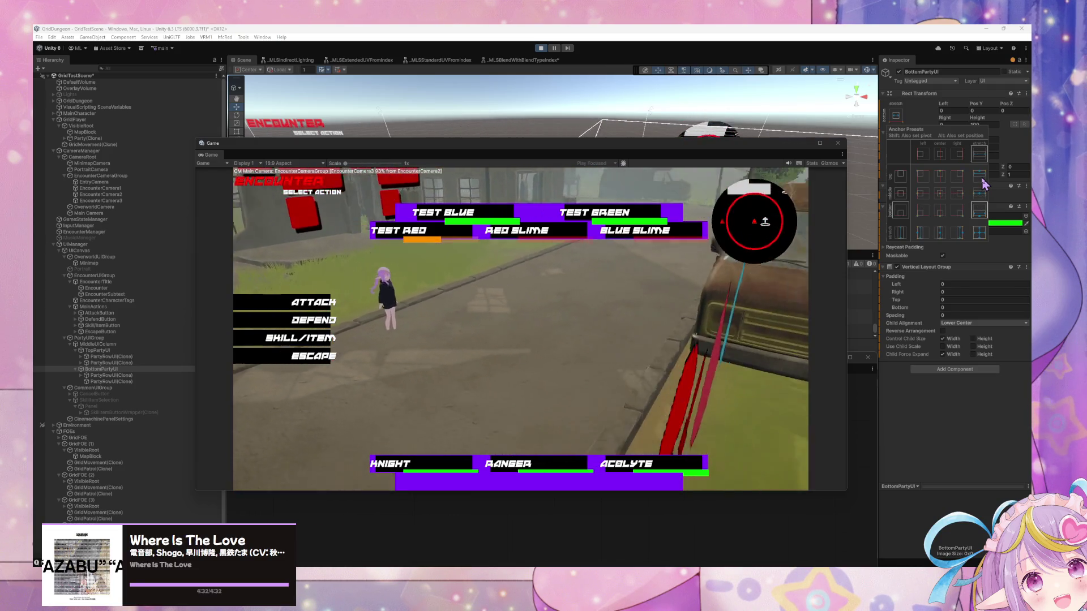
{"action": "left_click", "coordinate": [981, 177]}
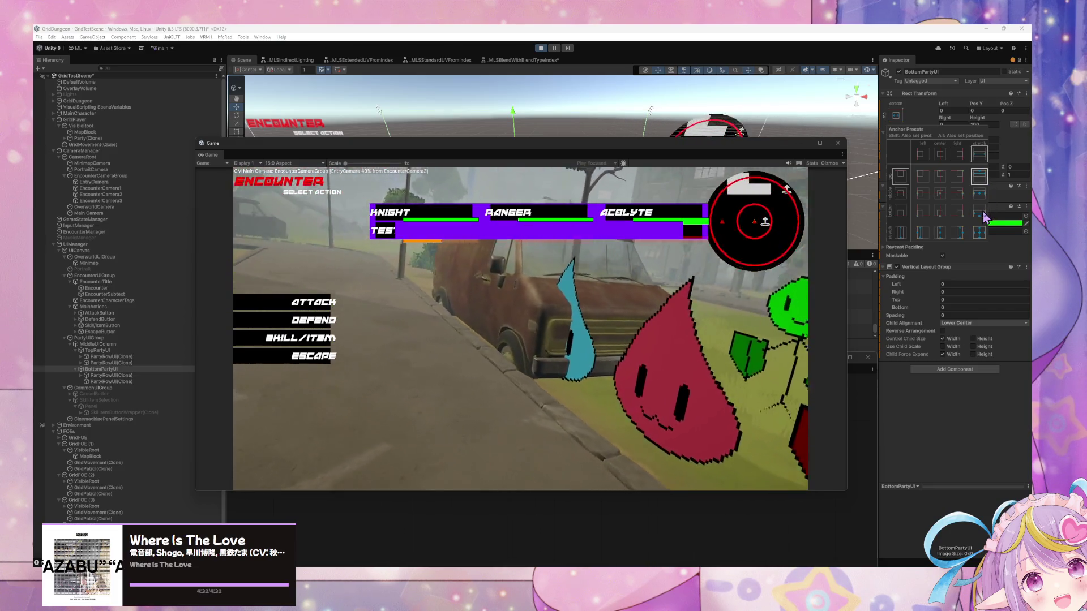
{"action": "left_click", "coordinate": [979, 210]}
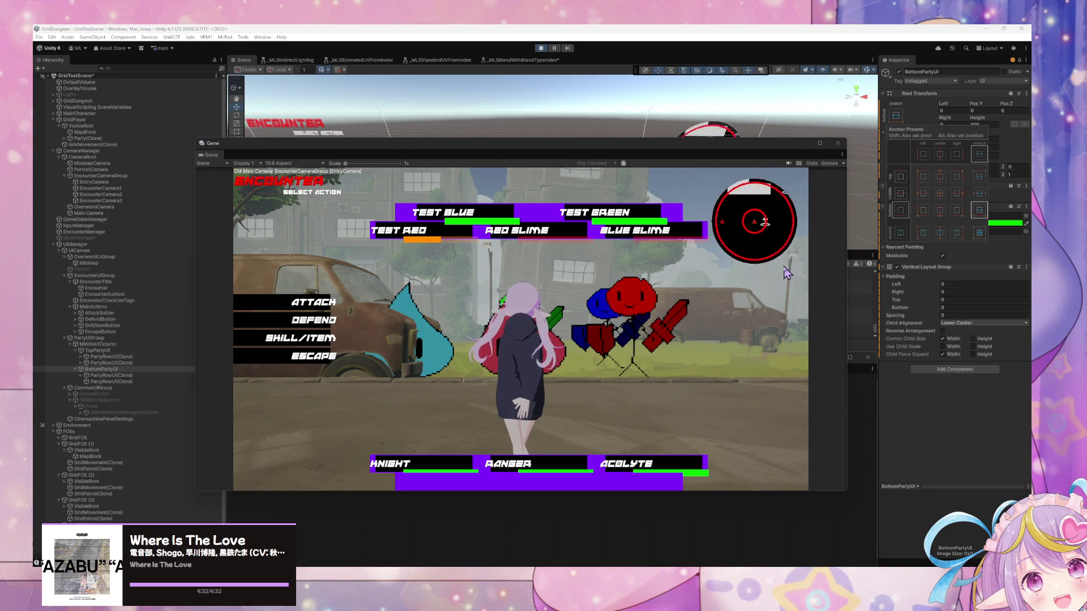
Step: Enable the background Image on both TopPartyUI and BottomPartyUI
{"action": "left_click", "coordinate": [141, 352]}
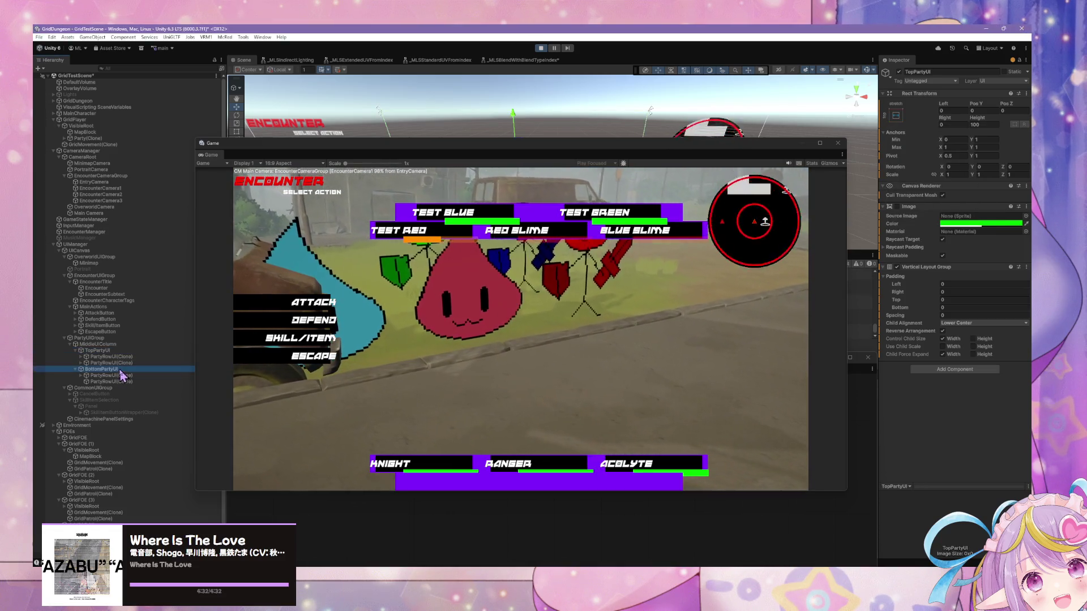
{"action": "left_click", "coordinate": [123, 351]}
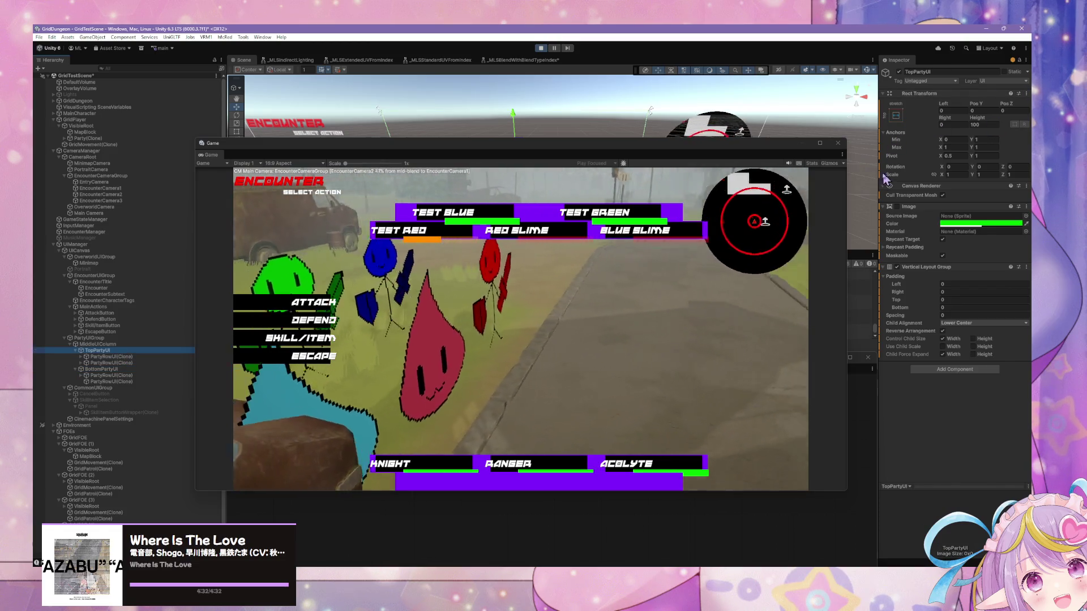
{"action": "left_click", "coordinate": [896, 208]}
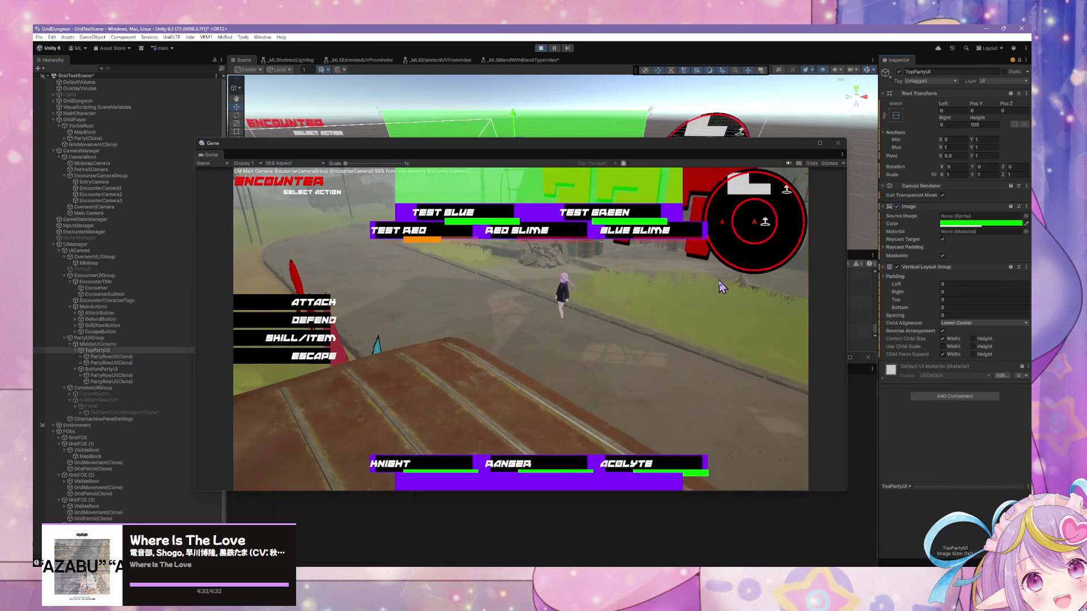
{"action": "left_click", "coordinate": [182, 369]}
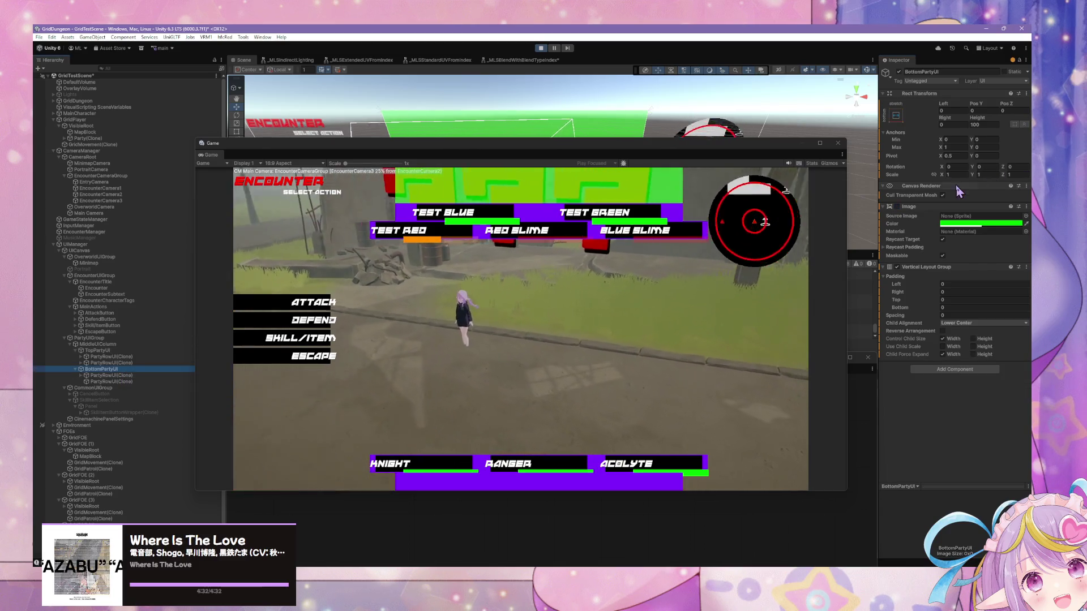
{"action": "left_click", "coordinate": [898, 207]}
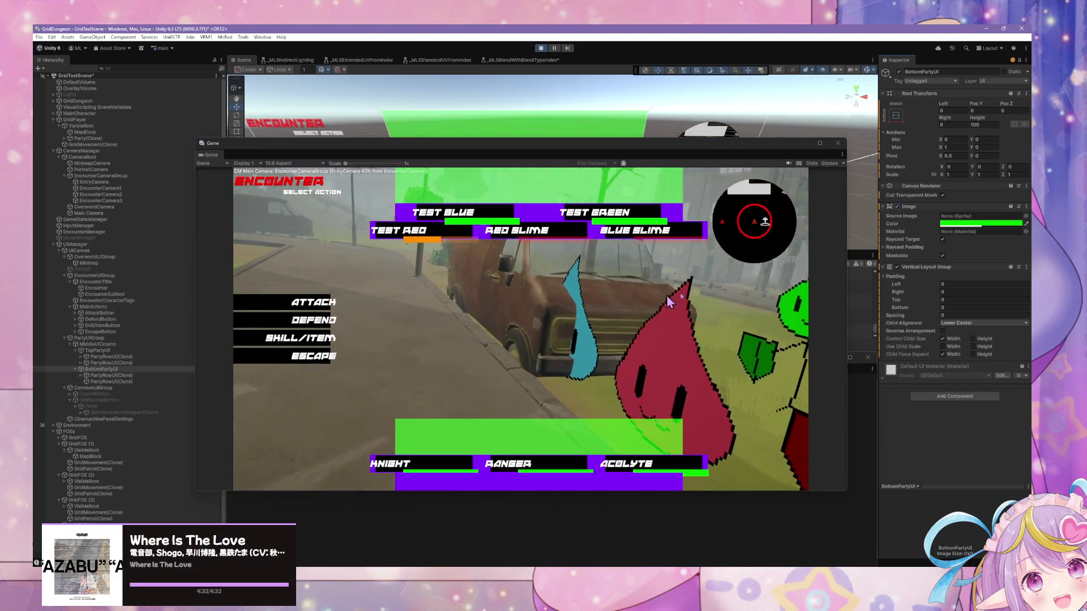
Step: Set BottomPartyUI's Child Alignment to Upper Center and refocus the running game
{"action": "left_click", "coordinate": [983, 324]}
{"action": "left_click", "coordinate": [988, 341]}
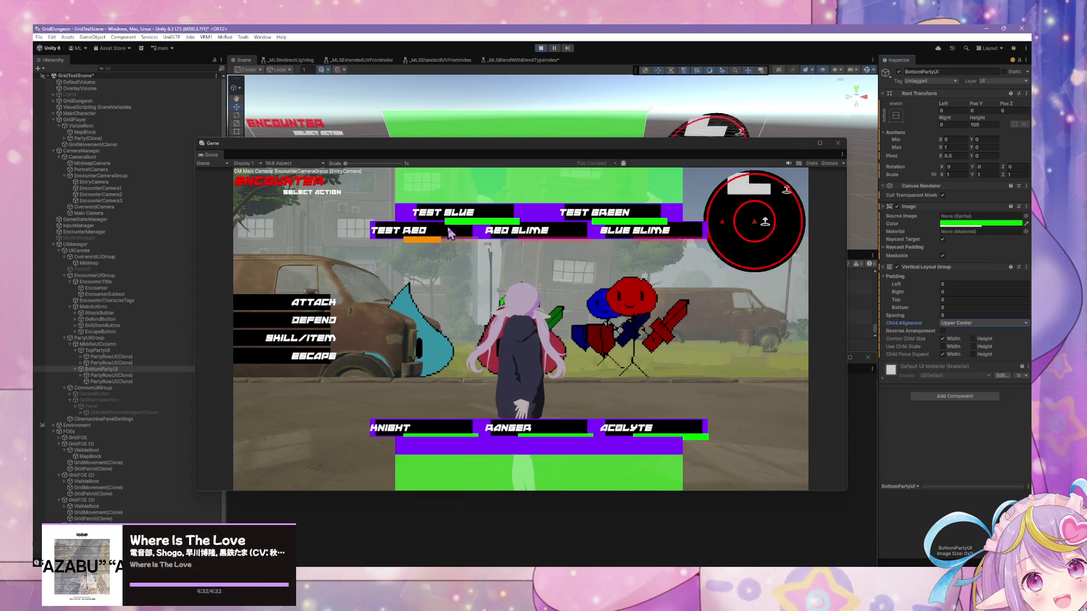
{"action": "left_click", "coordinate": [424, 240]}
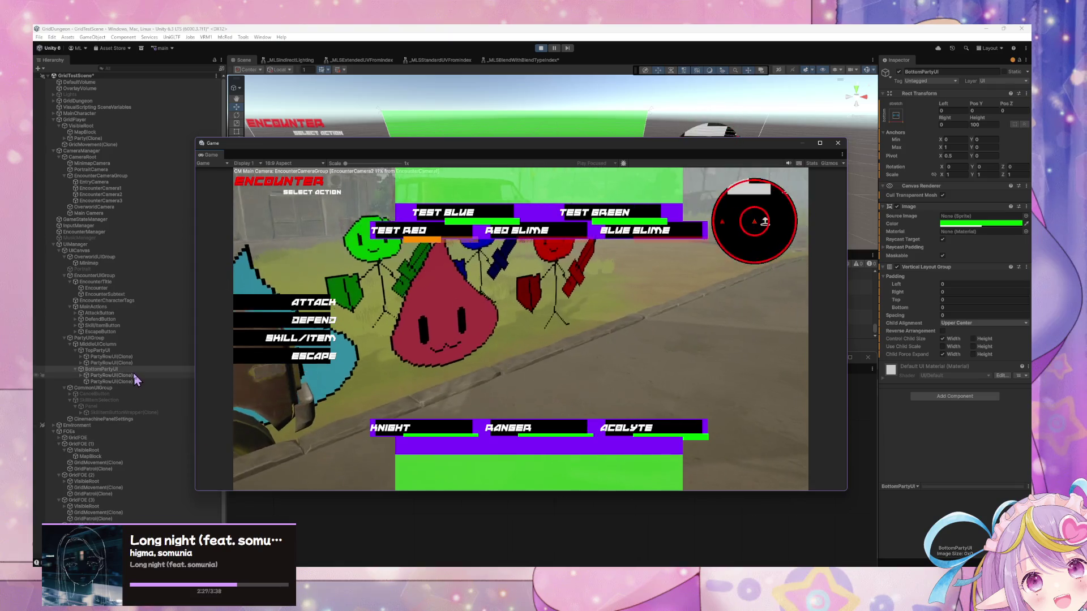
Step: Select both bottom PartyRowUI(Clone) rows and set their Pos Z to 0
{"action": "left_click", "coordinate": [105, 382]}
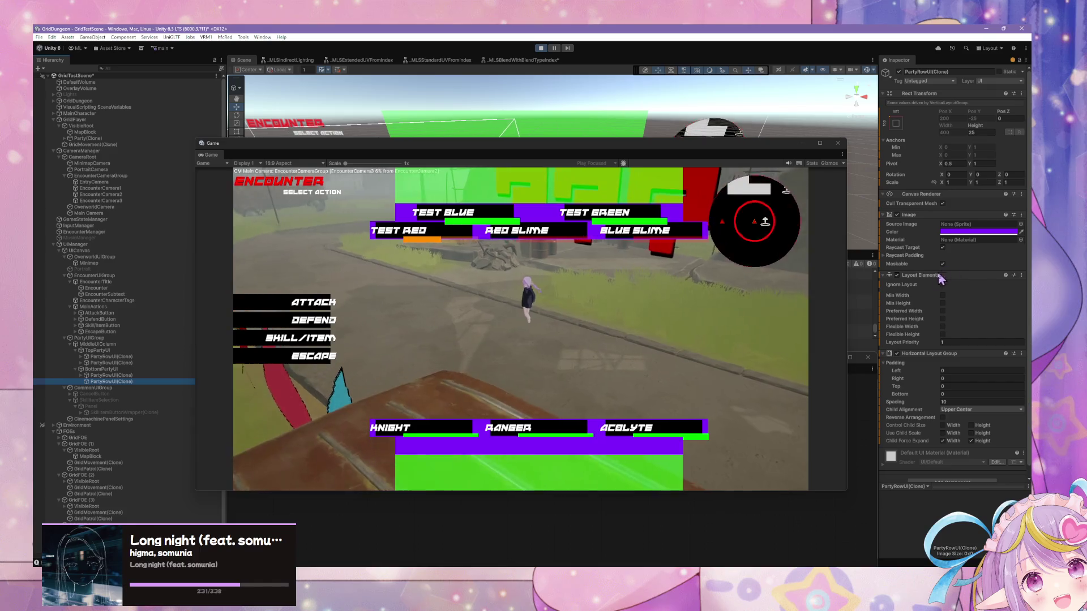
{"action": "left_click", "coordinate": [943, 283]}
{"action": "left_click", "coordinate": [943, 277]}
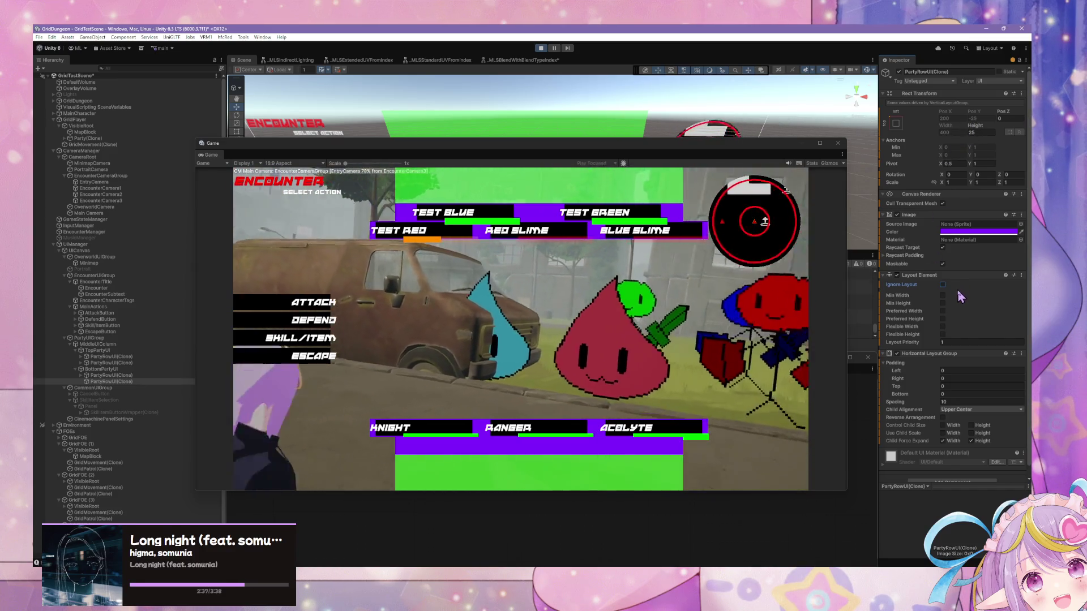
{"action": "scroll", "coordinate": [957, 290], "scroll_direction": "down", "scroll_amount": 1}
{"action": "scroll", "coordinate": [964, 324], "scroll_direction": "up", "scroll_amount": 1}
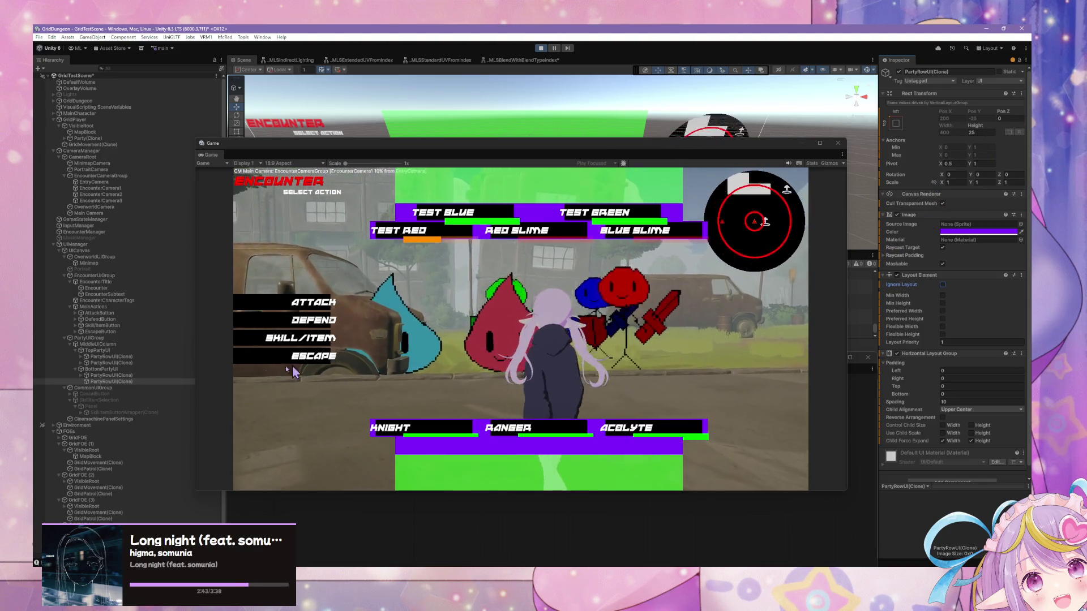
{"action": "left_click", "coordinate": [136, 382], "text": "ctrl"}
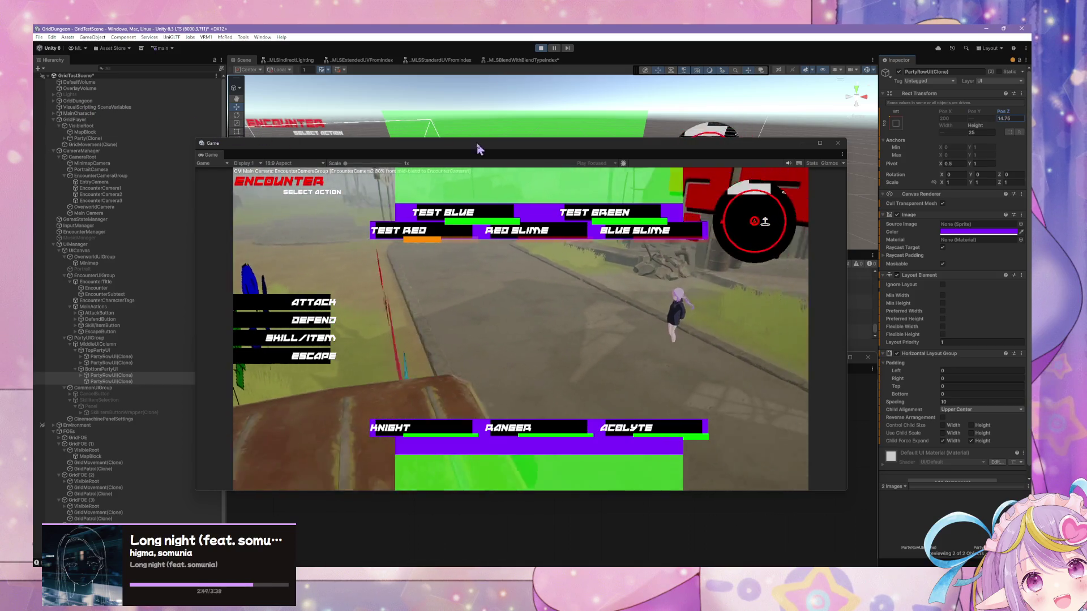
{"action": "type", "text": "0"}
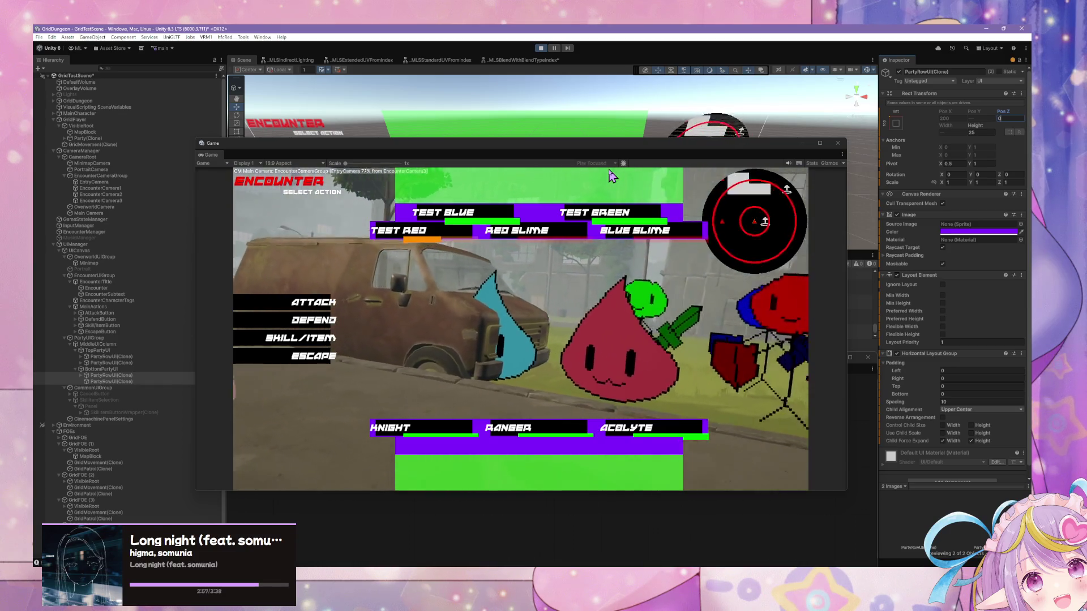
{"action": "left_click", "coordinate": [415, 268]}
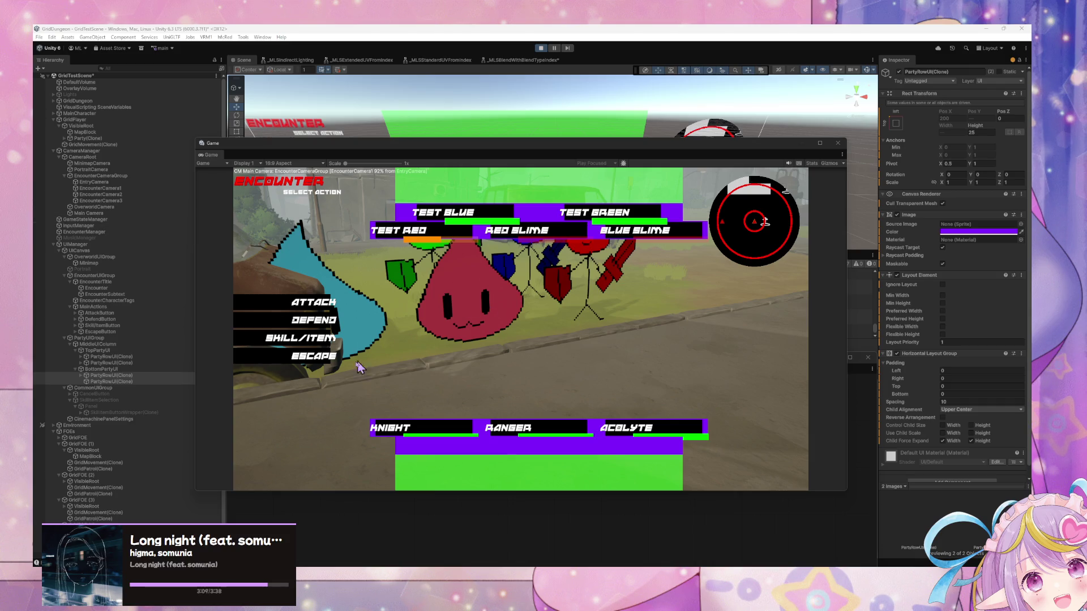
Step: Escape encounters while running down the street toward the ruined building
{"action": "left_click", "coordinate": [301, 356]}
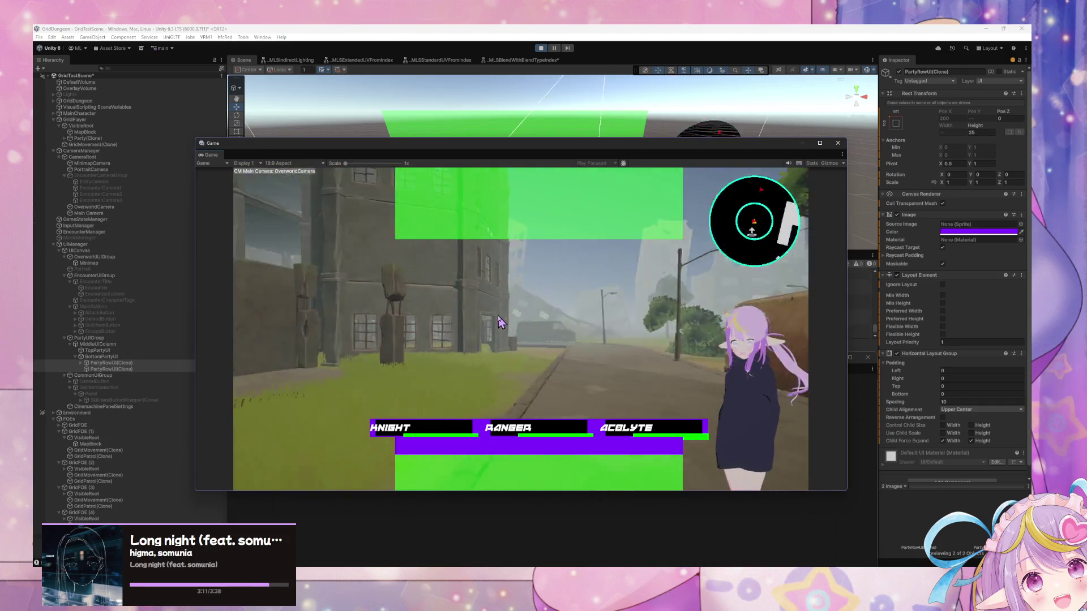
{"action": "key", "text": "w"}
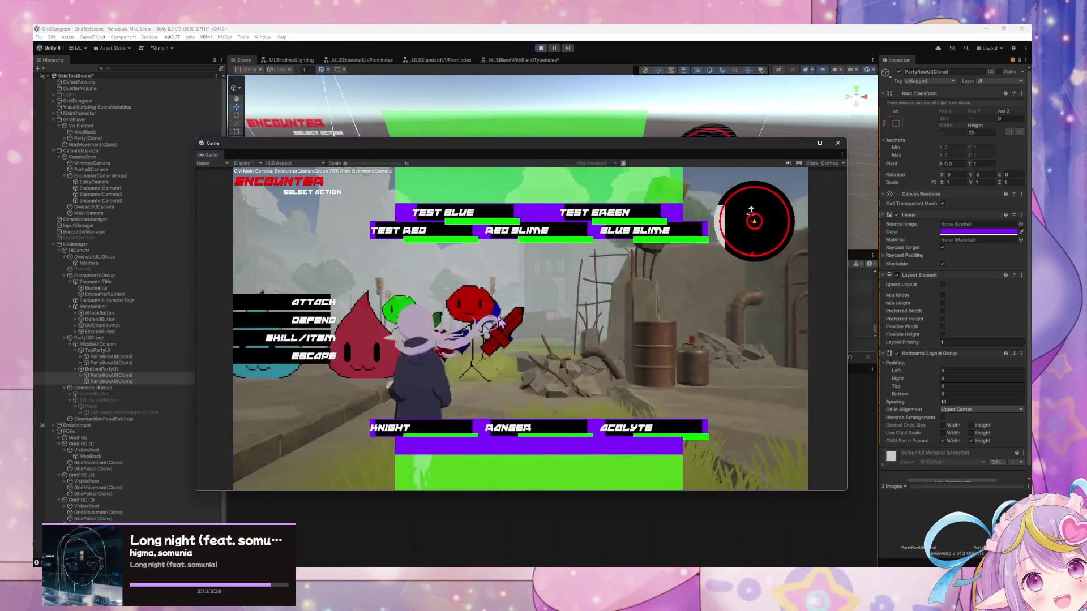
{"action": "left_click", "coordinate": [310, 358]}
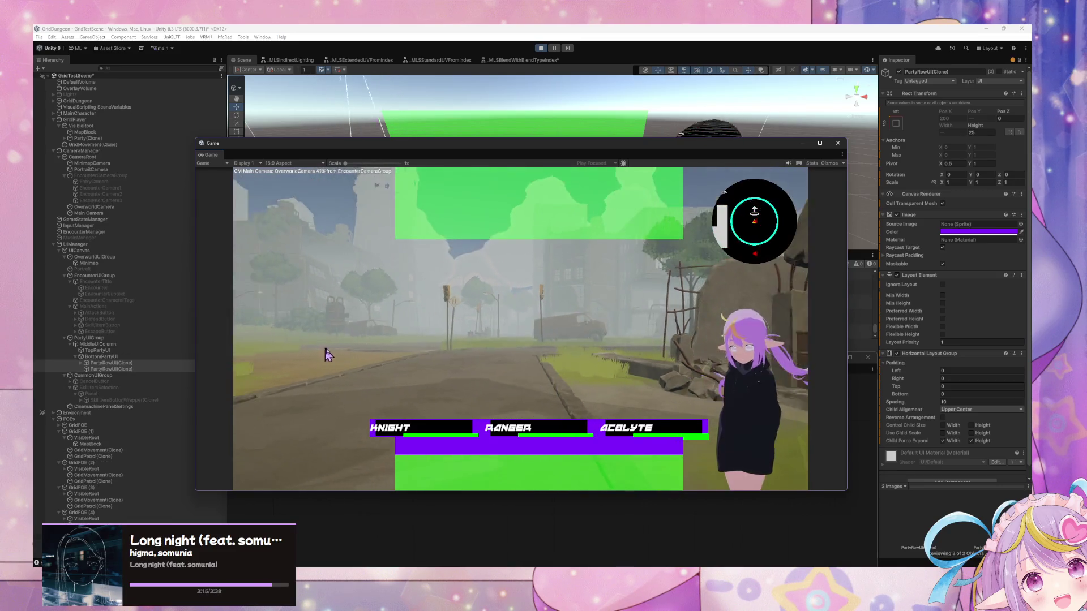
{"action": "key", "text": "w"}
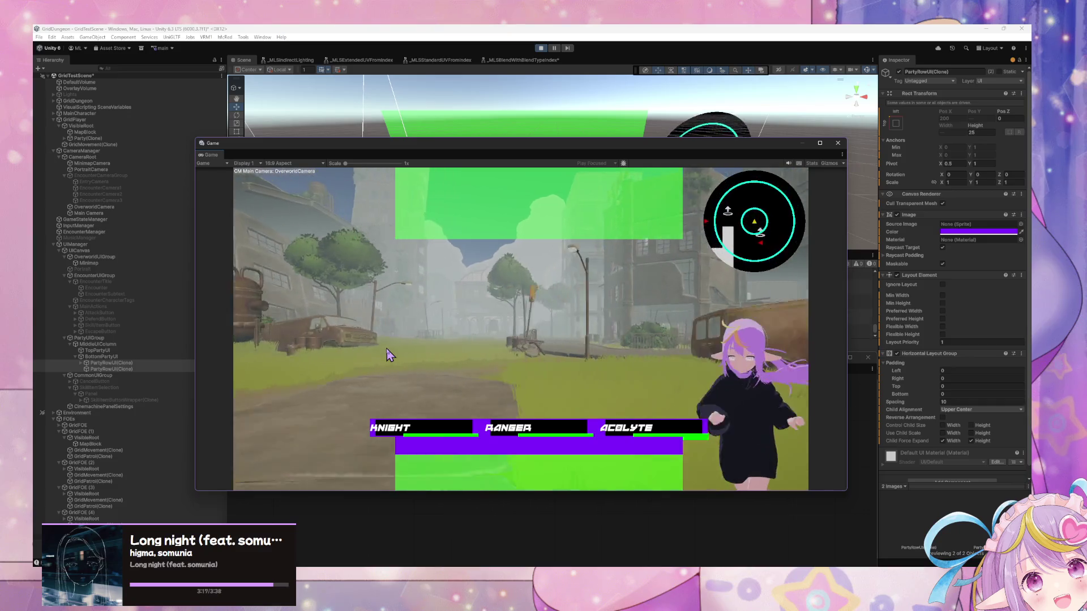
{"action": "key", "text": "w"}
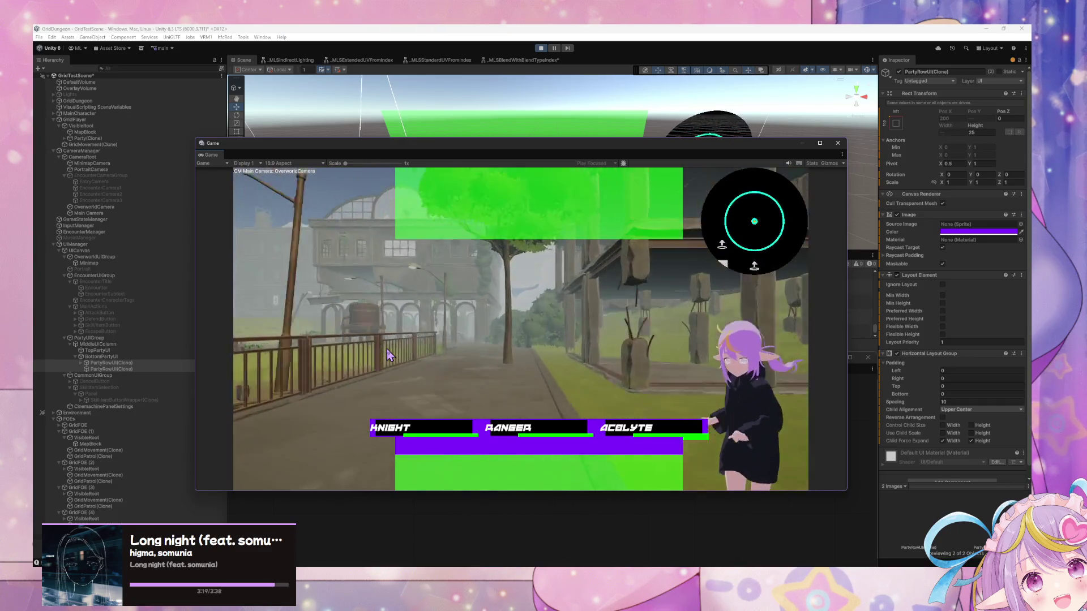
{"action": "key", "text": "w"}
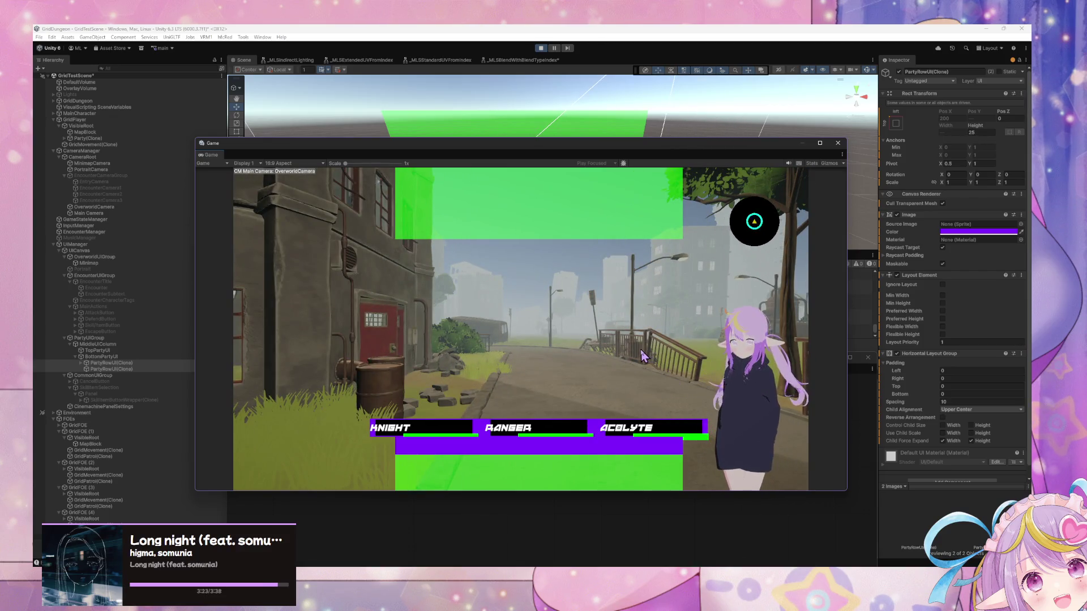
{"action": "key", "text": "w"}
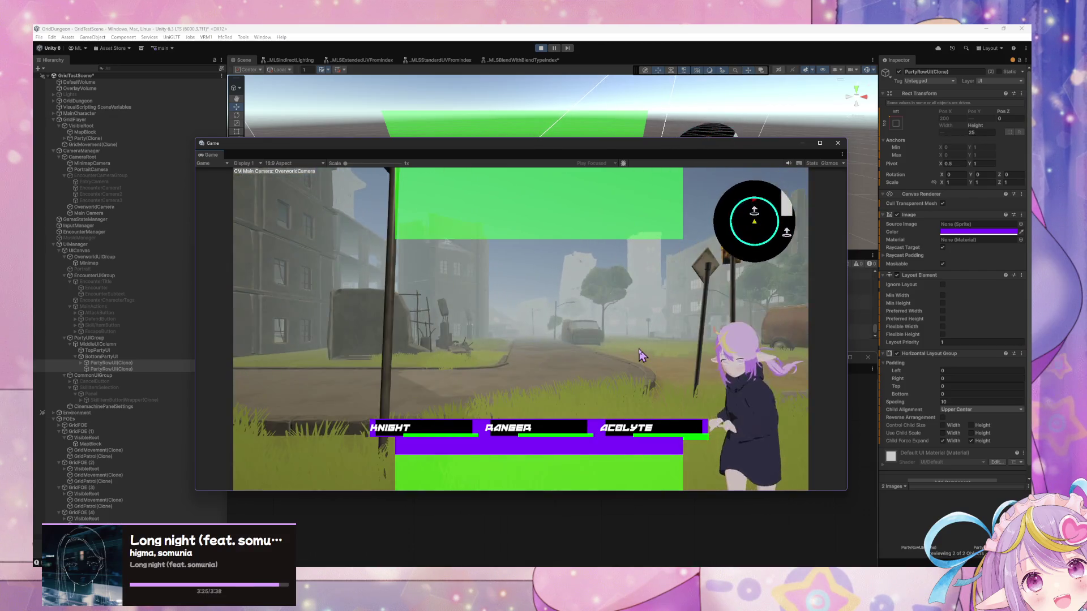
{"action": "key", "text": "w"}
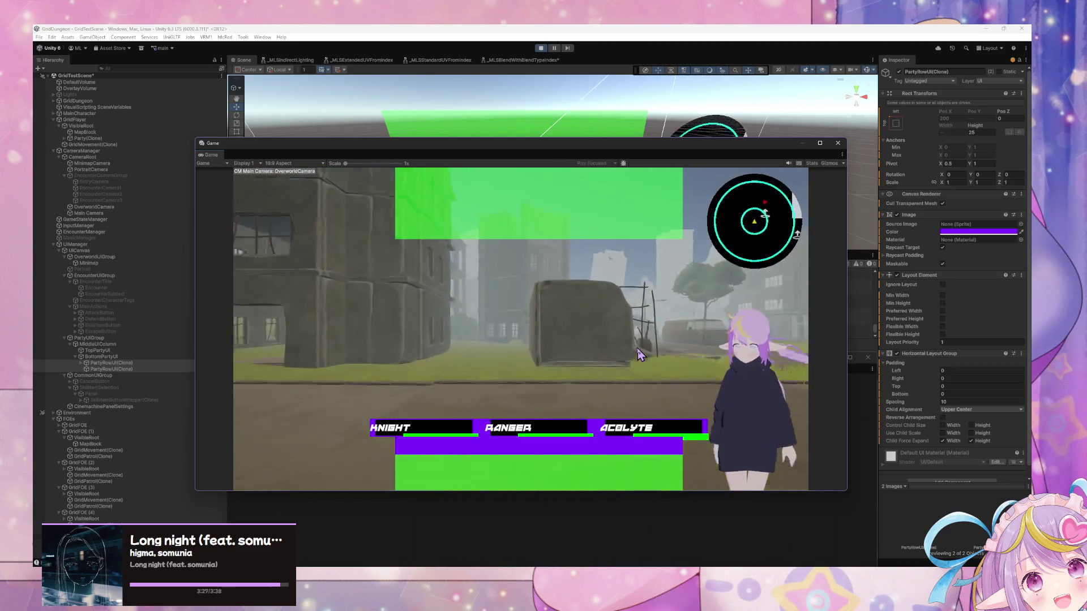
{"action": "key", "text": "w"}
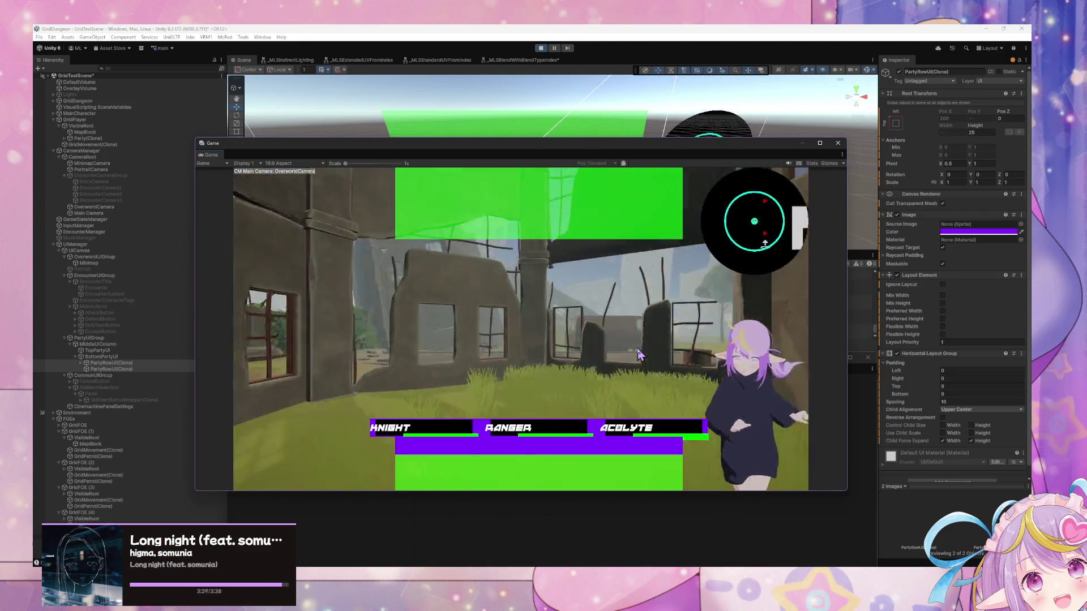
{"action": "key", "text": "w"}
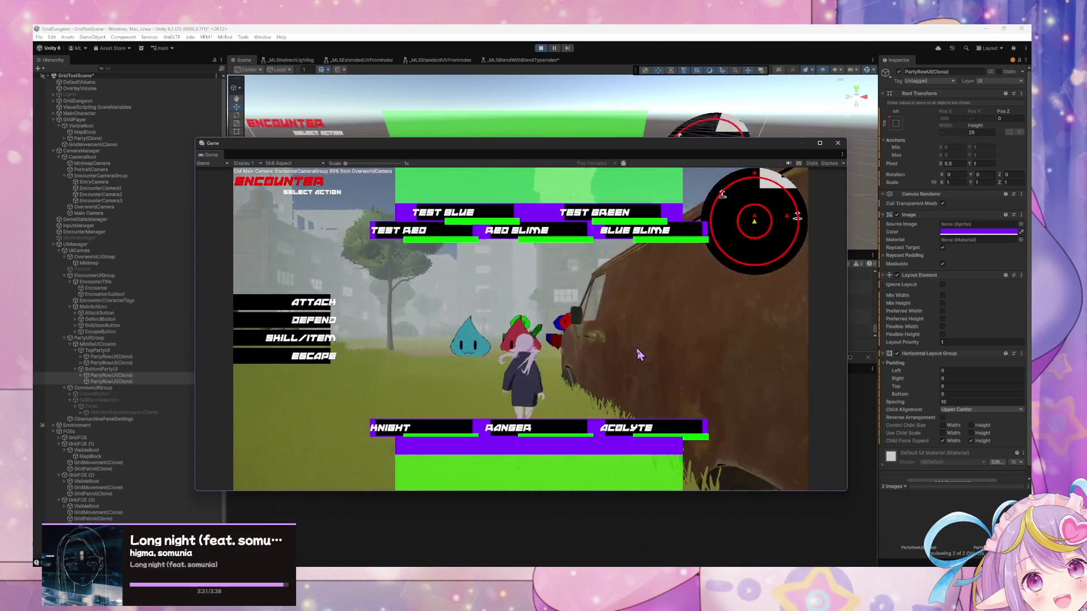
{"action": "left_click", "coordinate": [307, 363]}
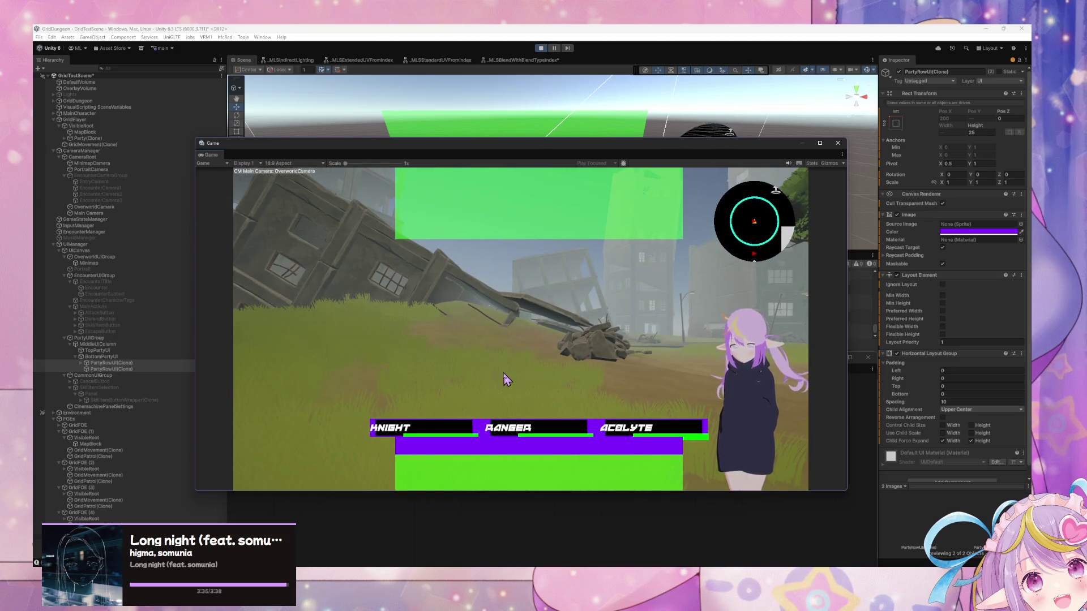
Step: Turn around the overworld and walk past the large building into the stone-walled corridor
{"action": "key", "text": "a"}
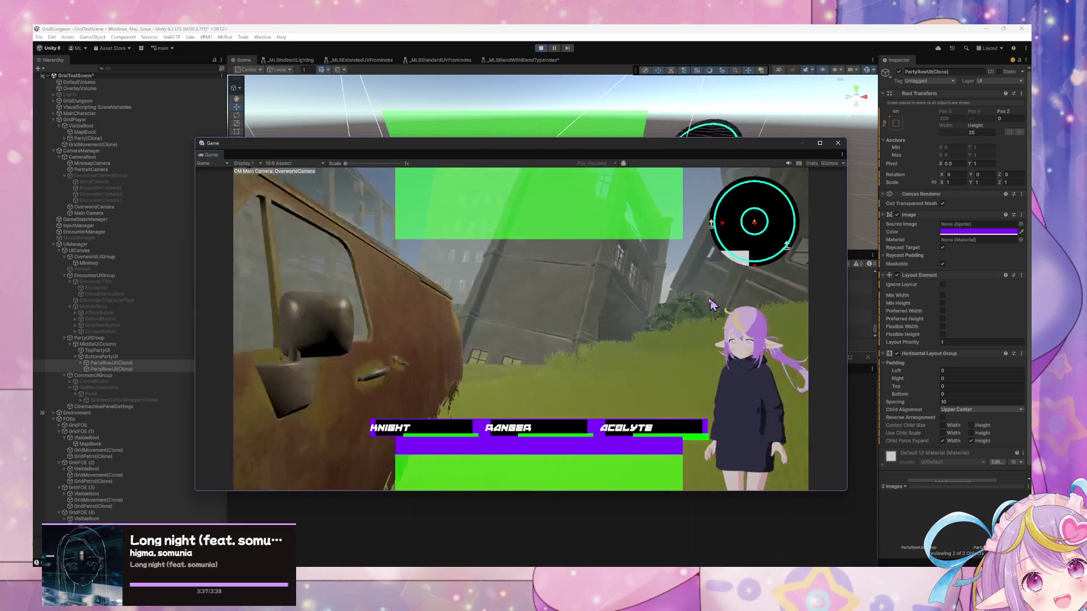
{"action": "key", "text": "d"}
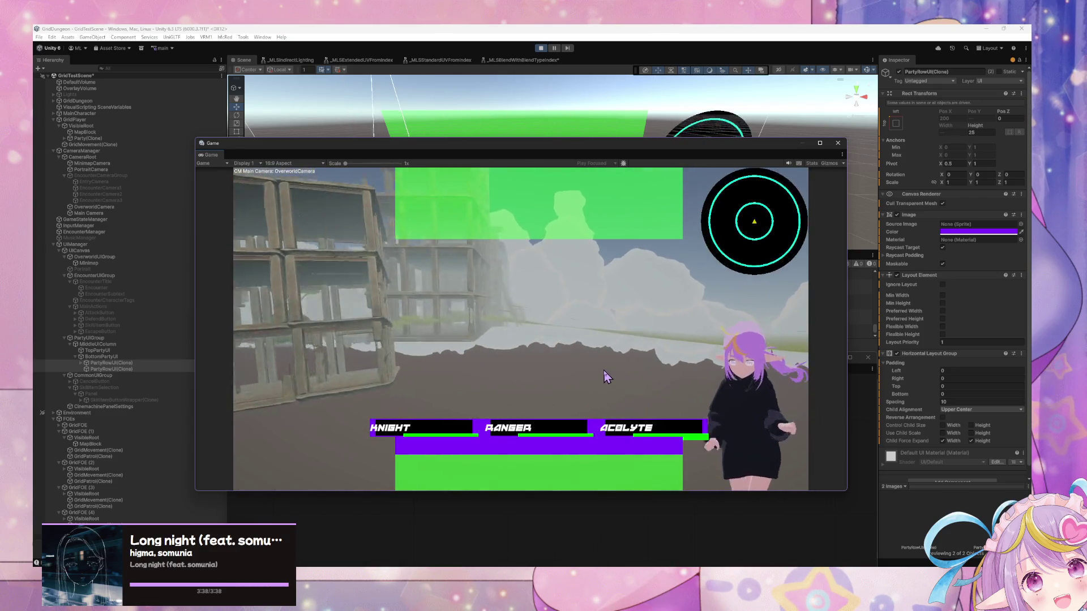
{"action": "key", "text": "w"}
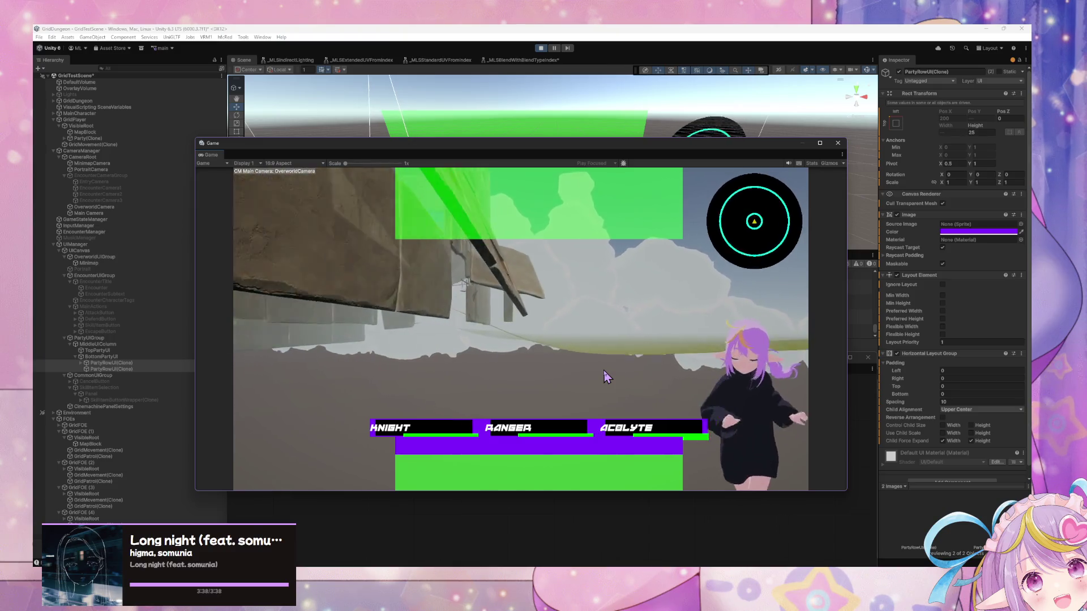
{"action": "key", "text": "a"}
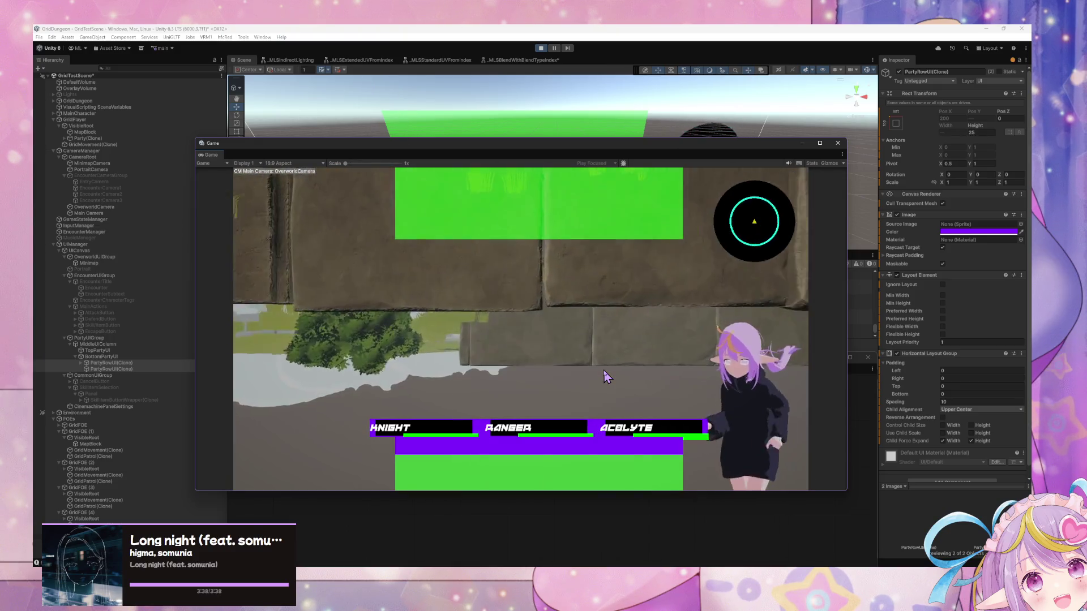
{"action": "key", "text": "a"}
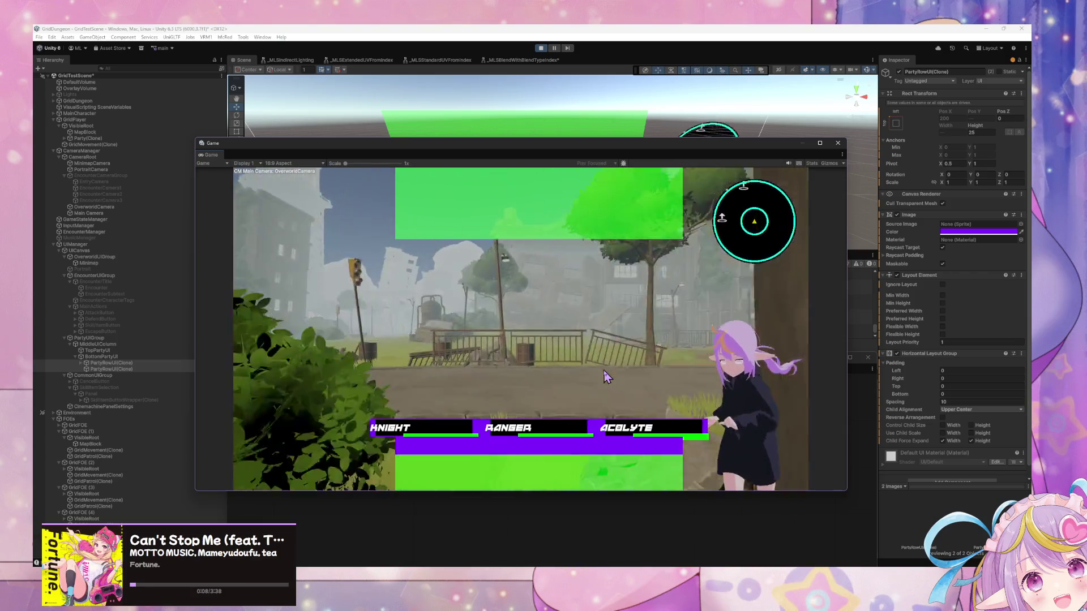
{"action": "key", "text": "a"}
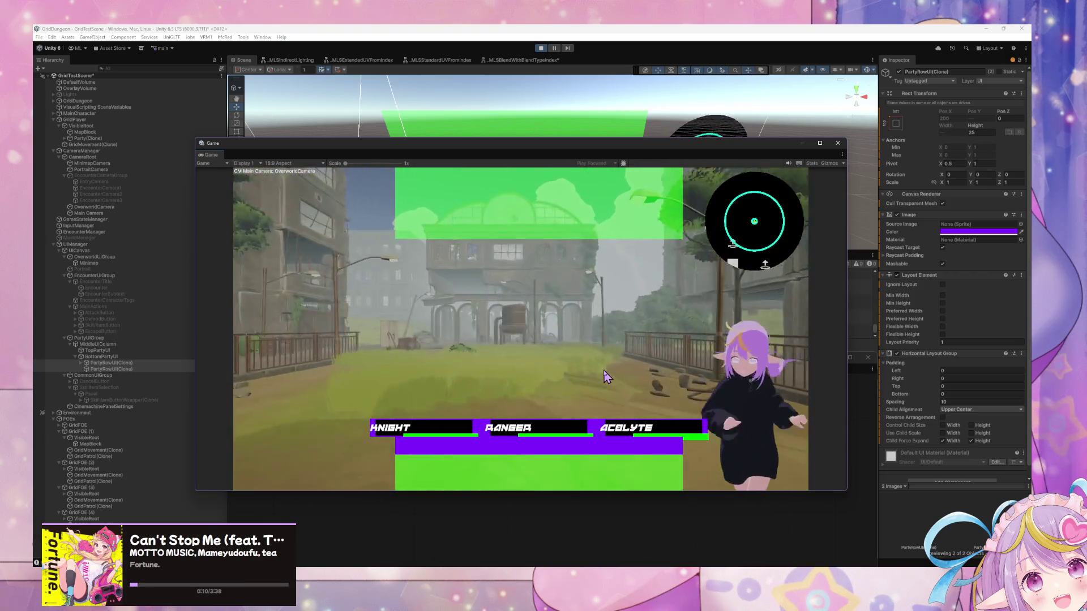
{"action": "key", "text": "w"}
{"action": "key", "text": "a"}
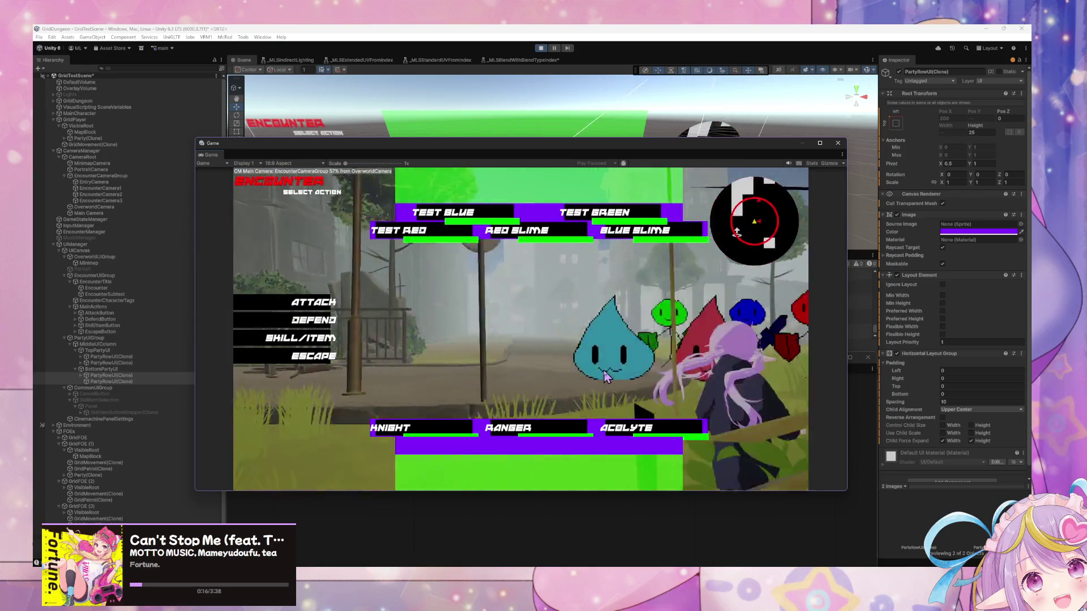
Step: Escape a string of encounters while walking toward the rusty car and another street
{"action": "left_click", "coordinate": [312, 357]}
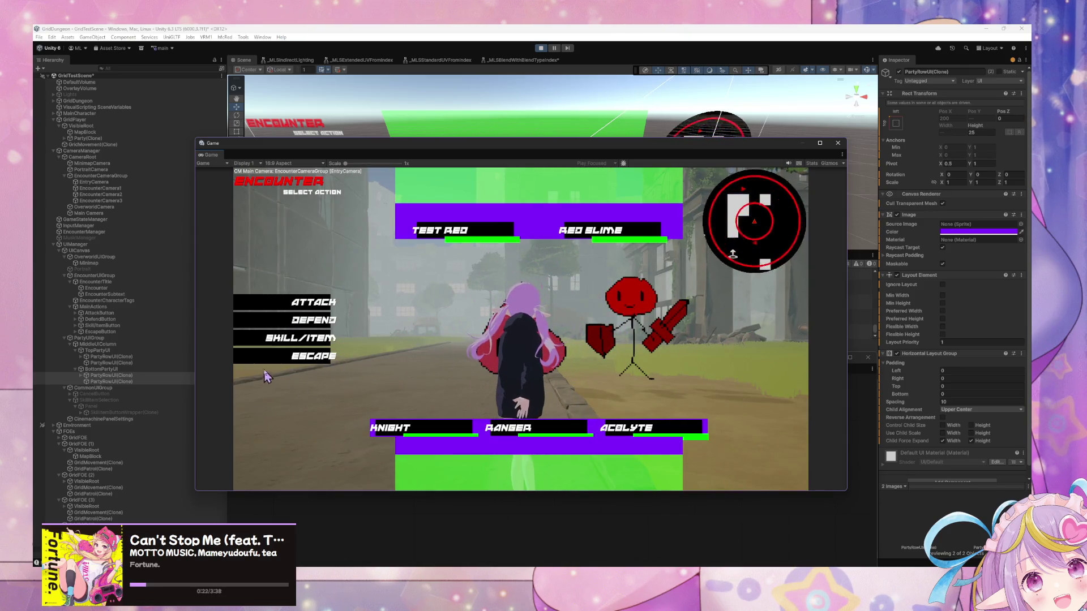
{"action": "left_click", "coordinate": [297, 358]}
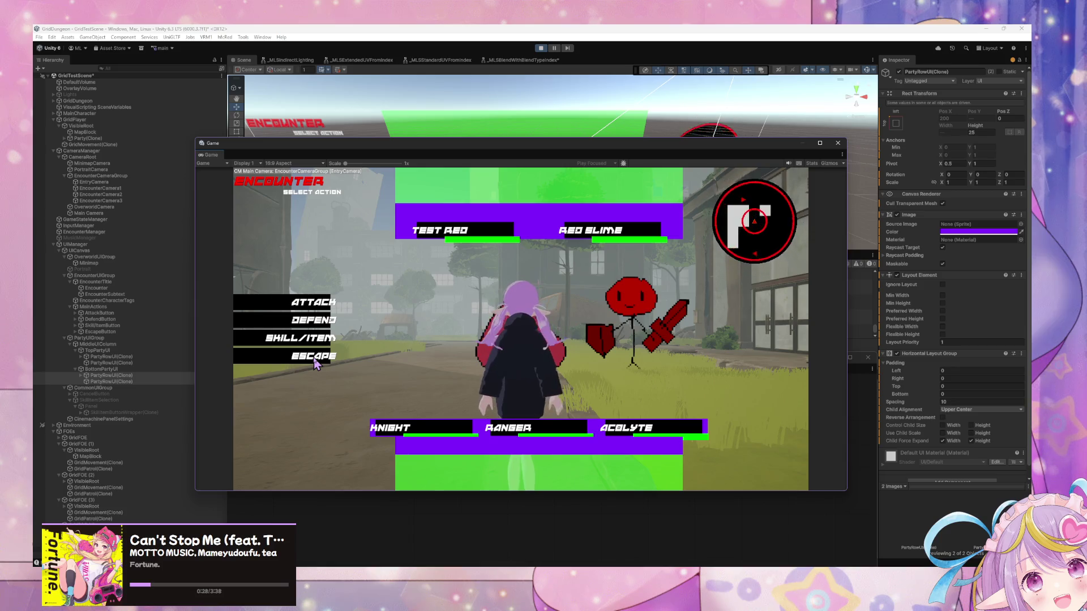
{"action": "left_click", "coordinate": [315, 364]}
{"action": "key", "text": "d"}
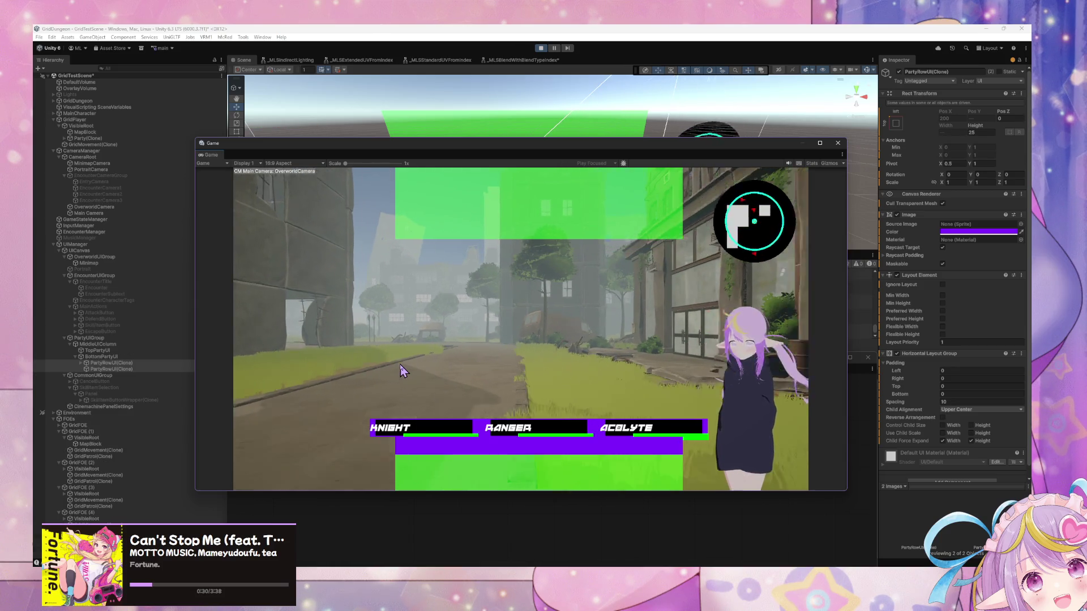
{"action": "key", "text": "w"}
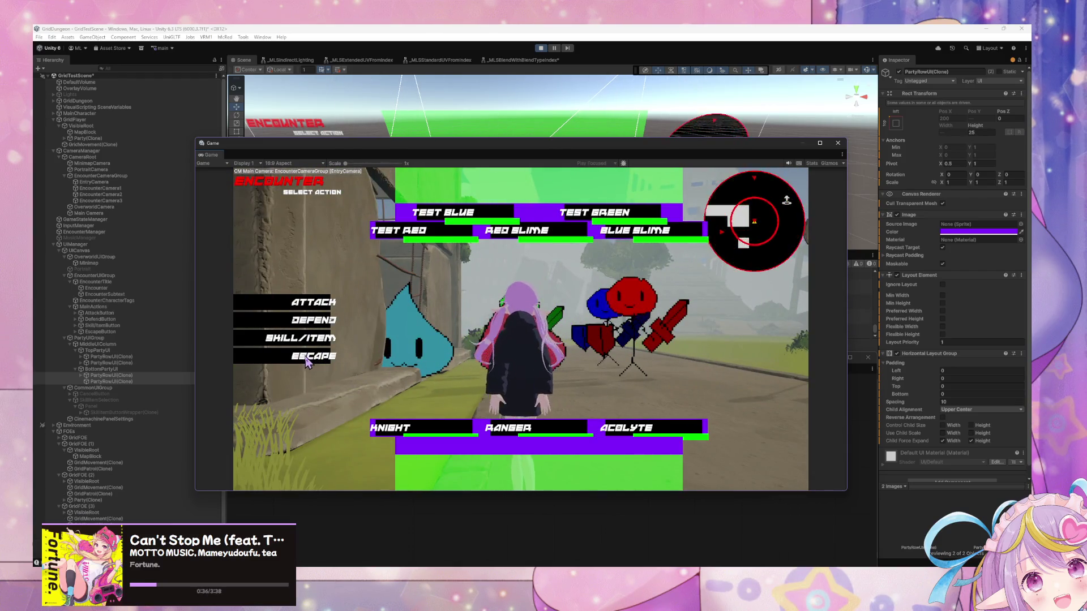
{"action": "left_click", "coordinate": [305, 358]}
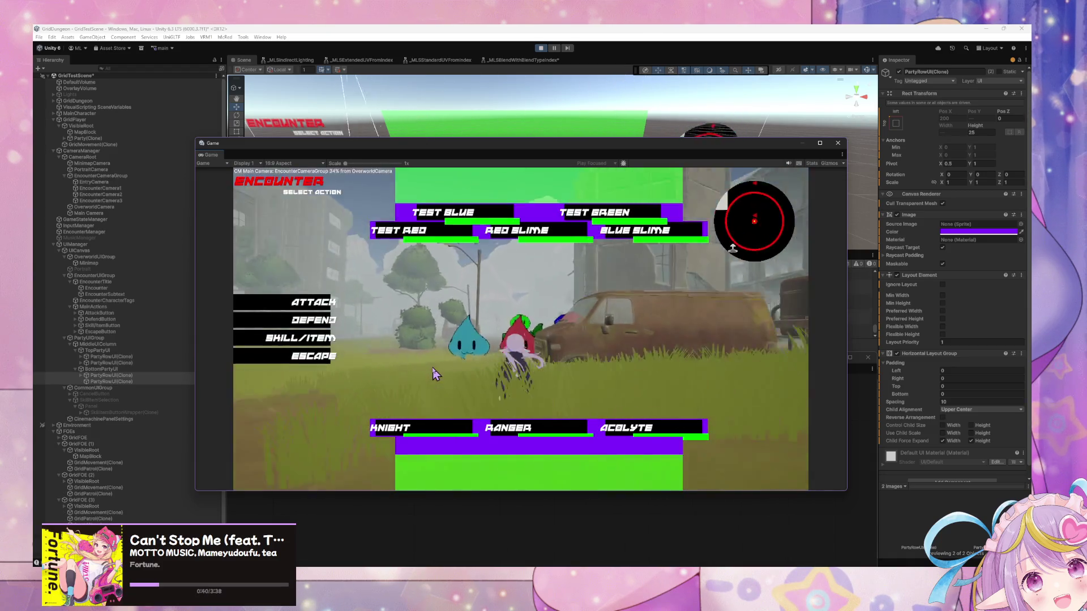
{"action": "left_click", "coordinate": [315, 358]}
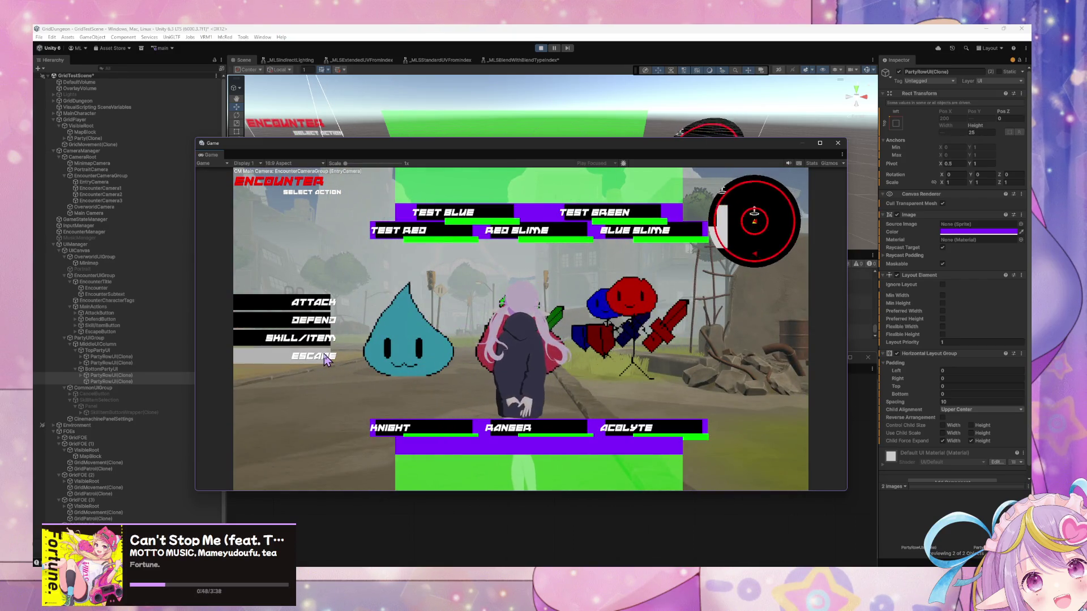
{"action": "left_click", "coordinate": [311, 358]}
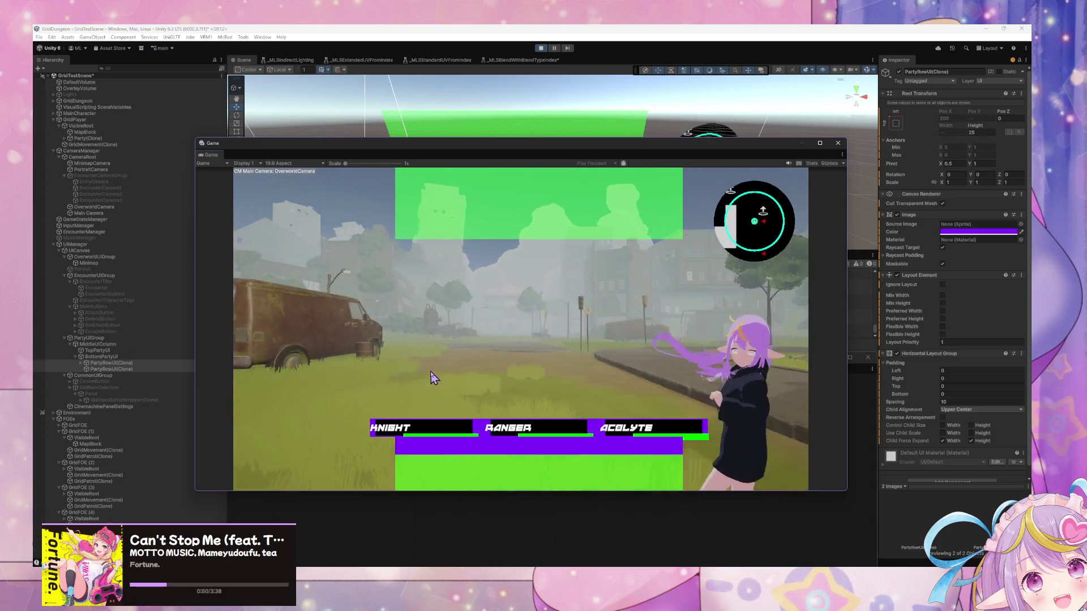
{"action": "key", "text": "a"}
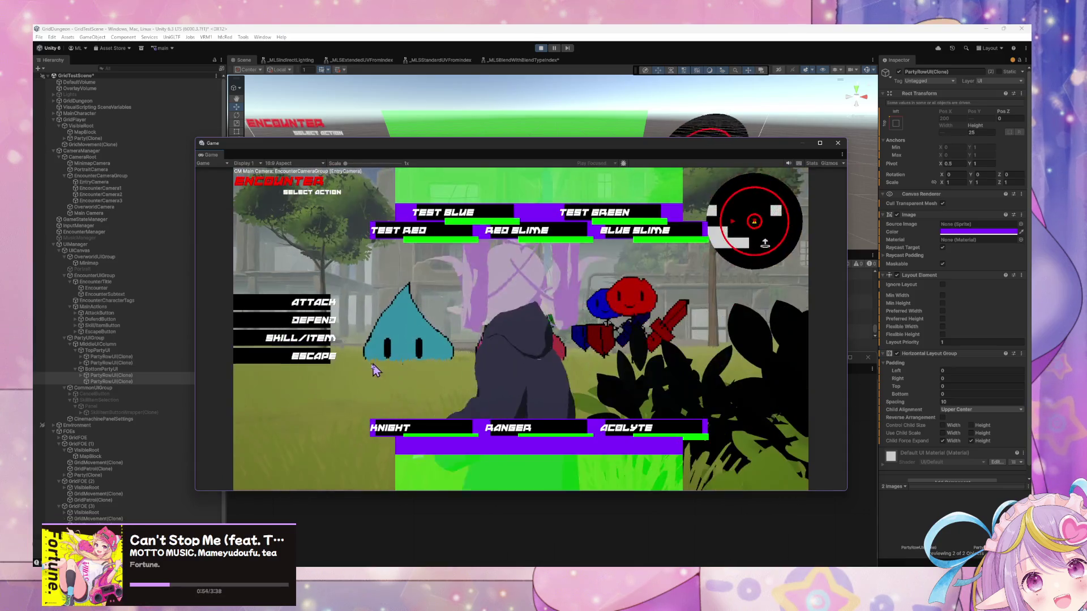
{"action": "left_click", "coordinate": [317, 357]}
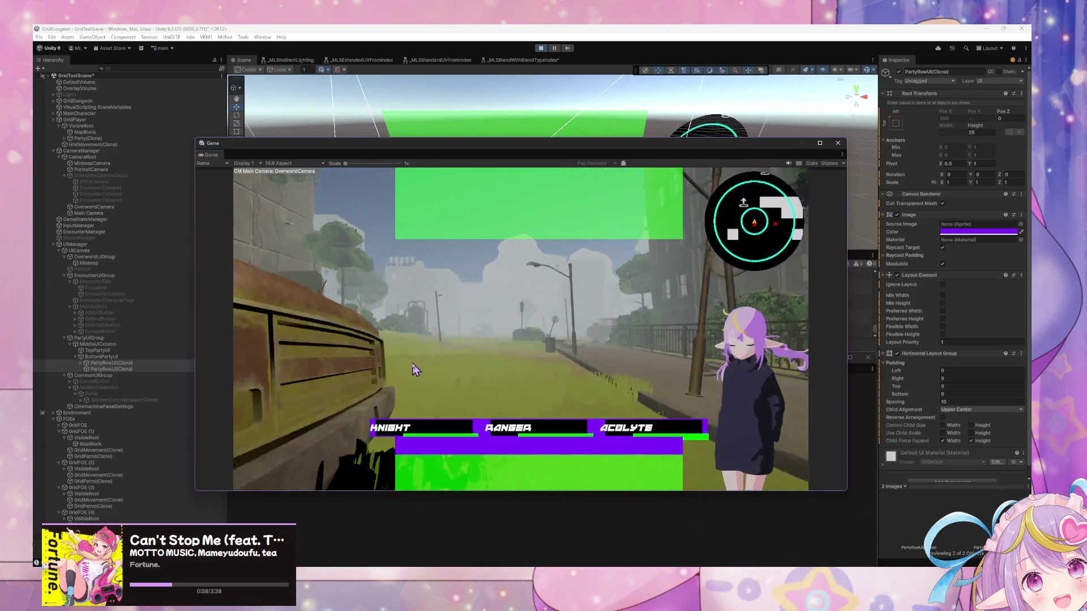
Step: Walk past the arched building, through the field and tree-lined street, then stop the playtest
{"action": "key", "text": "a"}
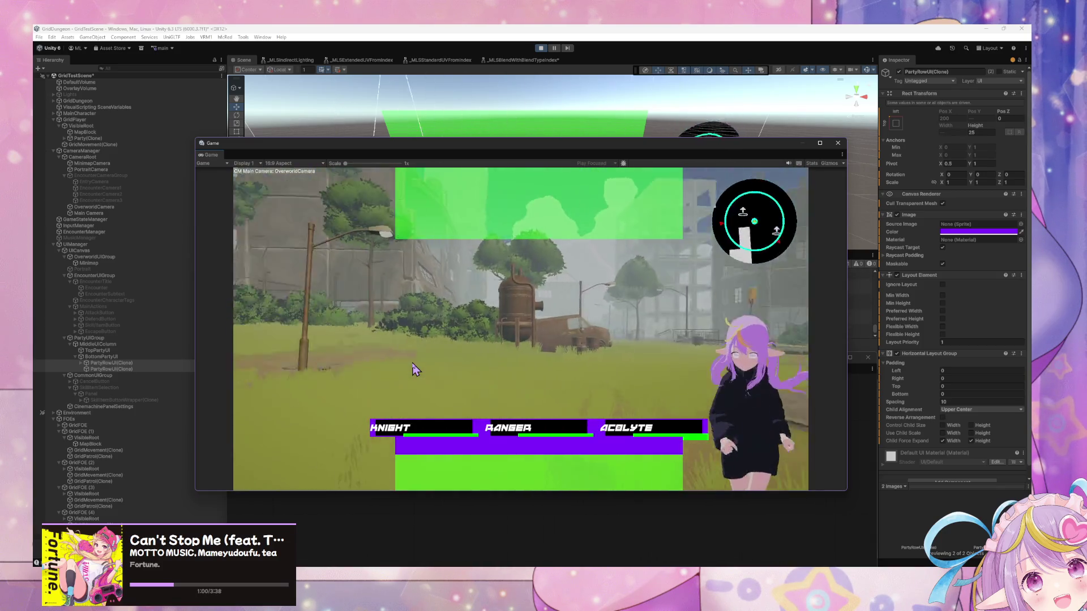
{"action": "key", "text": "a"}
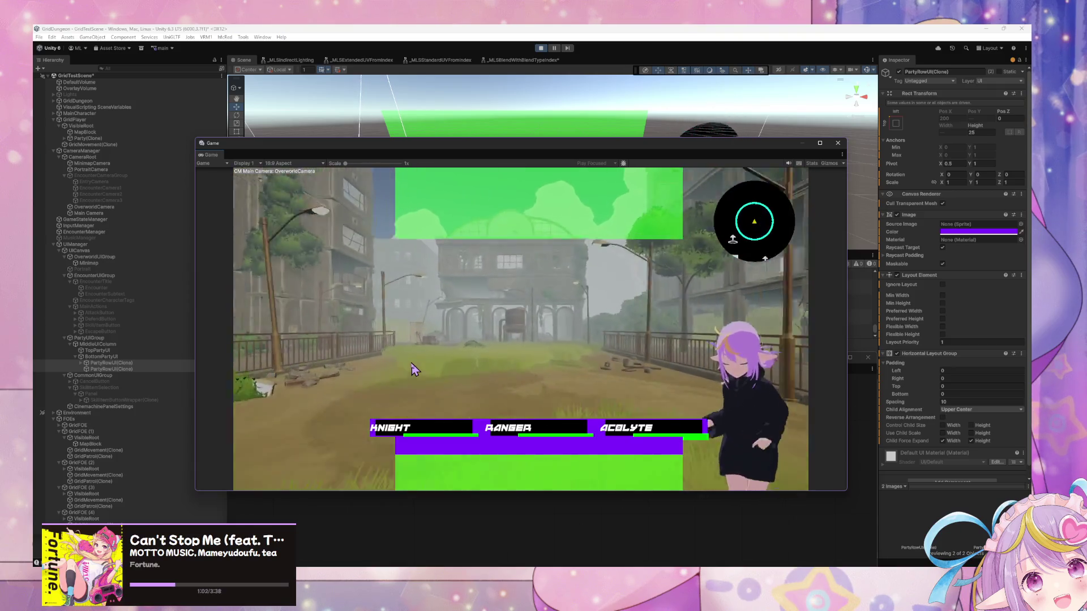
{"action": "key", "text": "w"}
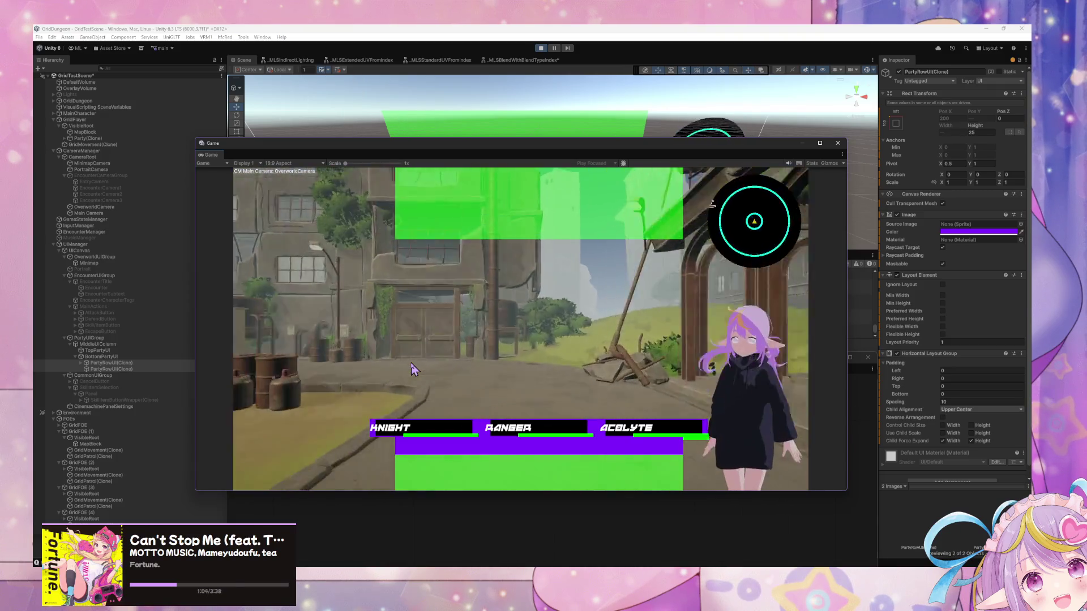
{"action": "key", "text": "w"}
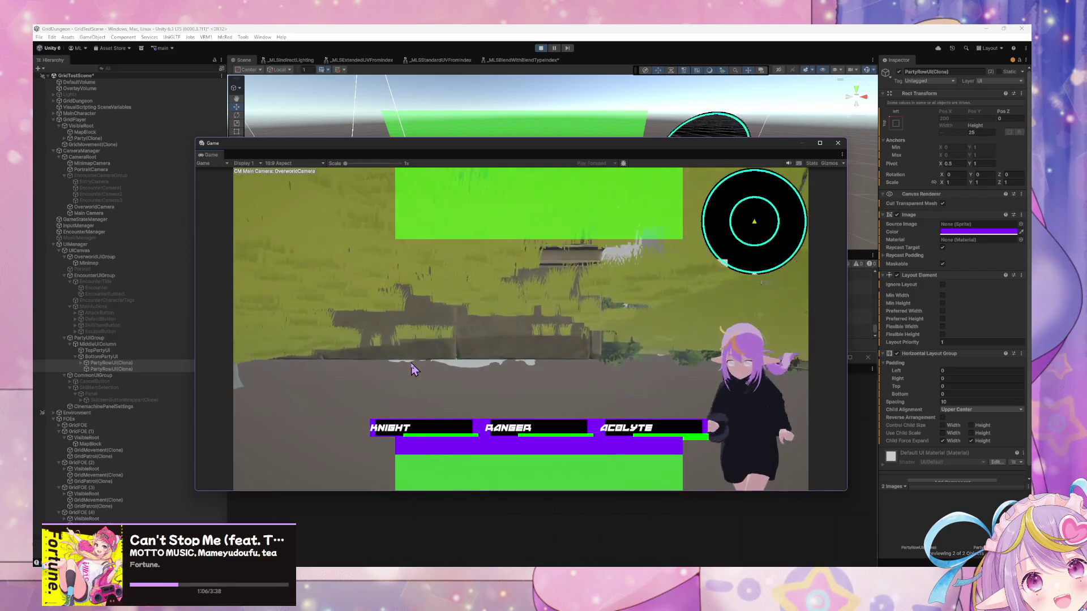
{"action": "key", "text": "w"}
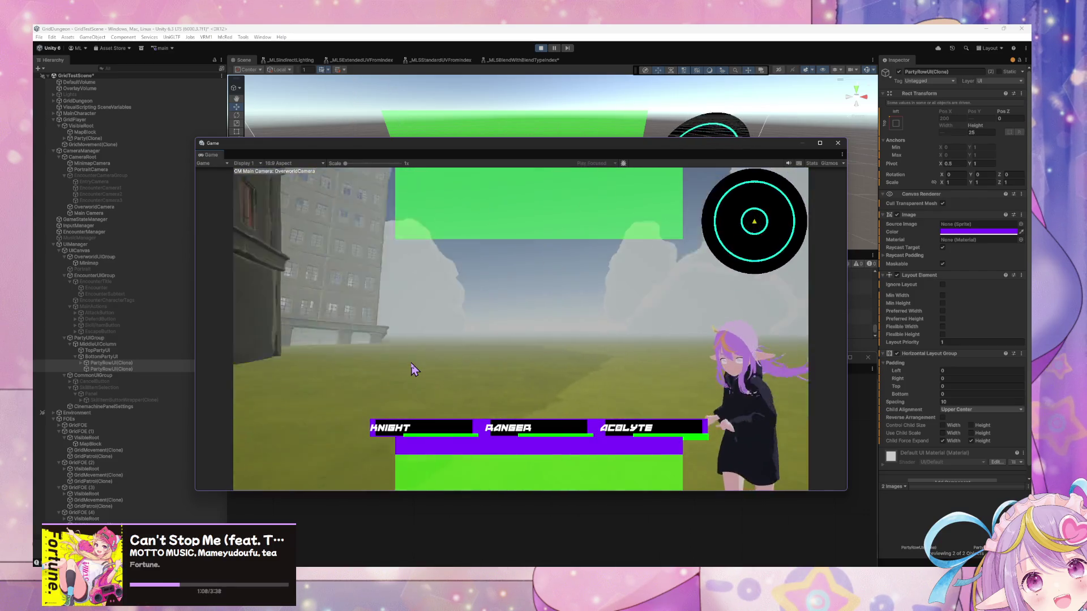
{"action": "key", "text": "w"}
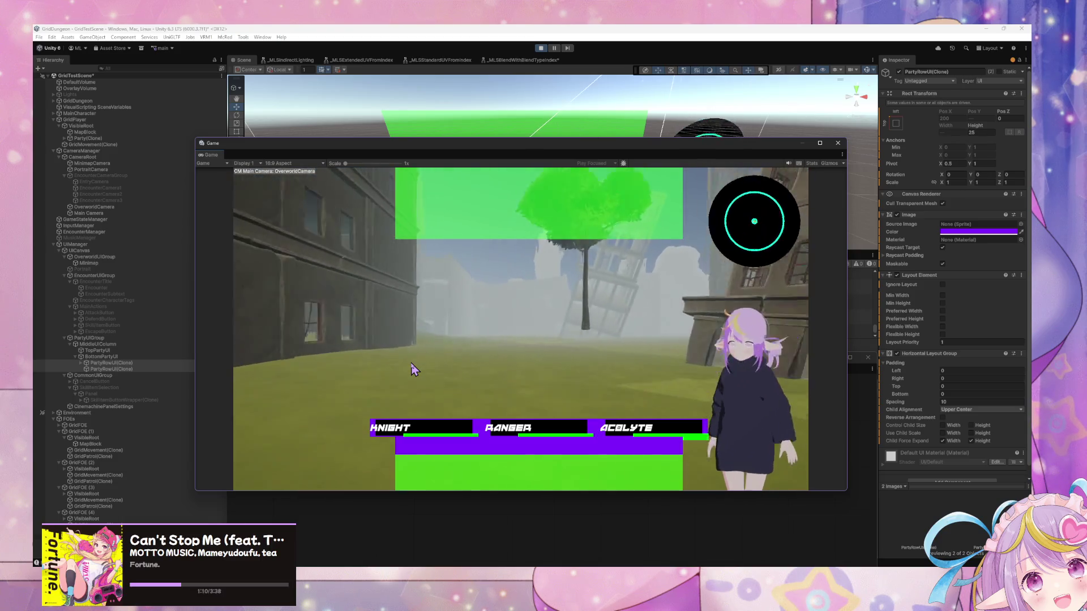
{"action": "key", "text": "w"}
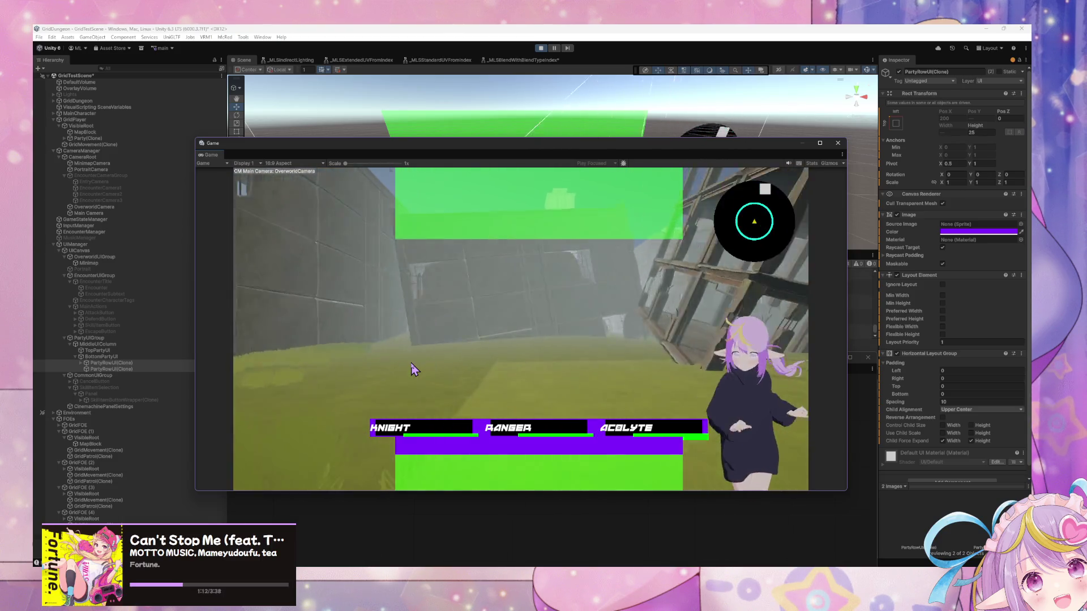
{"action": "key", "text": "a"}
{"action": "key", "text": "w"}
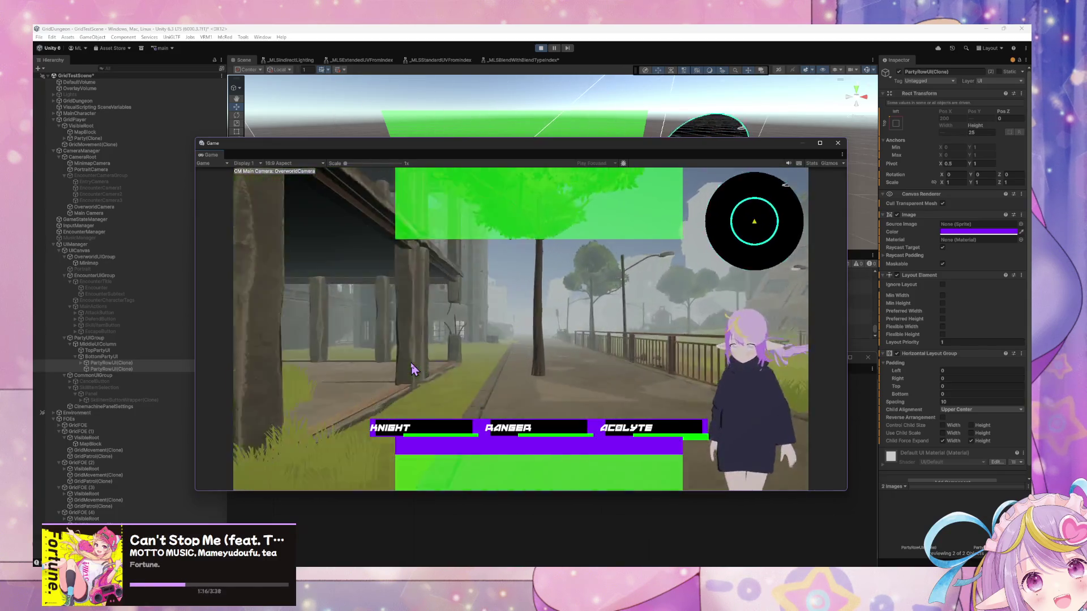
{"action": "key", "text": "w"}
{"action": "left_click", "coordinate": [541, 48]}
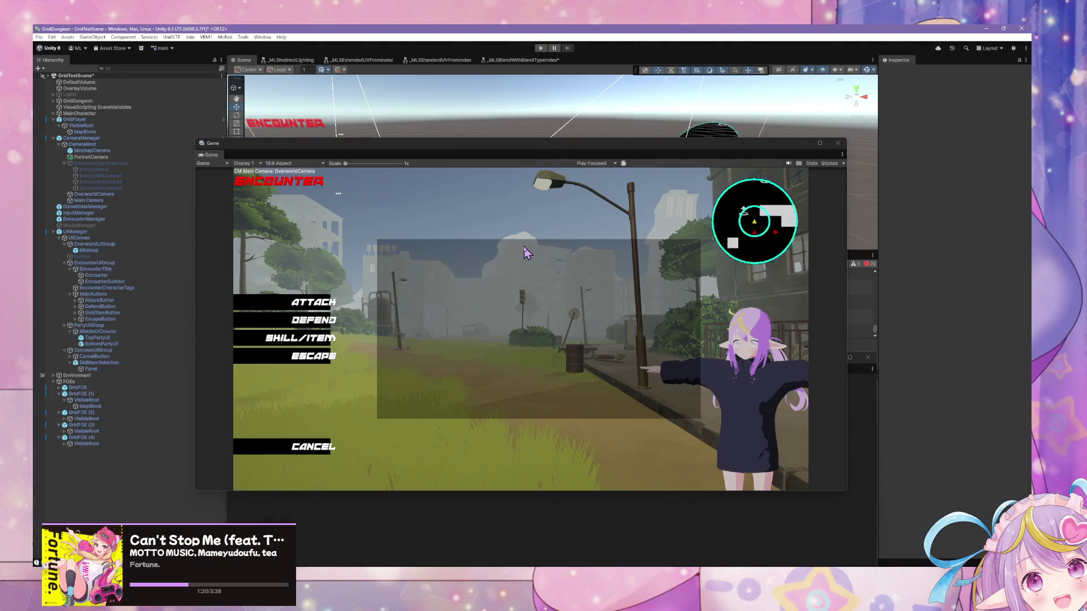
Step: With the Game preview moved aside, set BottomPartyUI's child alignment to Upper Center
{"action": "left_click_drag", "start_coordinate": [385, 143], "coordinate": [350, 329]}
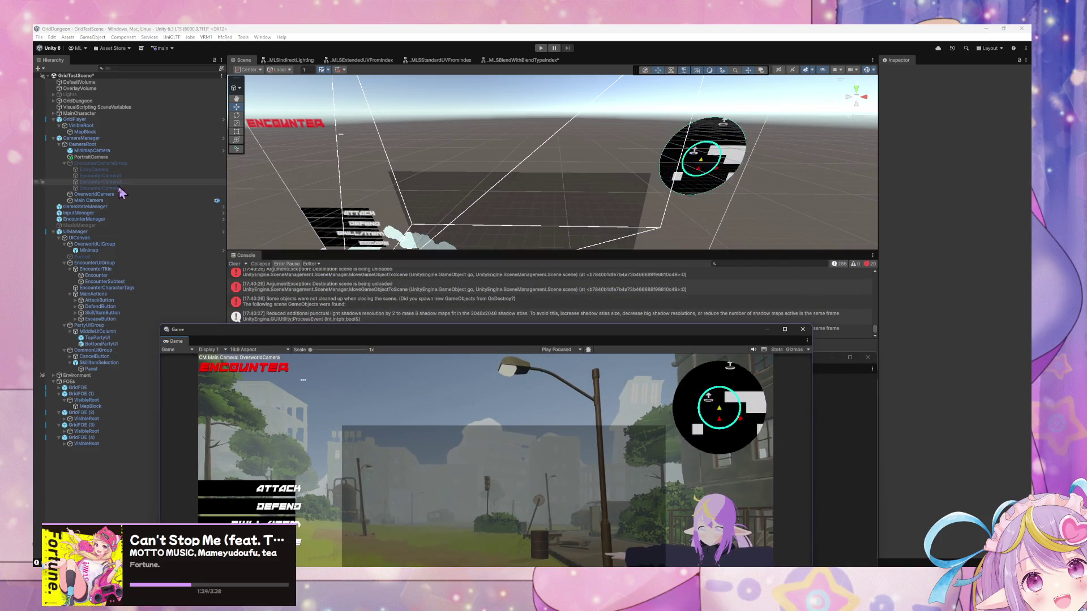
{"action": "left_click", "coordinate": [97, 338]}
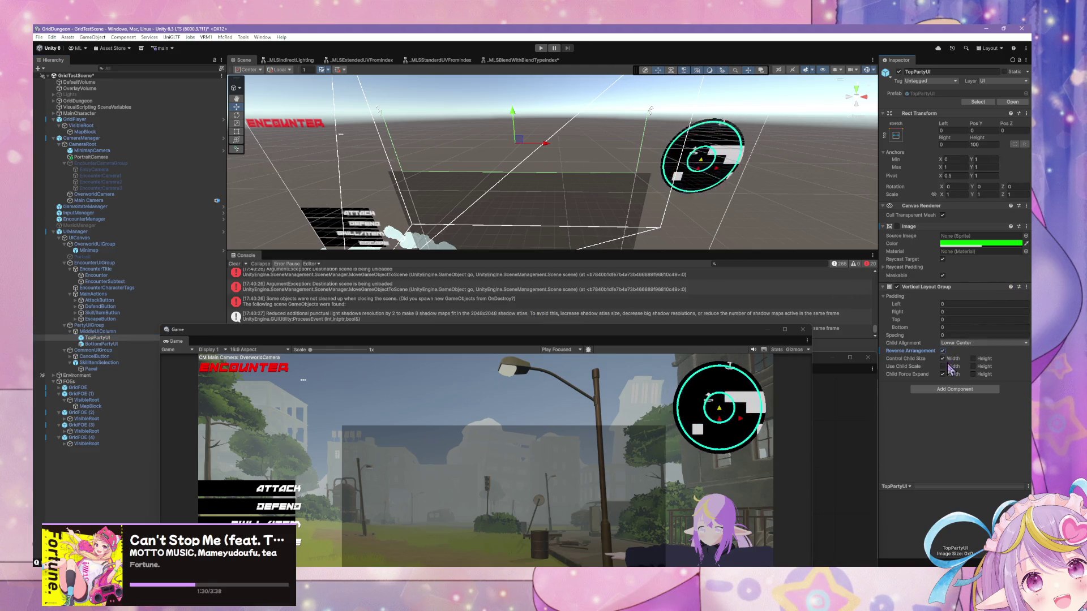
{"action": "left_click", "coordinate": [974, 343]}
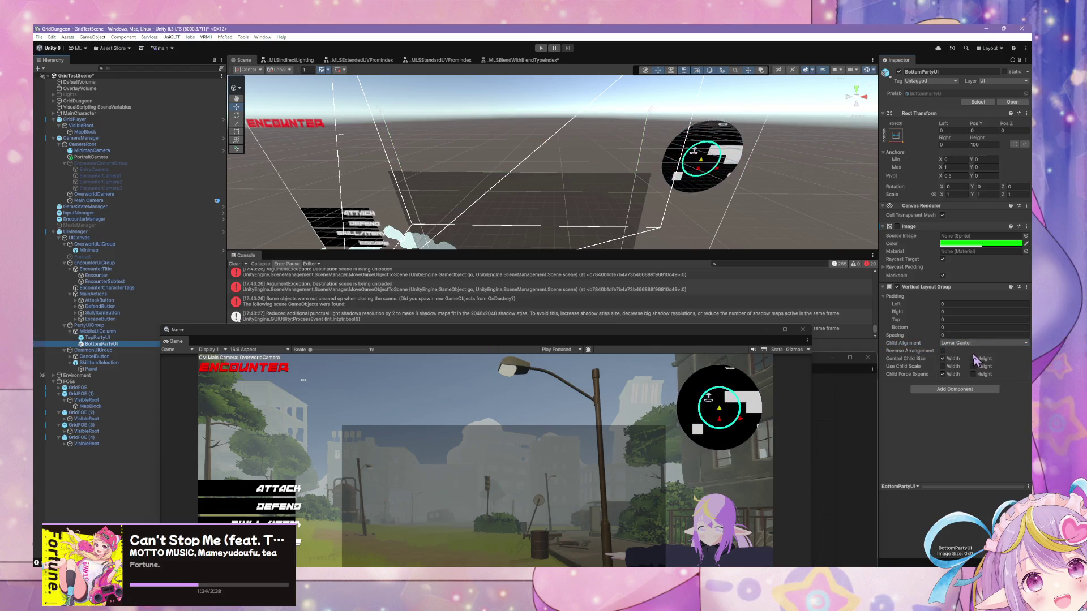
{"action": "left_click", "coordinate": [969, 344]}
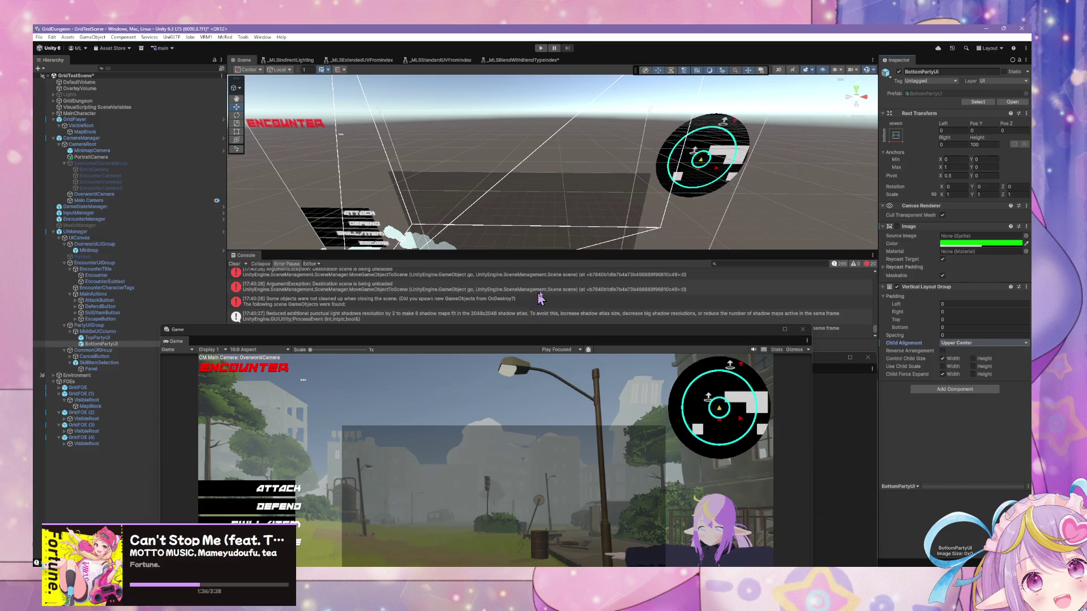
{"action": "left_click_drag", "start_coordinate": [397, 329], "coordinate": [548, 156]}
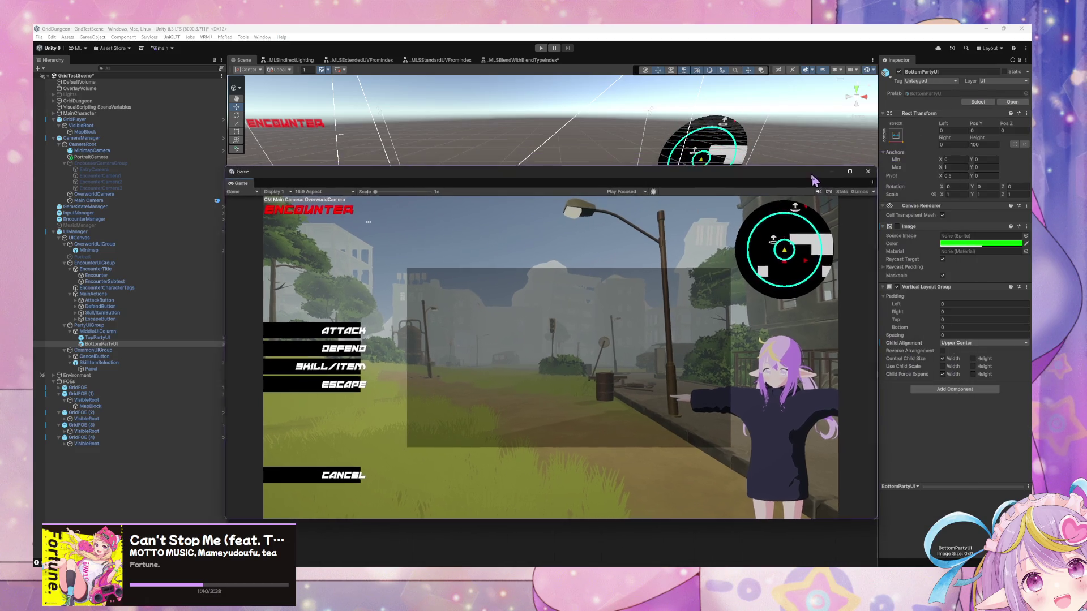
Step: Open the TopPartyUI prefab in Prefab Mode, then return to the full scene
{"action": "left_click_drag", "start_coordinate": [901, 171], "coordinate": [814, 184]}
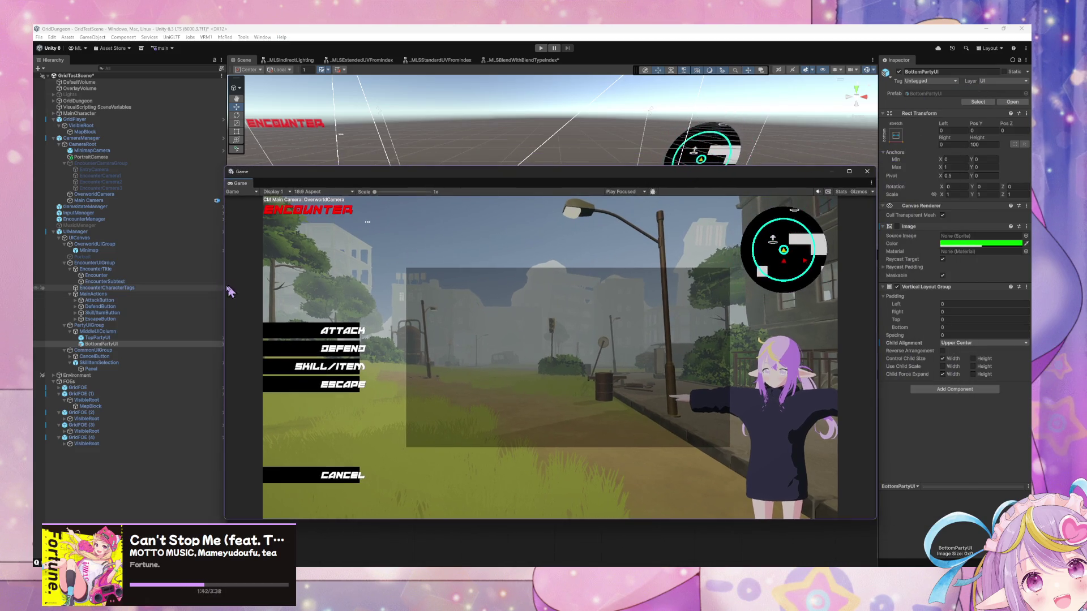
{"action": "left_click", "coordinate": [115, 345]}
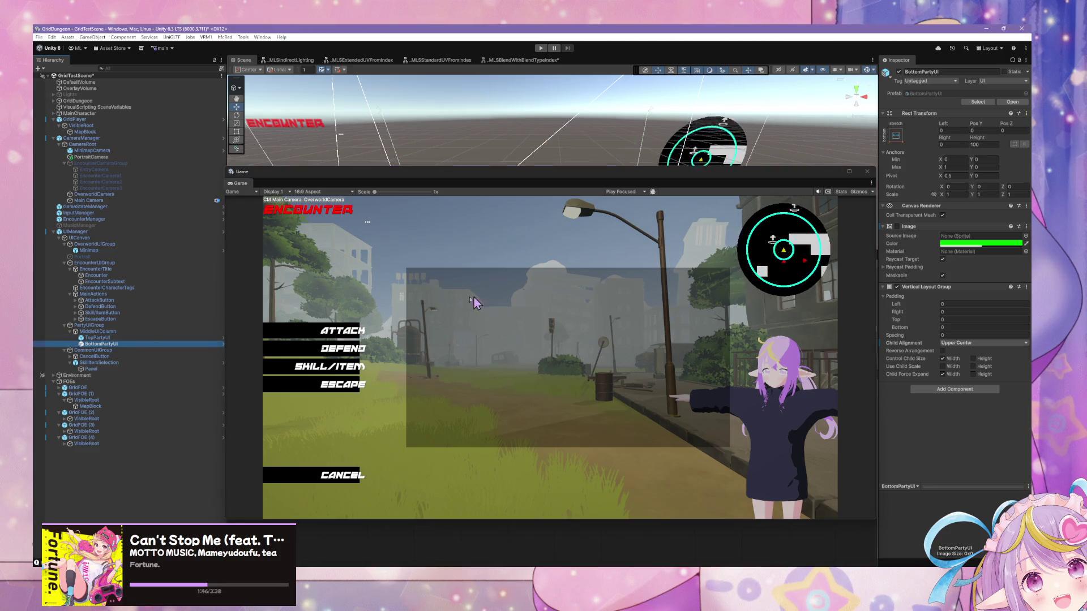
{"action": "left_click", "coordinate": [122, 338]}
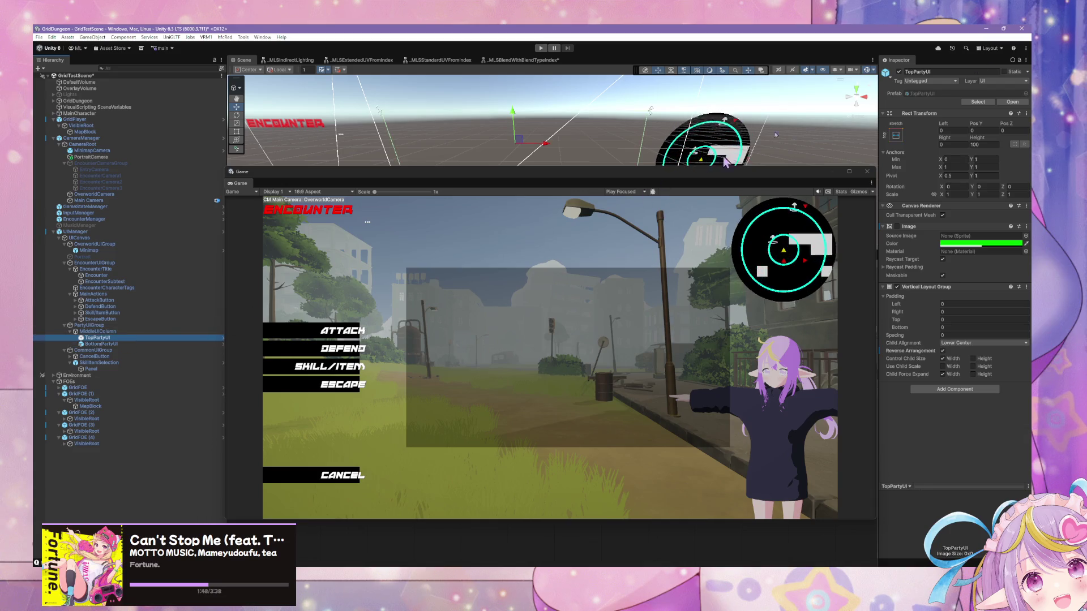
{"action": "left_click", "coordinate": [1005, 103]}
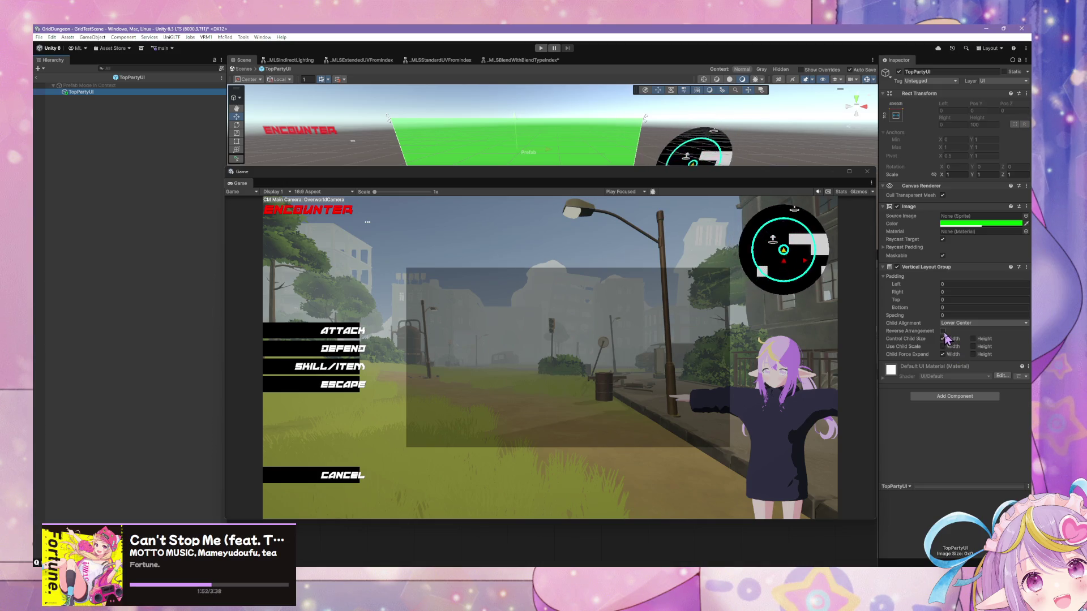
{"action": "left_click", "coordinate": [245, 70]}
{"action": "left_click", "coordinate": [152, 344]}
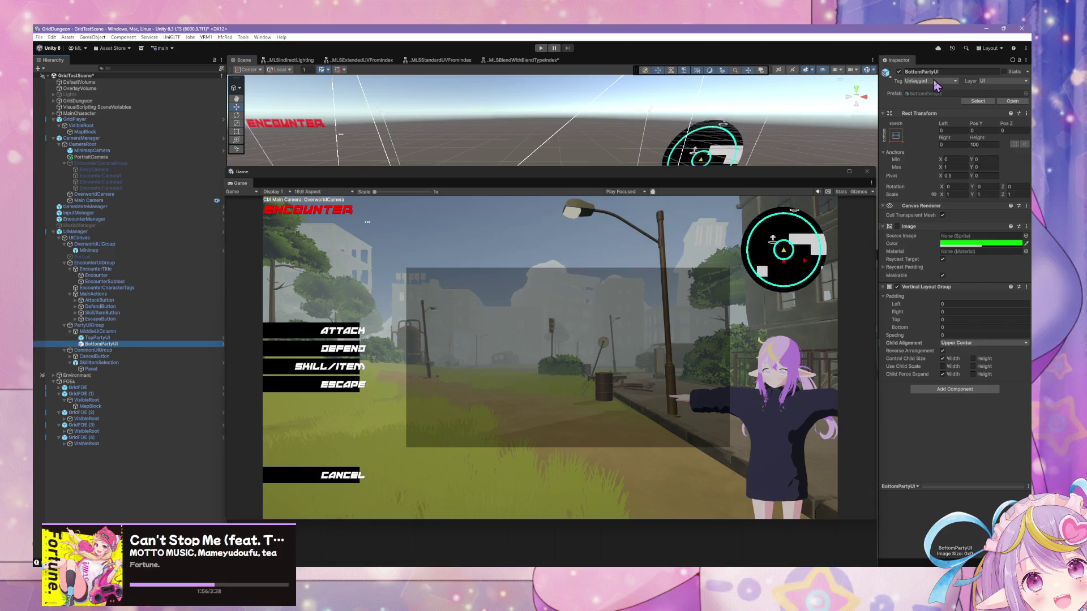
Step: In the BottomPartyUI prefab, set Child Alignment to Upper Center and start Play mode
{"action": "left_click", "coordinate": [1012, 102]}
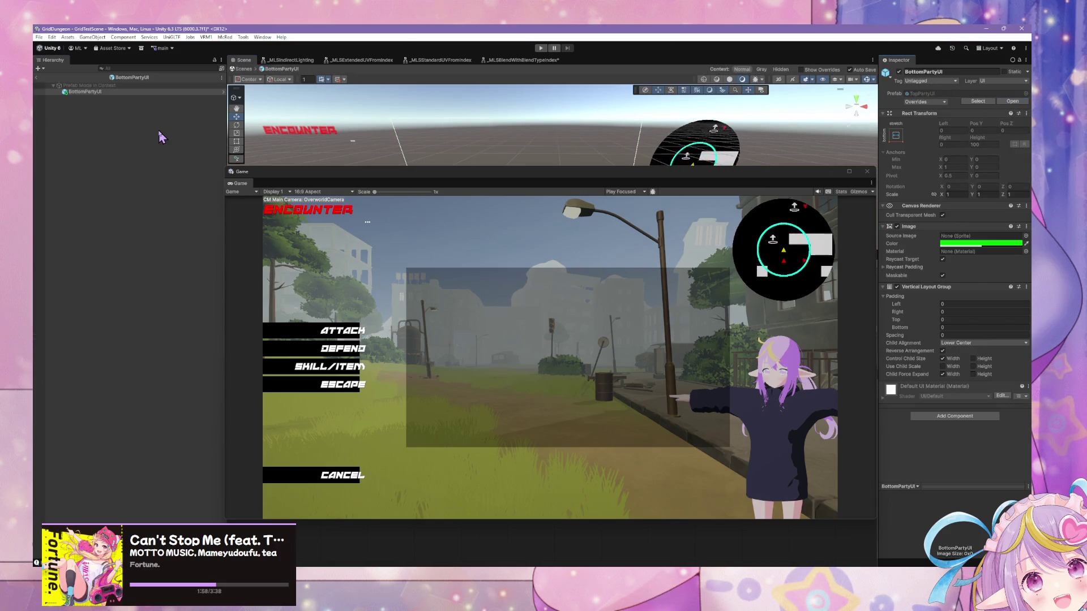
{"action": "left_click", "coordinate": [974, 342]}
{"action": "left_click", "coordinate": [957, 361]}
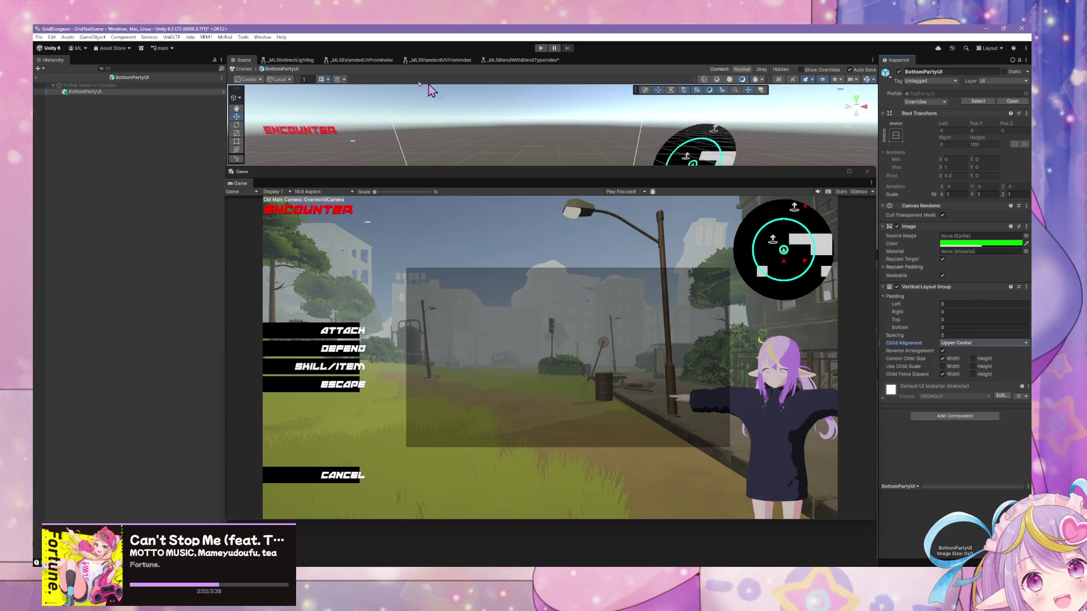
{"action": "key", "text": "ctrl+p"}
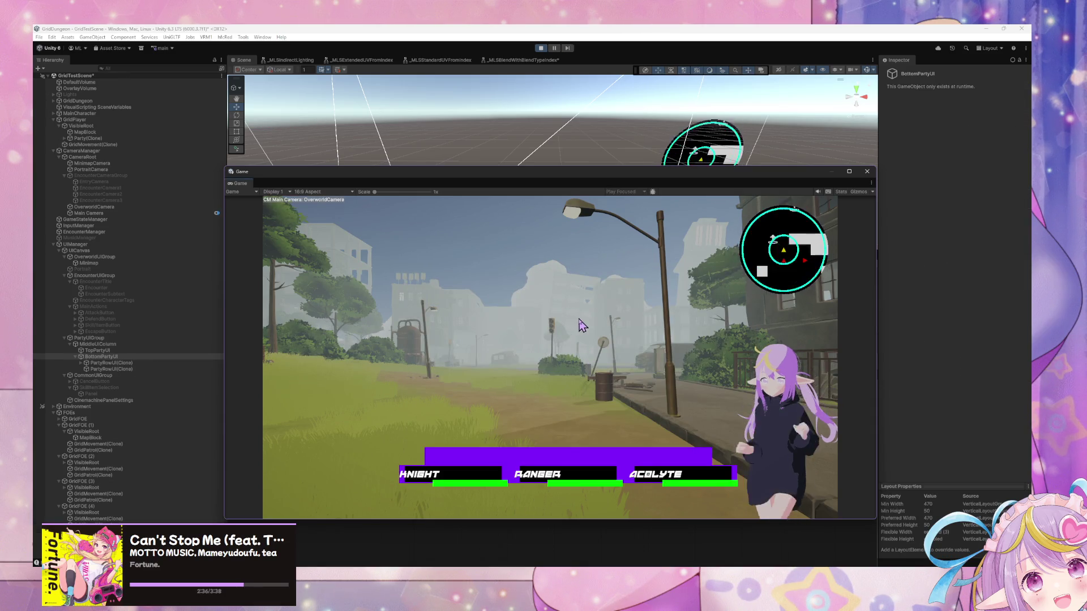
Step: Walk forward, turn left and step ahead until the Test Blue, Green, Red and slime encounter starts
{"action": "key", "text": "w"}
{"action": "key", "text": "a"}
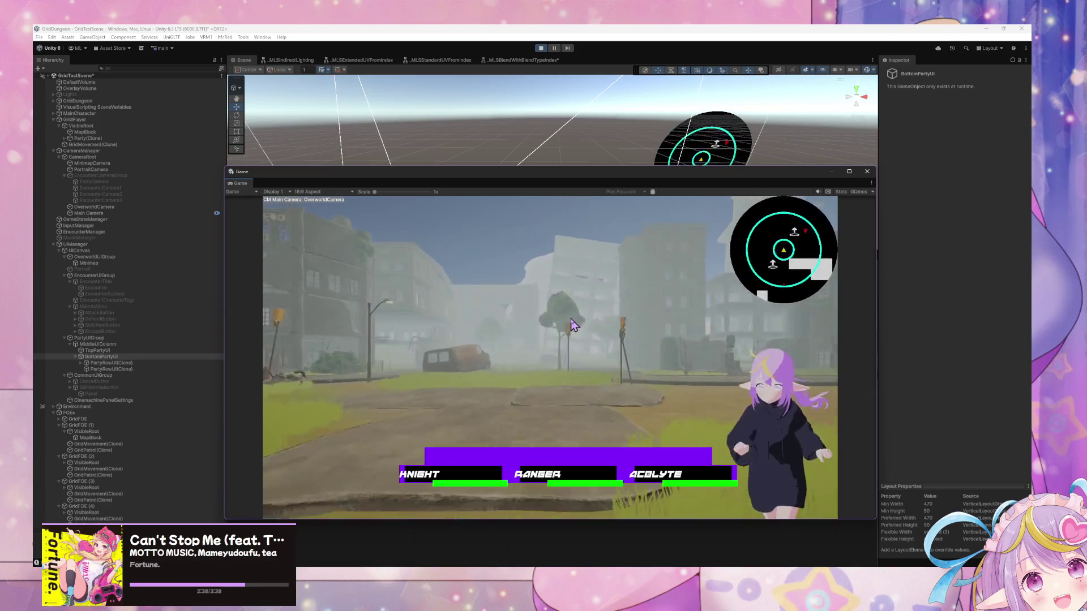
{"action": "key", "text": "w"}
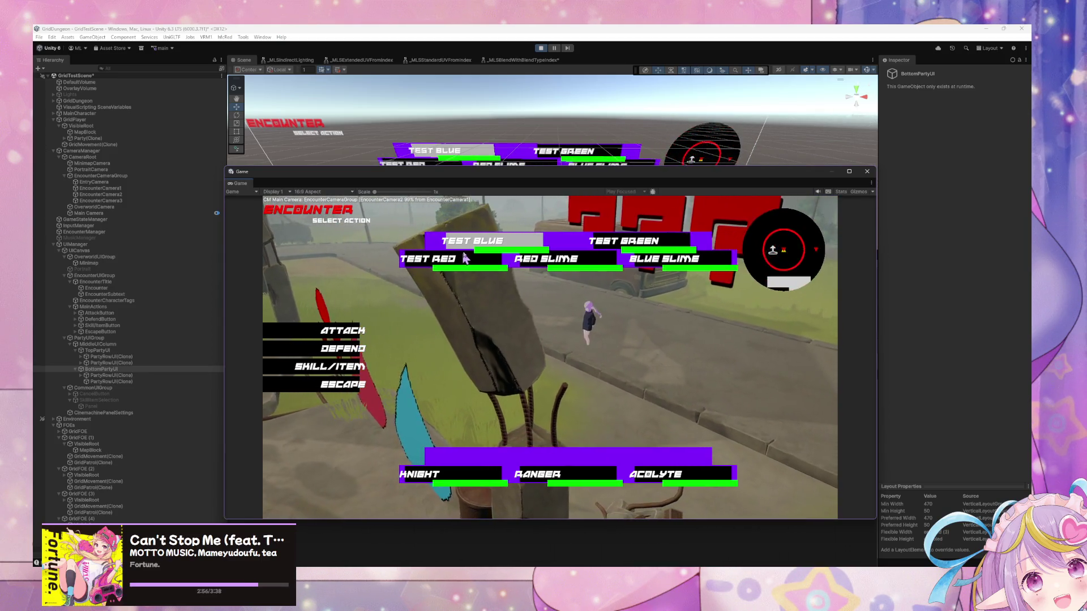
{"action": "left_click", "coordinate": [332, 368]}
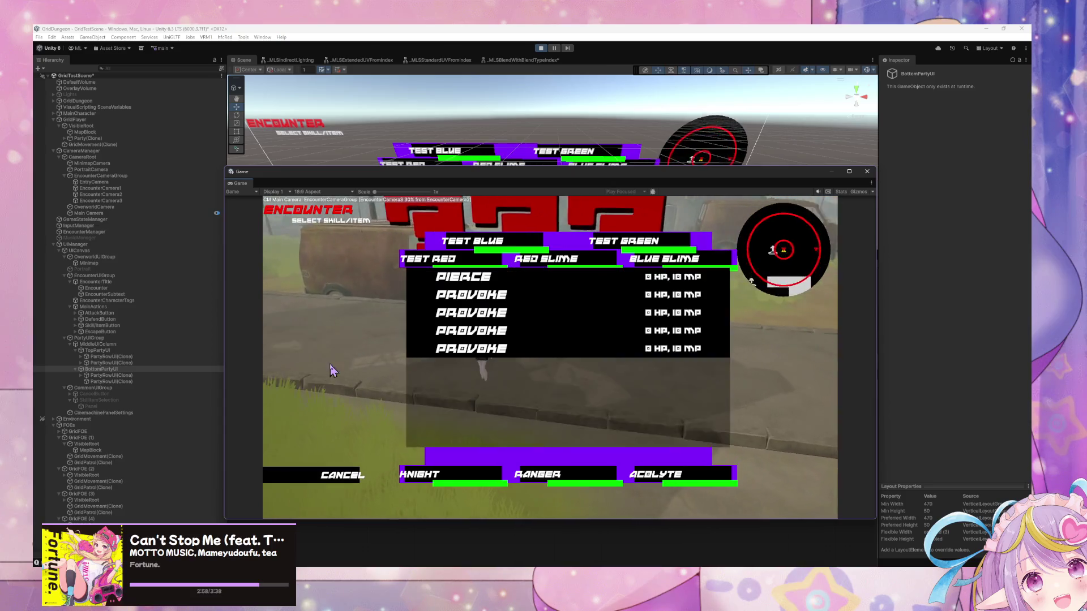
{"action": "key", "text": "Escape"}
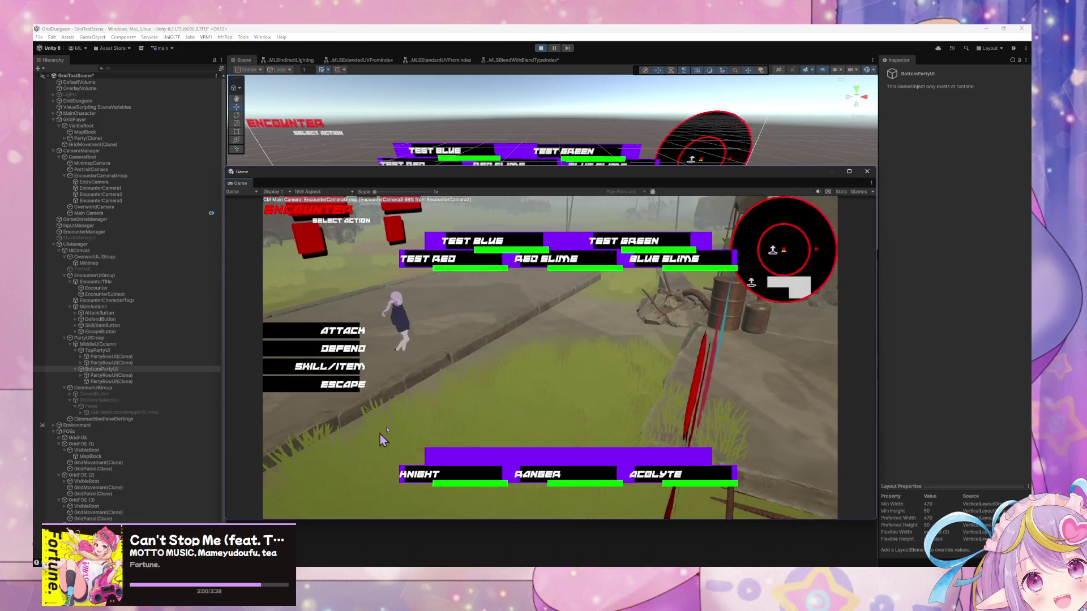
{"action": "left_click", "coordinate": [332, 367]}
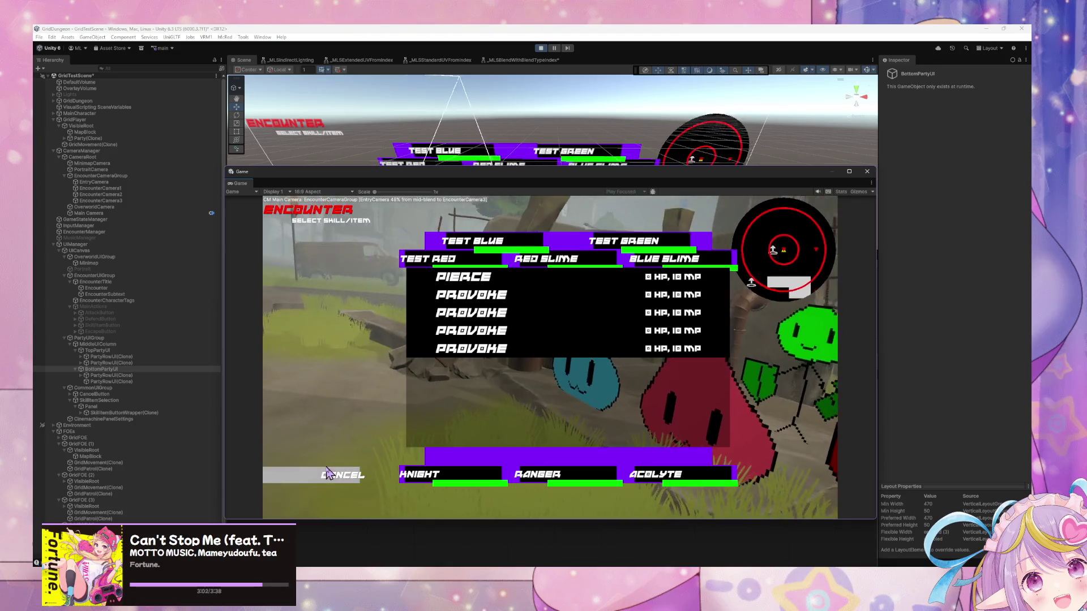
{"action": "left_click", "coordinate": [327, 474]}
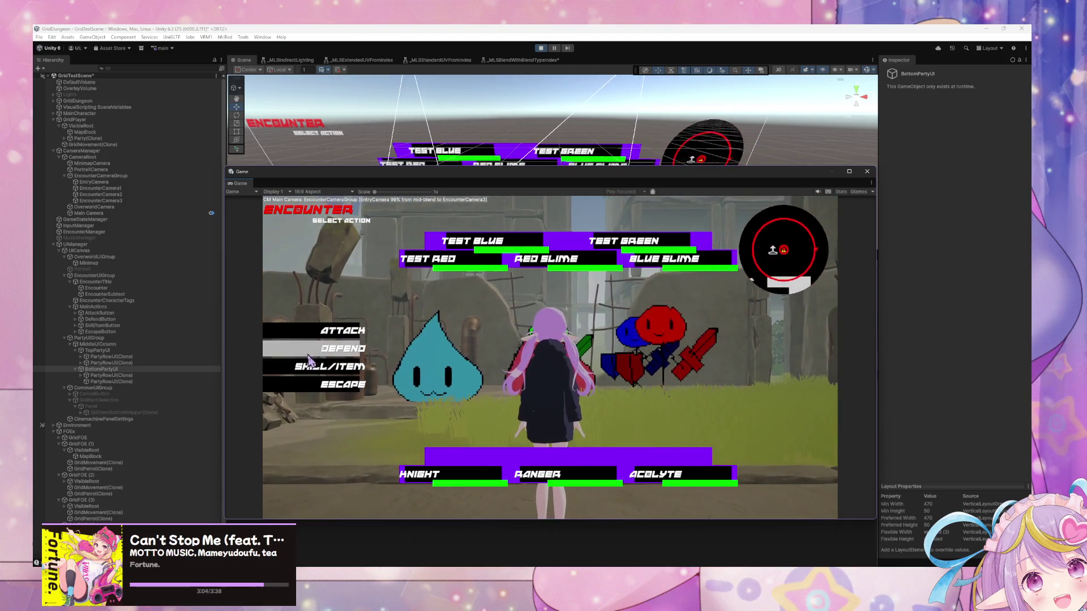
{"action": "left_click", "coordinate": [309, 371]}
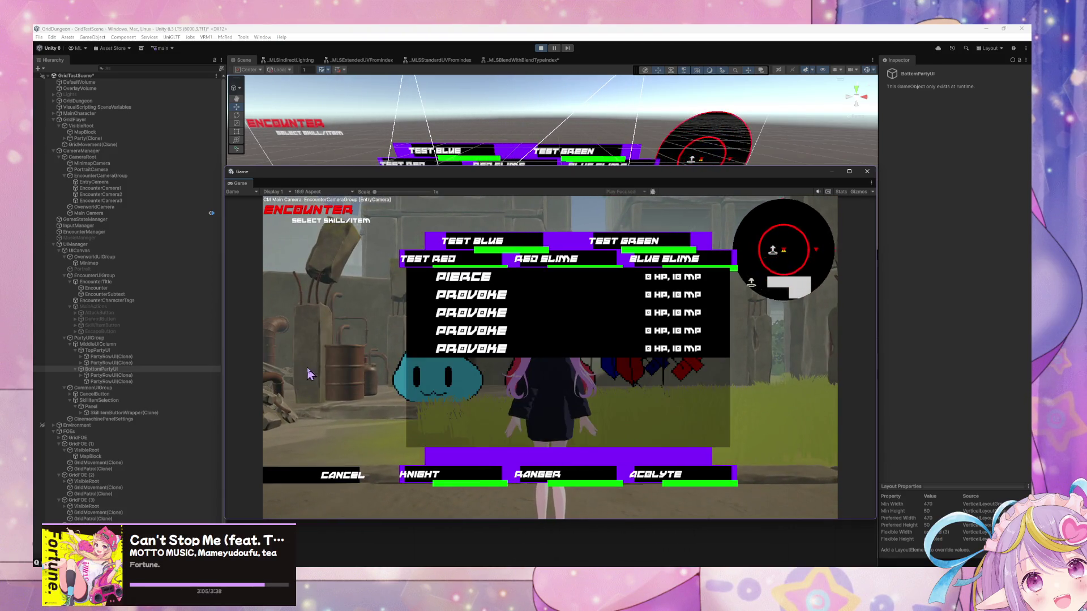
{"action": "left_click", "coordinate": [335, 479]}
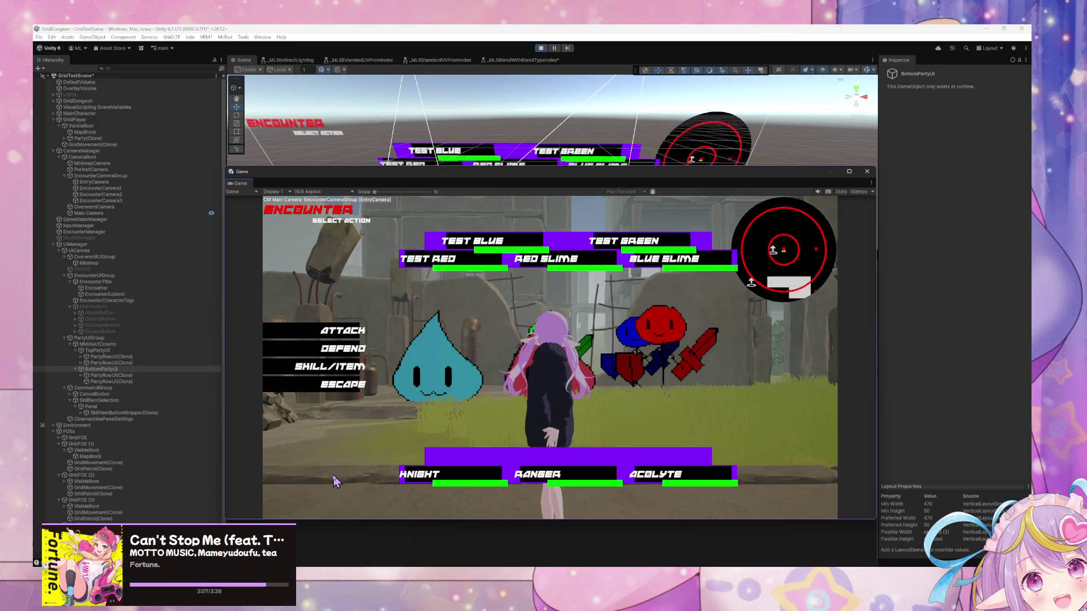
{"action": "left_click", "coordinate": [316, 367]}
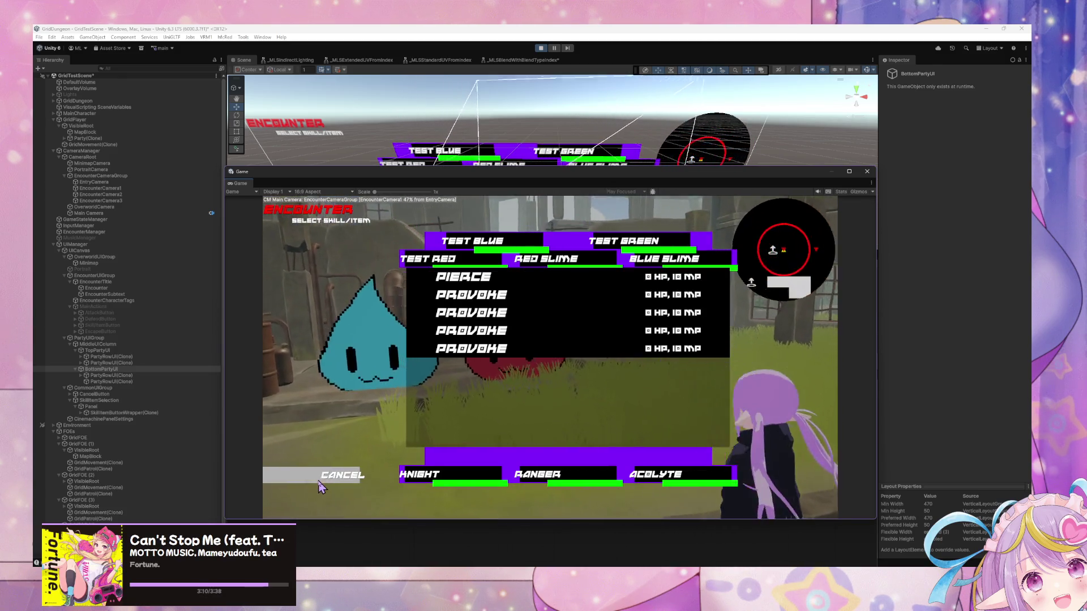
{"action": "left_click", "coordinate": [318, 479]}
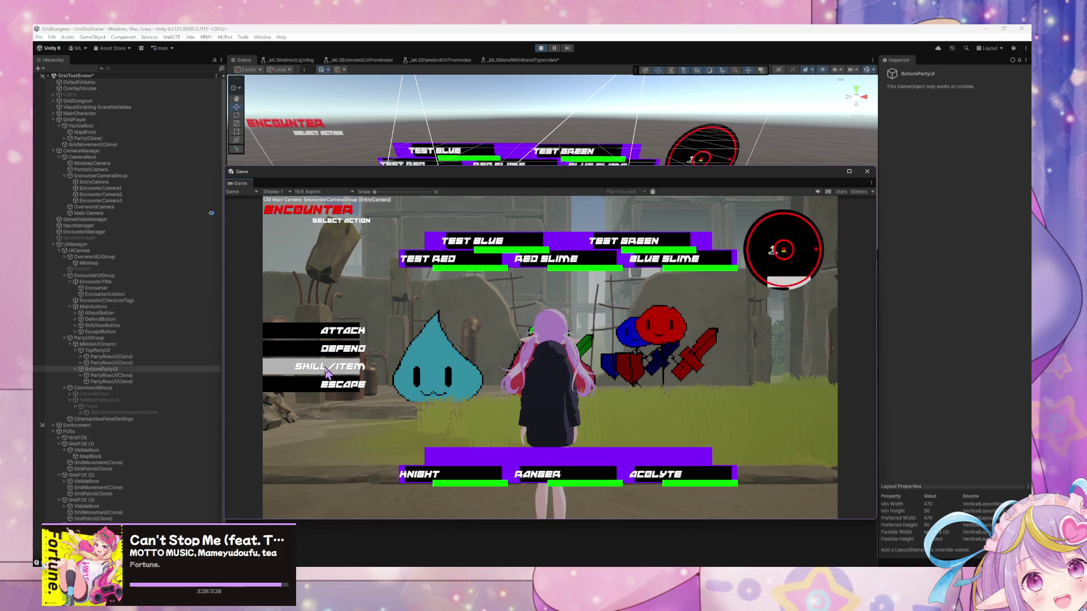
Step: On BottomPartyUI, try Lower Center child alignment, restore Upper Center, and turn off Reverse Arrangement
{"action": "left_click", "coordinate": [101, 369]}
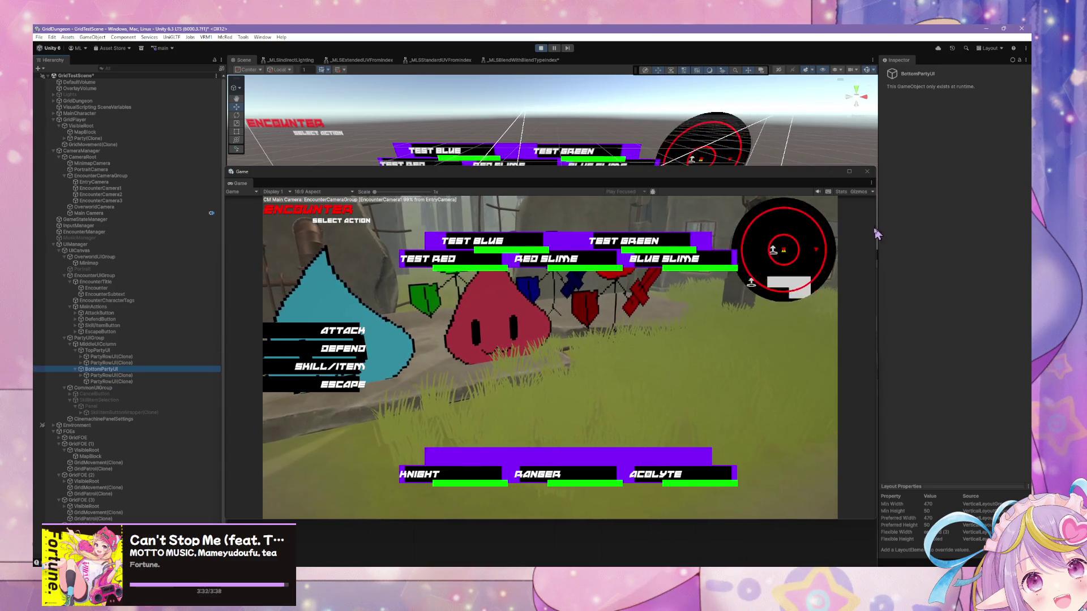
{"action": "left_click", "coordinate": [101, 372]}
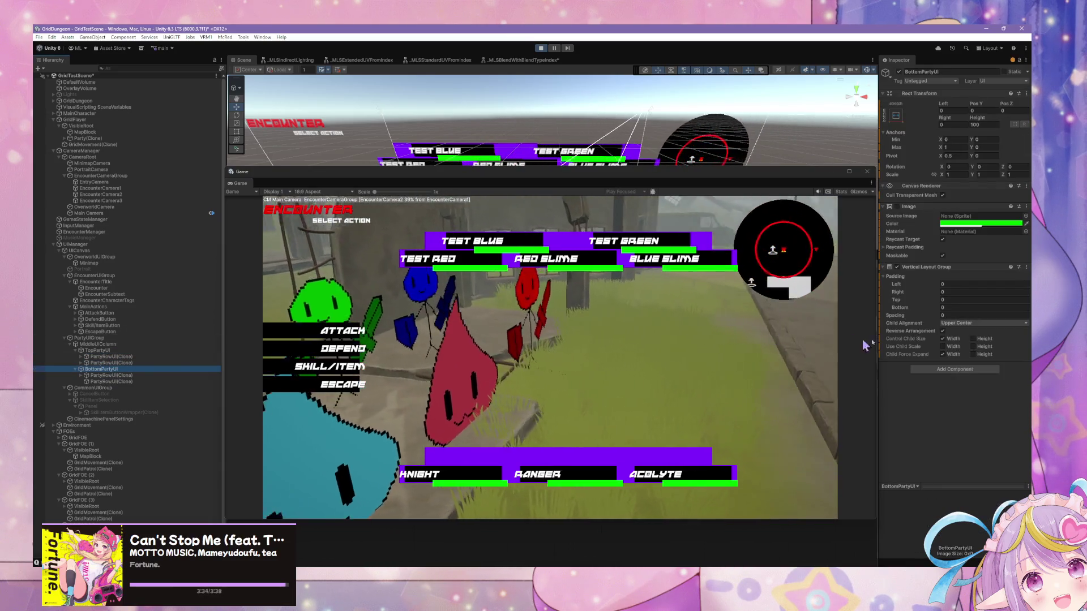
{"action": "left_click", "coordinate": [979, 323]}
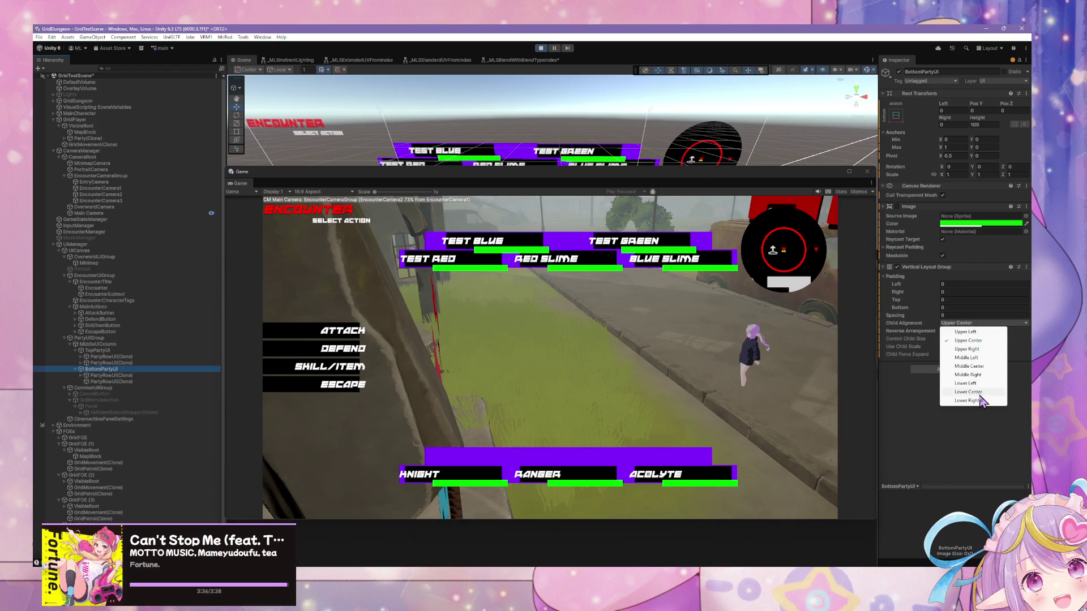
{"action": "left_click", "coordinate": [982, 422]}
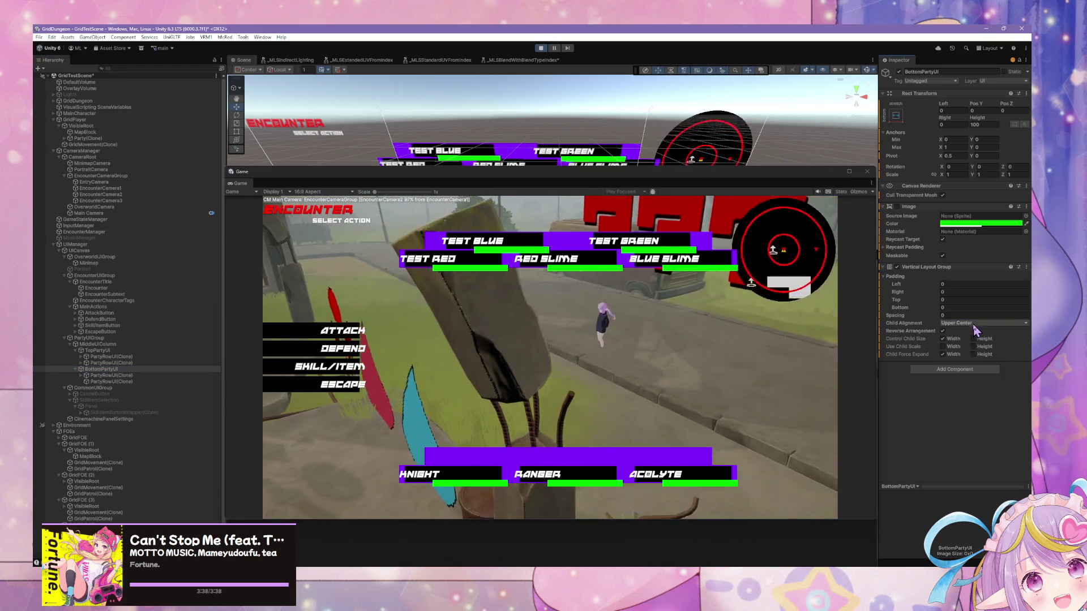
{"action": "left_click", "coordinate": [973, 324]}
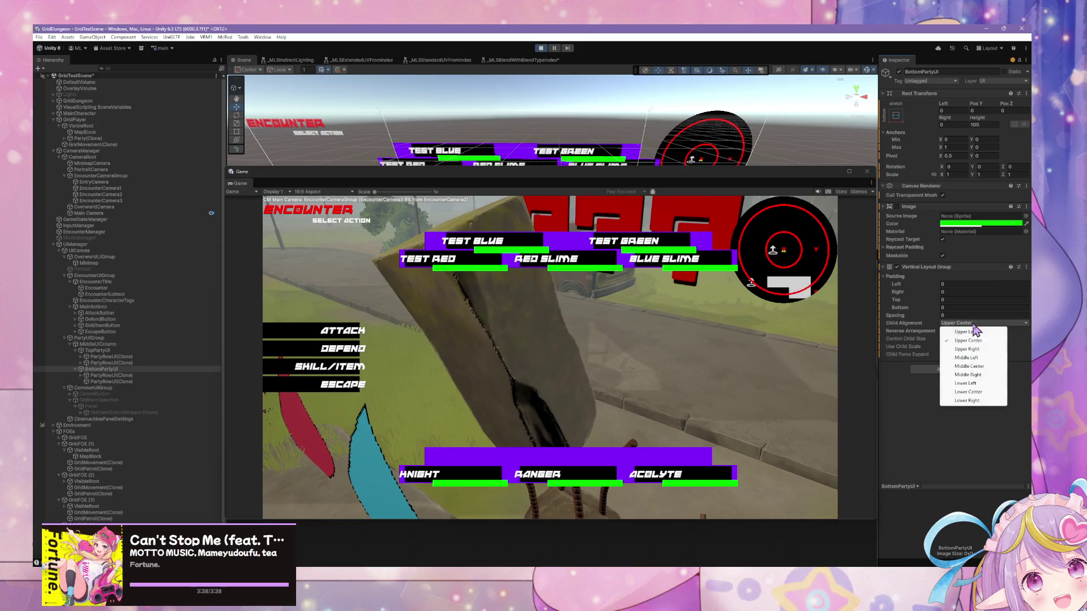
{"action": "left_click", "coordinate": [982, 391]}
{"action": "left_click", "coordinate": [985, 323]}
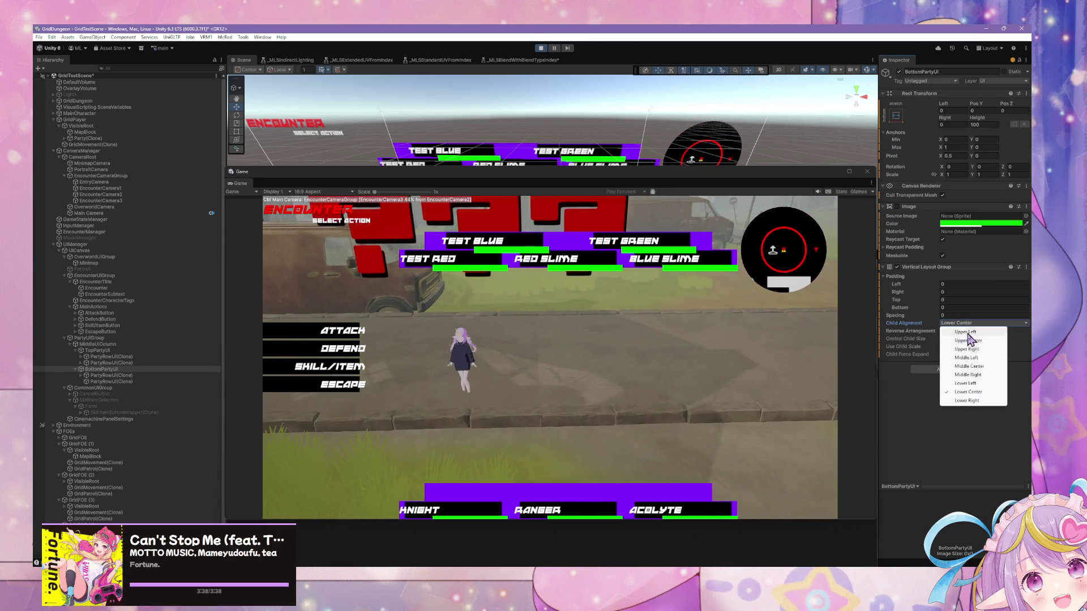
{"action": "left_click", "coordinate": [985, 340]}
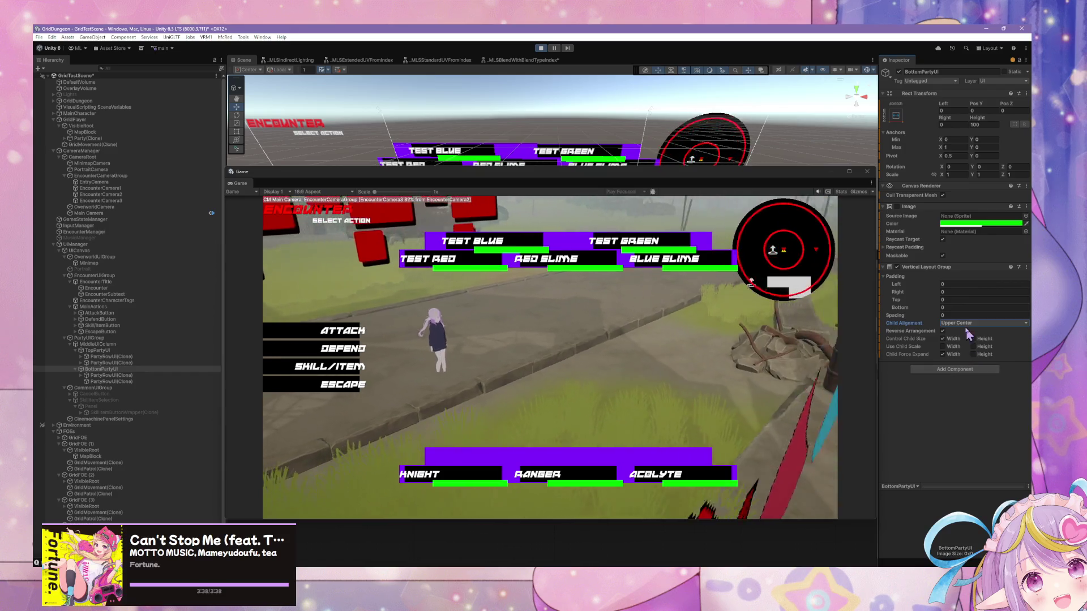
{"action": "left_click", "coordinate": [943, 331]}
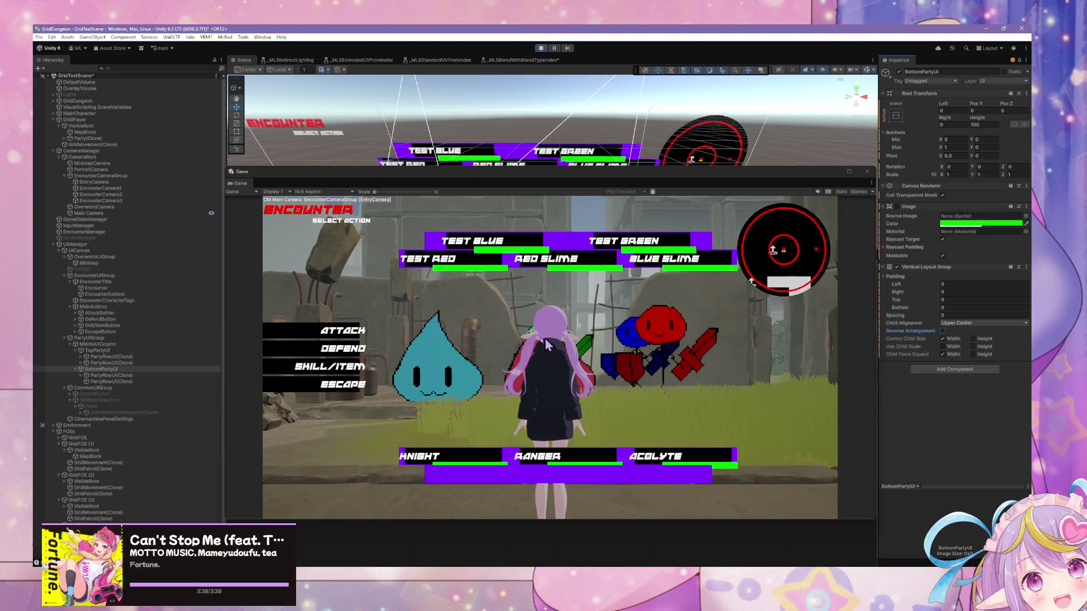
{"action": "left_click", "coordinate": [105, 351]}
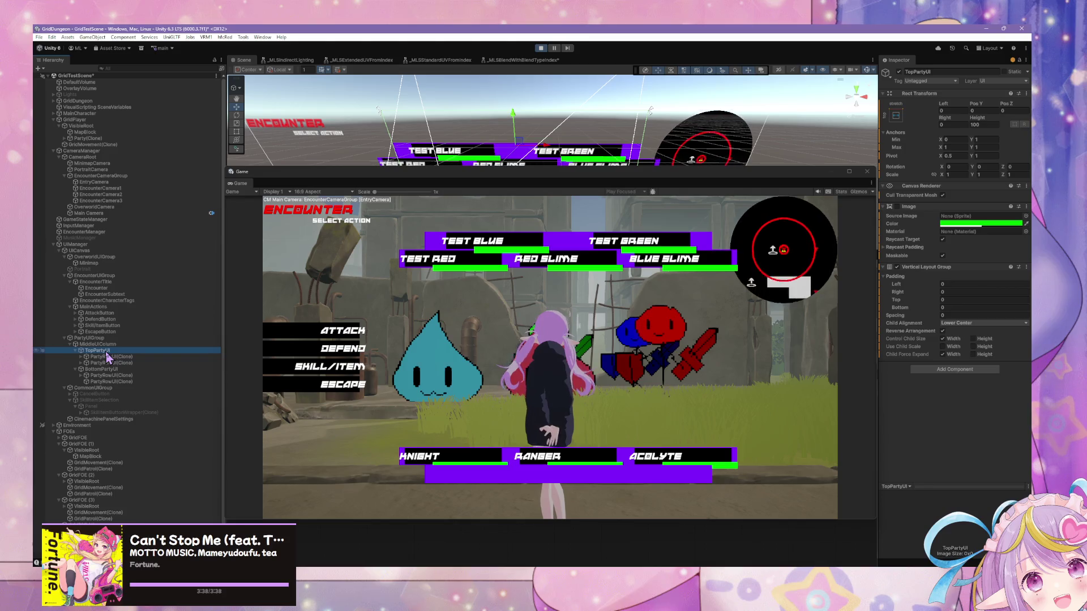
Step: Compare the TopPartyUI, MiddleUIColumn and BottomPartyUI layout settings, then exit Play mode
{"action": "left_click_drag", "start_coordinate": [102, 369], "coordinate": [112, 351]}
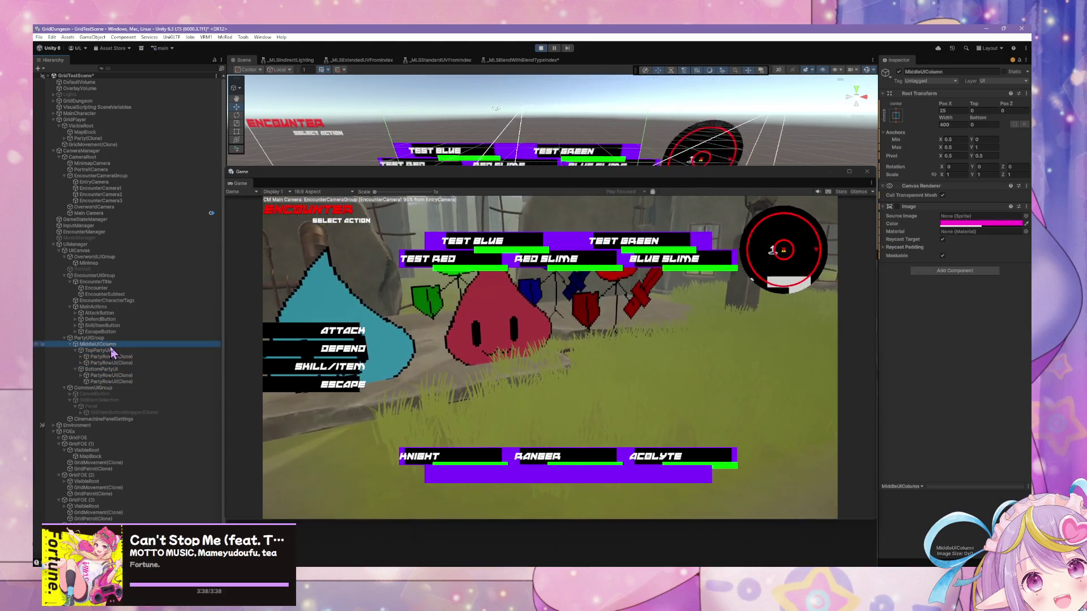
{"action": "left_click", "coordinate": [110, 352]}
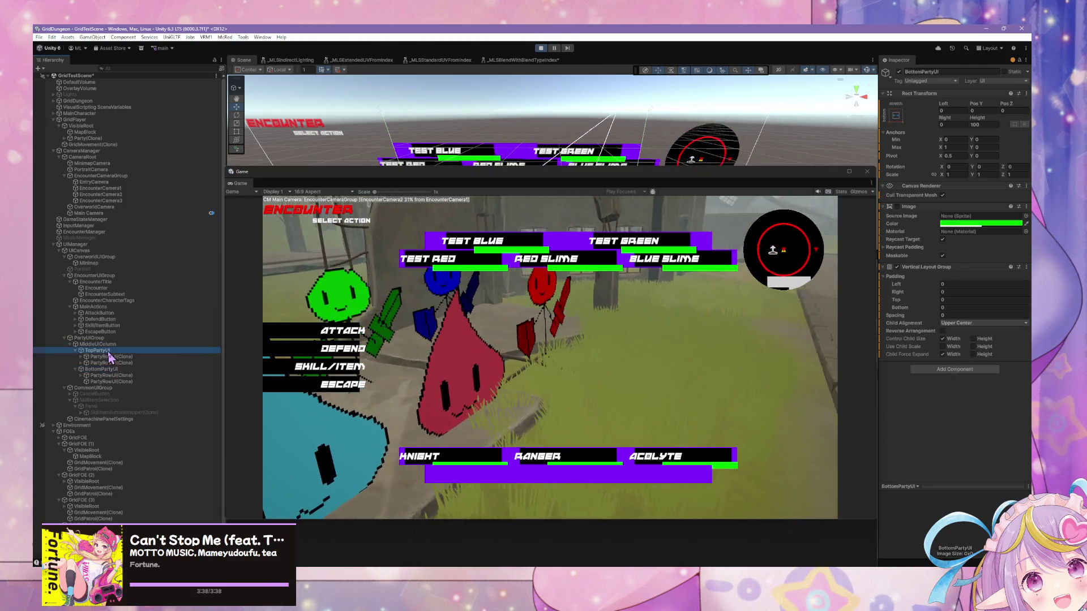
{"action": "left_click_drag", "start_coordinate": [111, 357], "coordinate": [112, 363]}
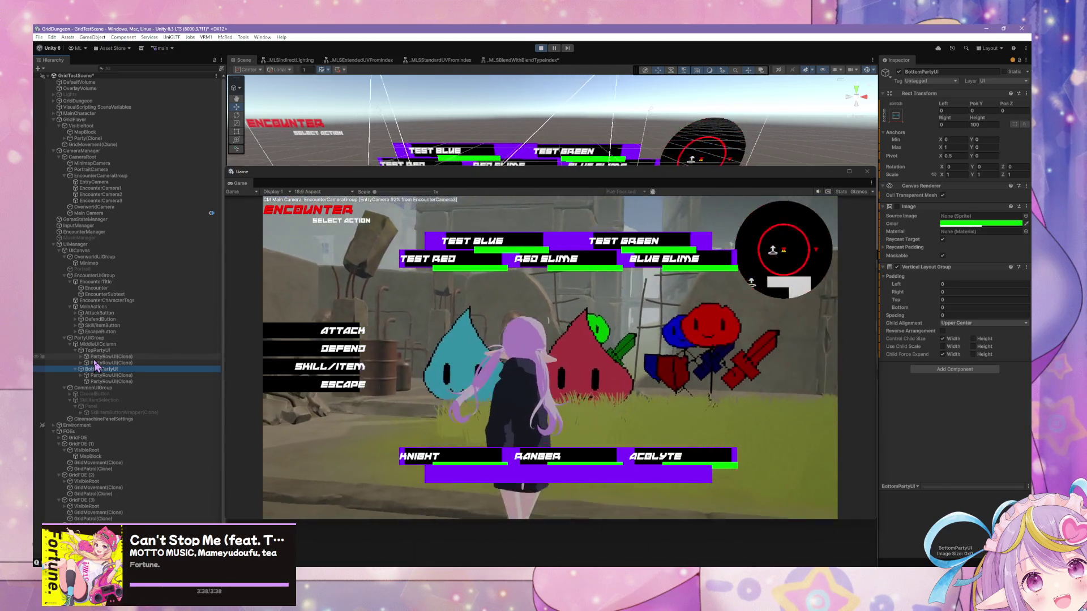
{"action": "left_click", "coordinate": [91, 351]}
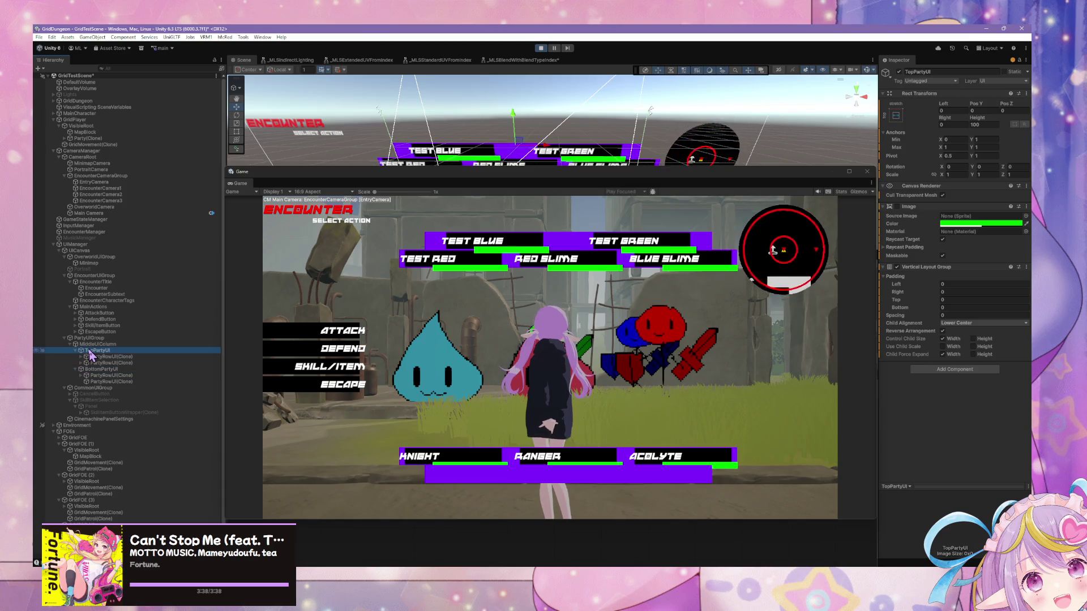
{"action": "left_click", "coordinate": [102, 370]}
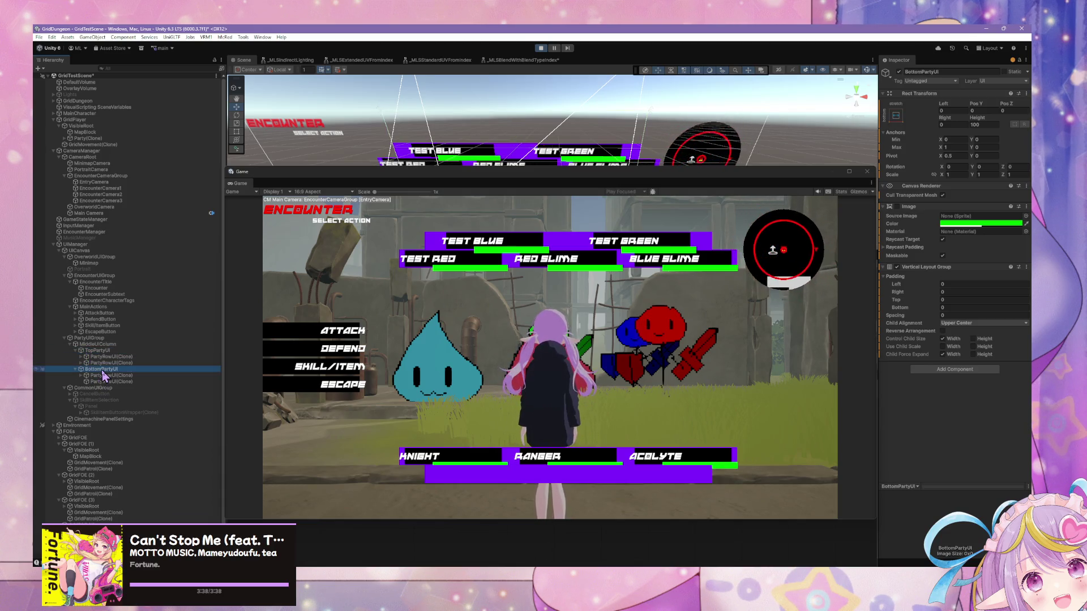
{"action": "left_click", "coordinate": [460, 261]}
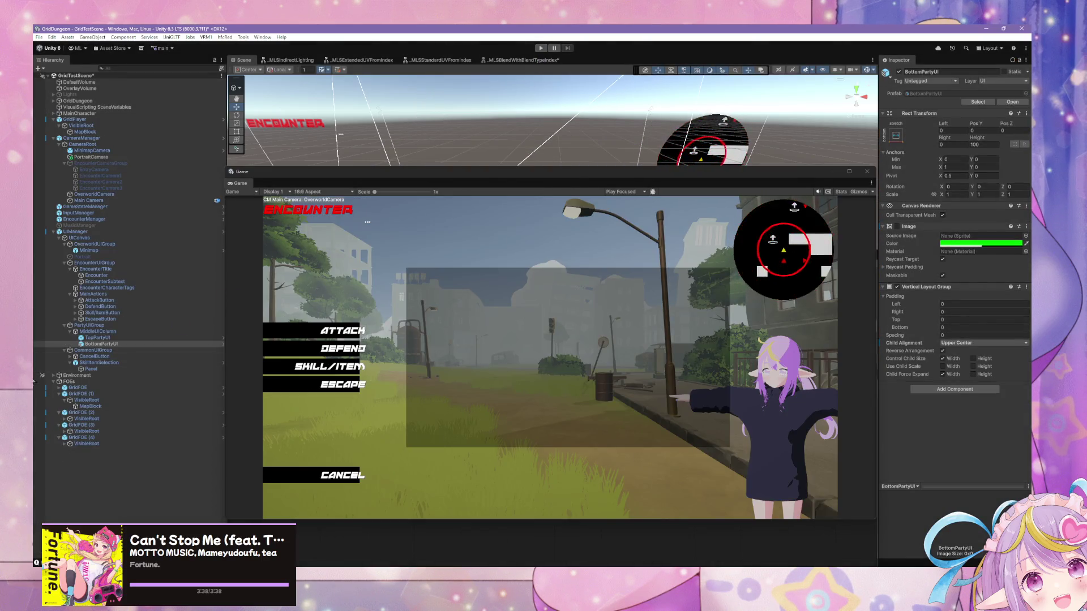
Step: Open the BottomPartyUI prefab briefly, then return to the scene
{"action": "left_click_drag", "start_coordinate": [102, 344], "coordinate": [116, 341]}
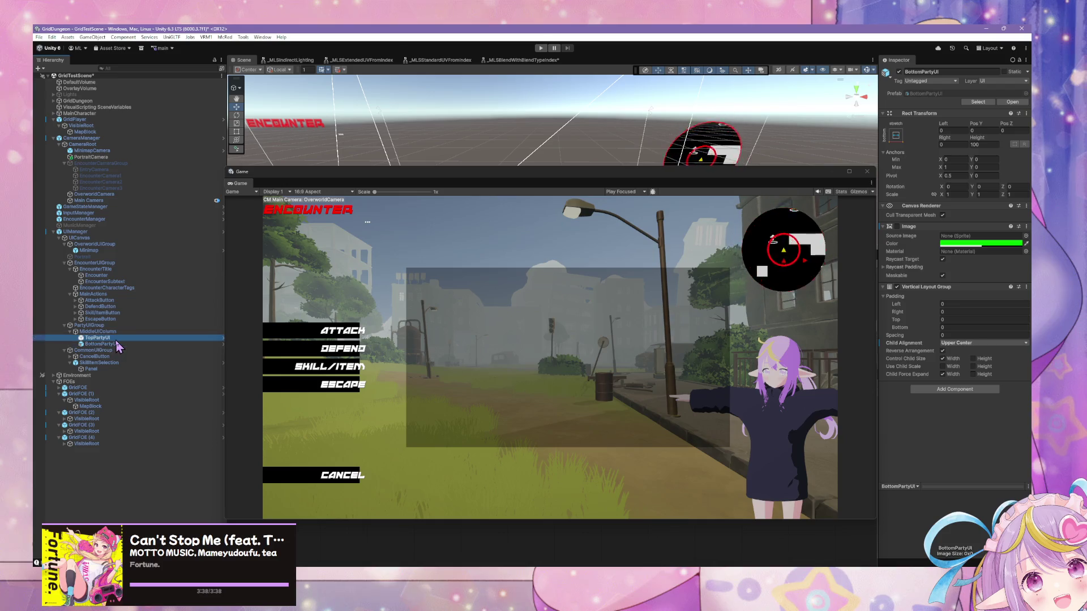
{"action": "left_click", "coordinate": [115, 345]}
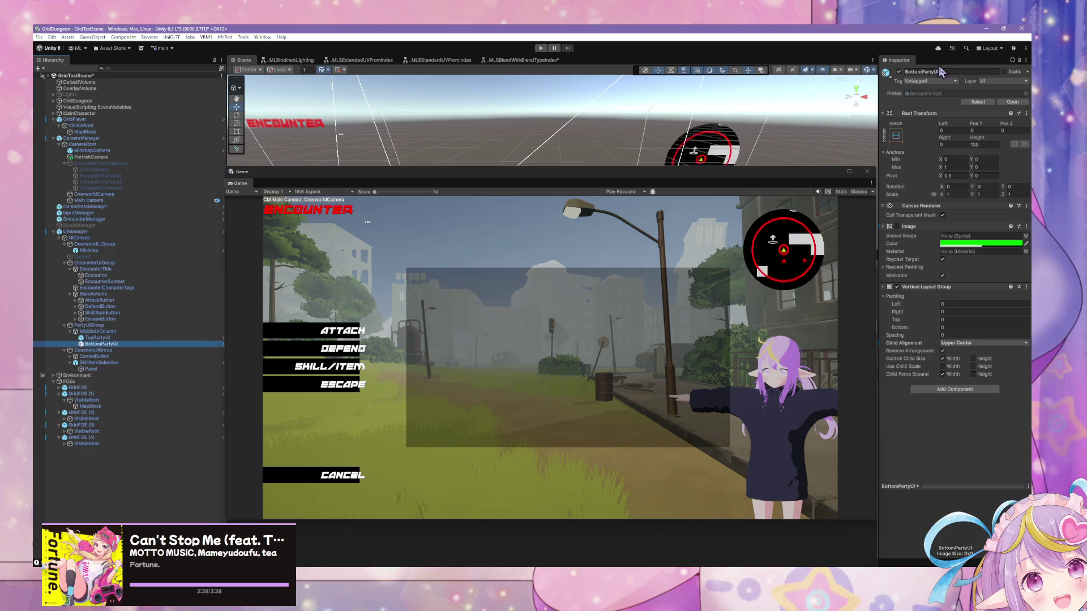
{"action": "left_click", "coordinate": [1017, 103]}
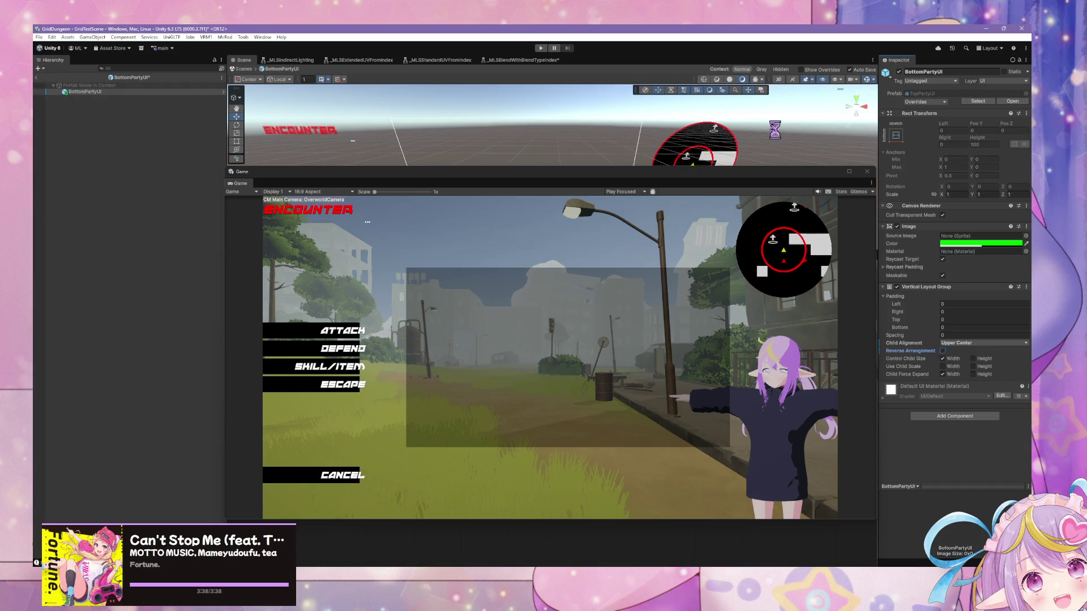
{"action": "left_click", "coordinate": [243, 69]}
{"action": "left_click", "coordinate": [204, 332]}
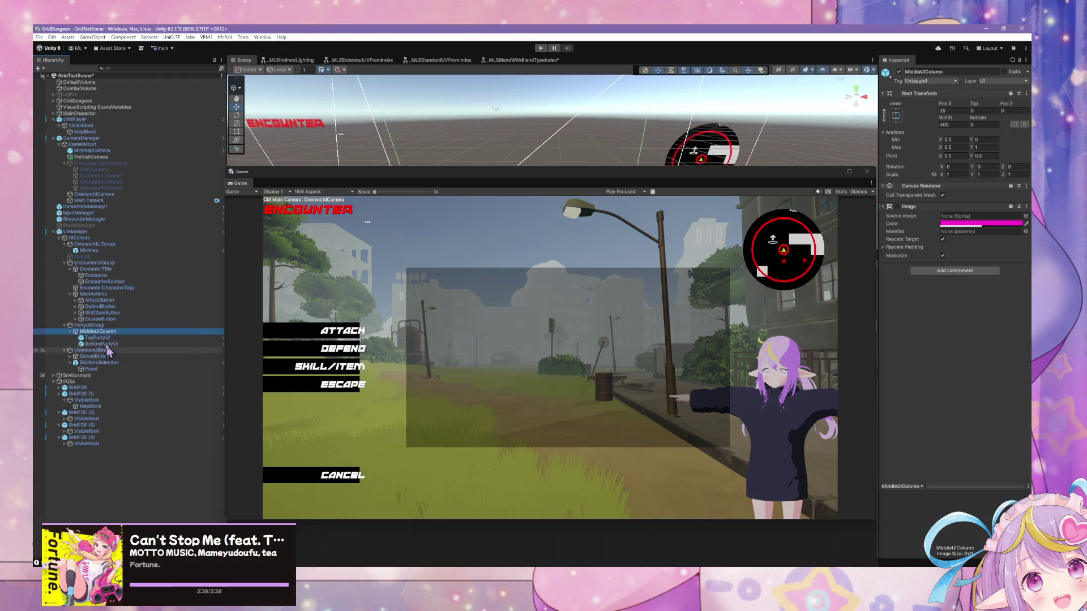
Step: Check the CancelButton, TopPartyUI and BottomPartyUI settings, dismissing the context menu unused
{"action": "left_click", "coordinate": [100, 358]}
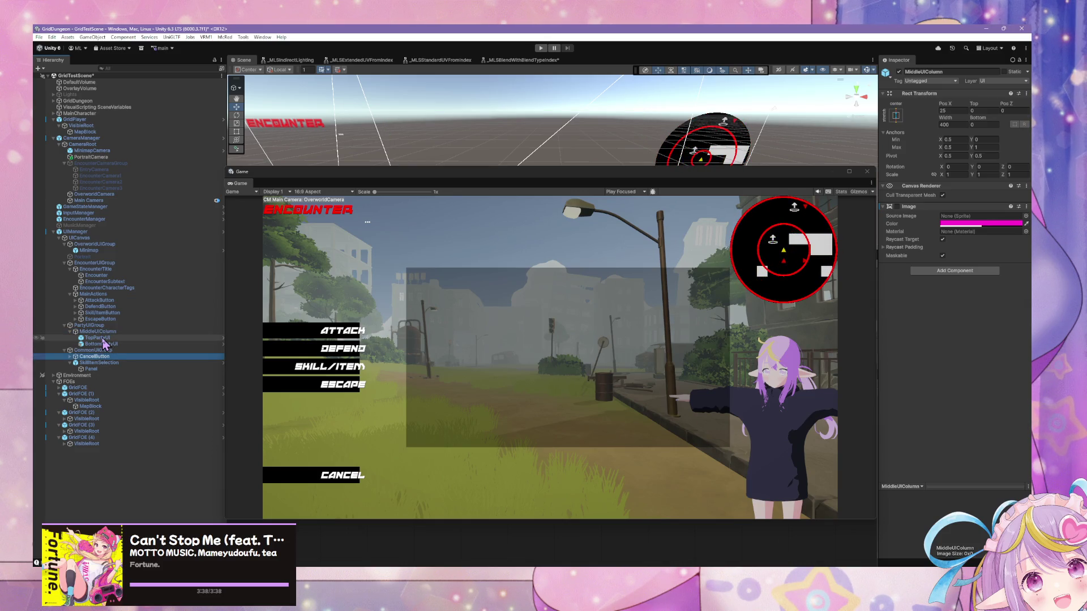
{"action": "left_click", "coordinate": [103, 338]}
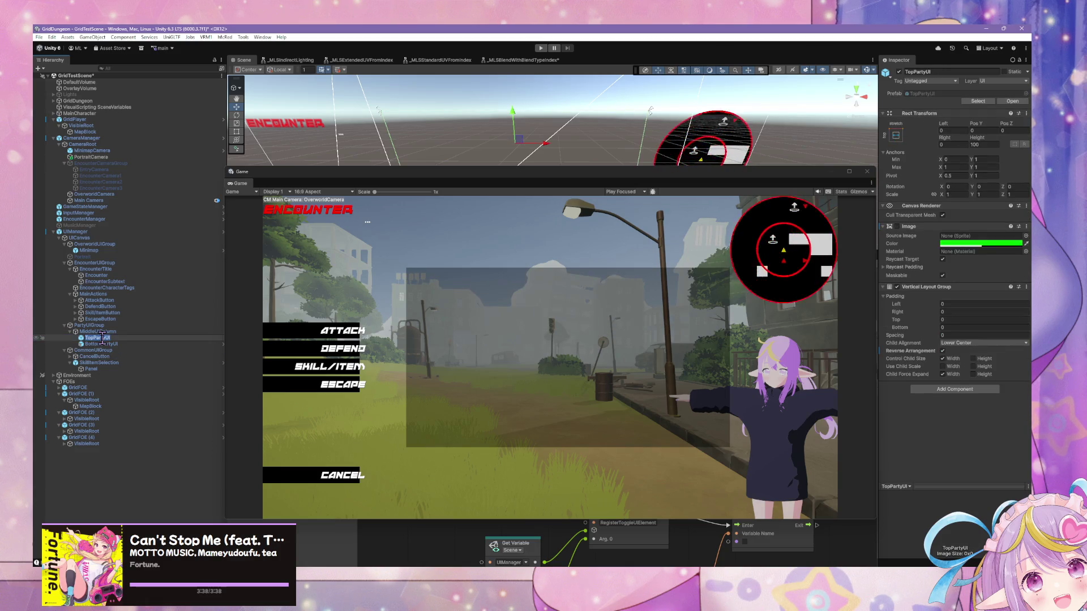
{"action": "left_click", "coordinate": [111, 345]}
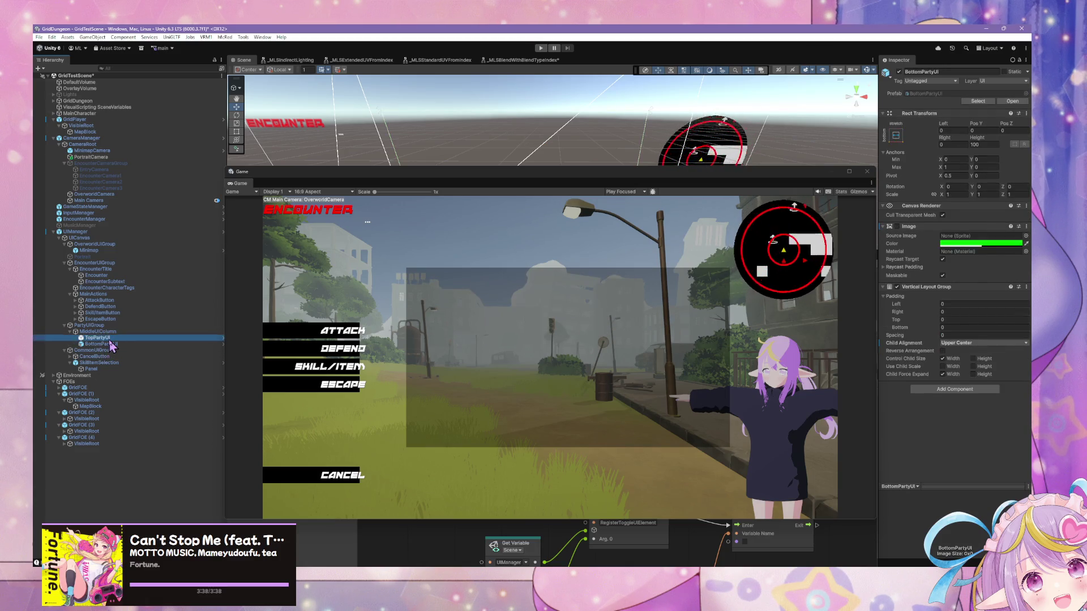
{"action": "right_click", "coordinate": [111, 346]}
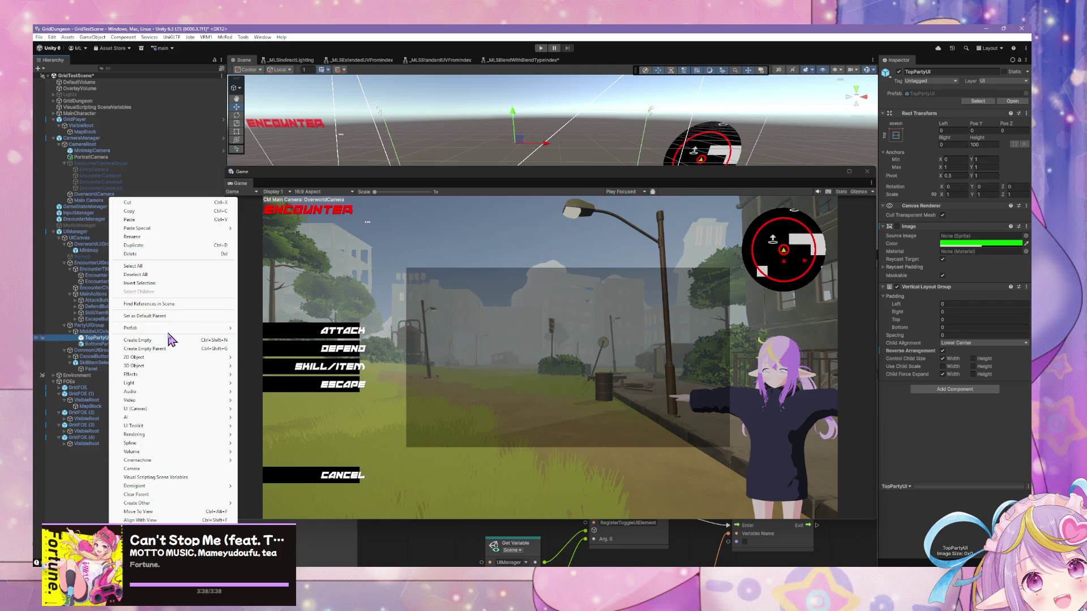
{"action": "mouse_move", "coordinate": [195, 328]}
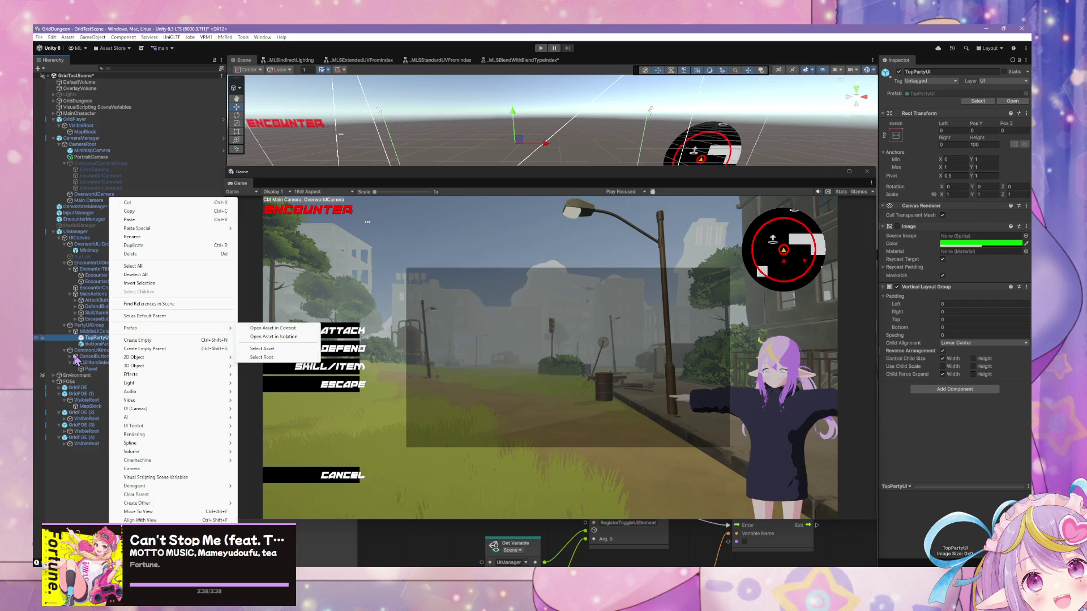
{"action": "left_click", "coordinate": [80, 357]}
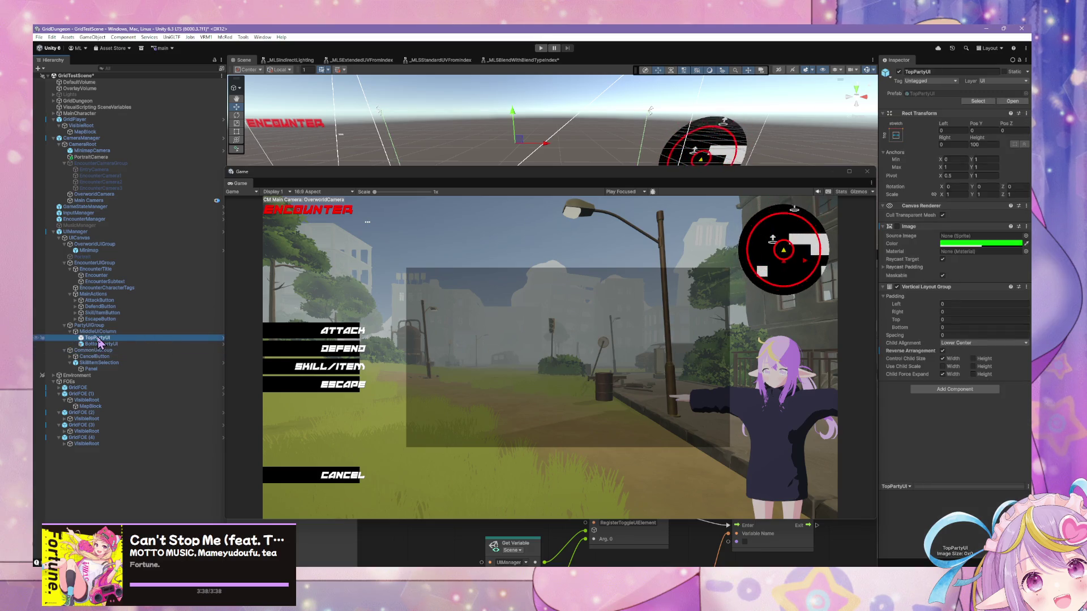
Step: Frame TopPartyUI in the scene and open its prefab in Prefab Mode
{"action": "double_click", "coordinate": [100, 338]}
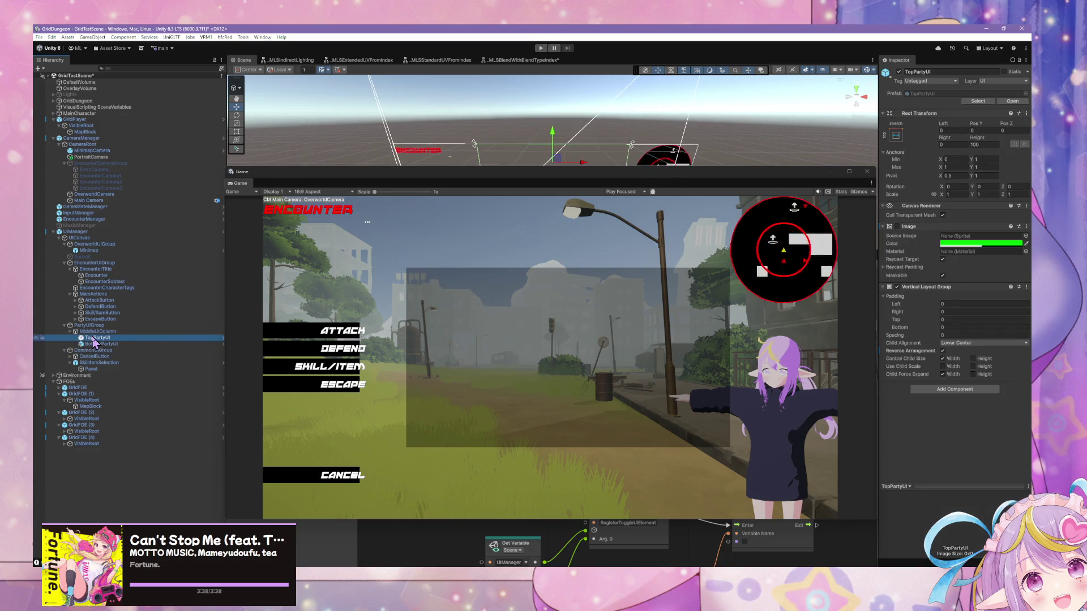
{"action": "right_click", "coordinate": [94, 342]}
{"action": "left_click", "coordinate": [88, 337]}
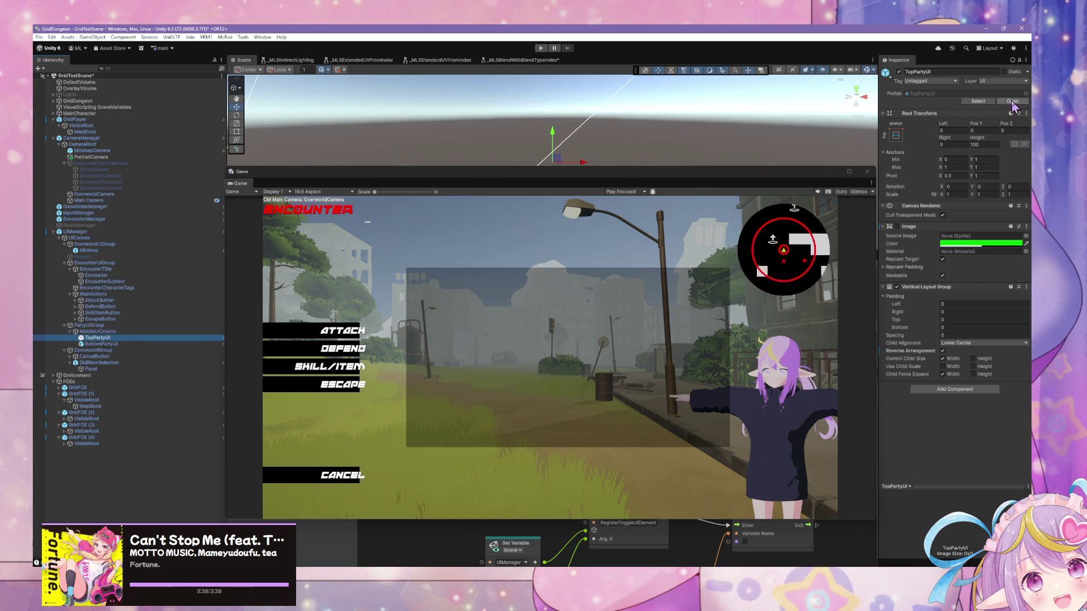
{"action": "left_click", "coordinate": [1012, 101]}
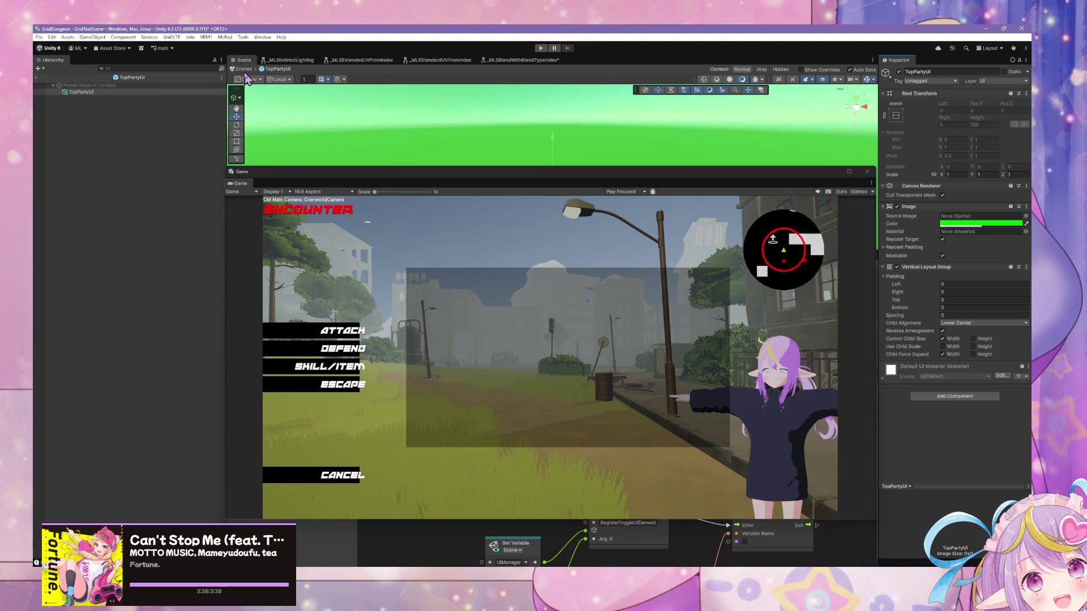
Step: Exit Prefab Mode to the full scene and select the root prefab containing TopPartyUI
{"action": "left_click", "coordinate": [244, 69]}
{"action": "left_click", "coordinate": [242, 69]}
{"action": "left_click", "coordinate": [119, 338]}
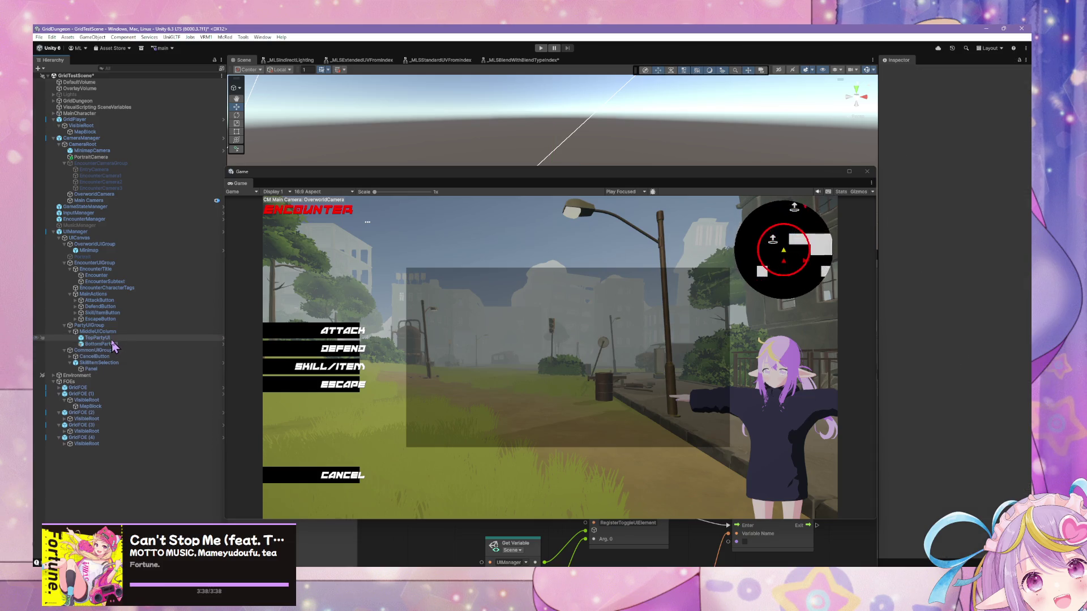
{"action": "right_click", "coordinate": [114, 345]}
{"action": "mouse_move", "coordinate": [159, 334]}
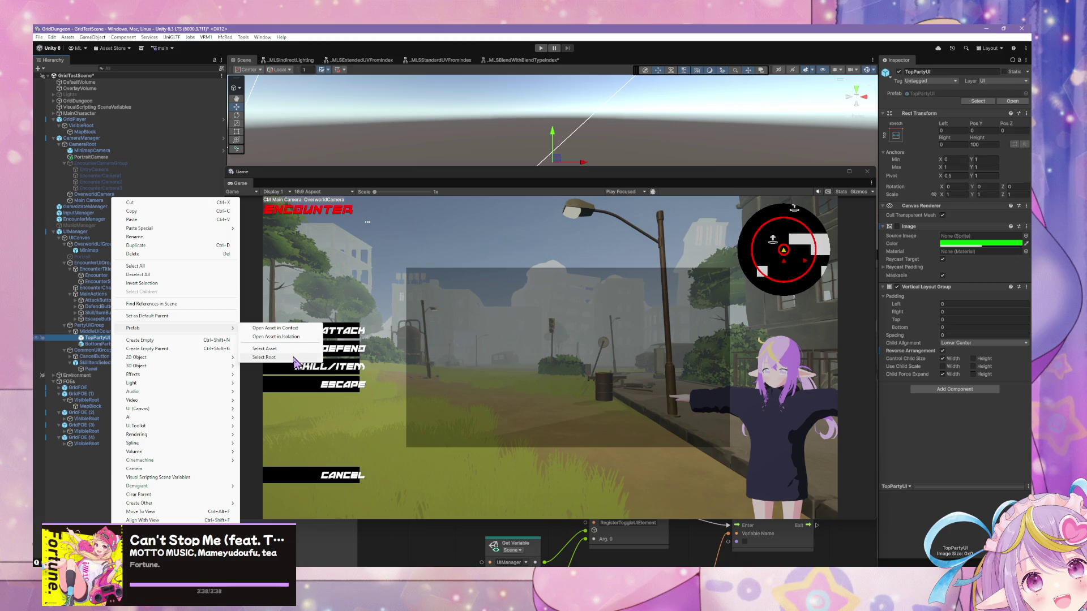
{"action": "left_click", "coordinate": [274, 359]}
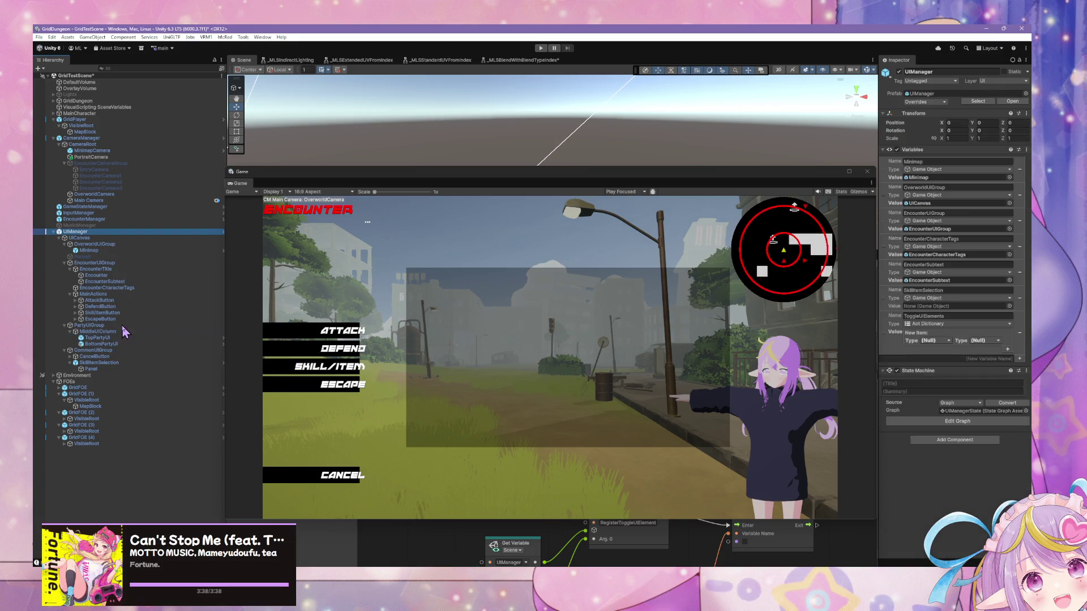
Step: Compare TopPartyUI with BottomPartyUI, then bring the UIManager State Graph window forward
{"action": "left_click", "coordinate": [96, 339]}
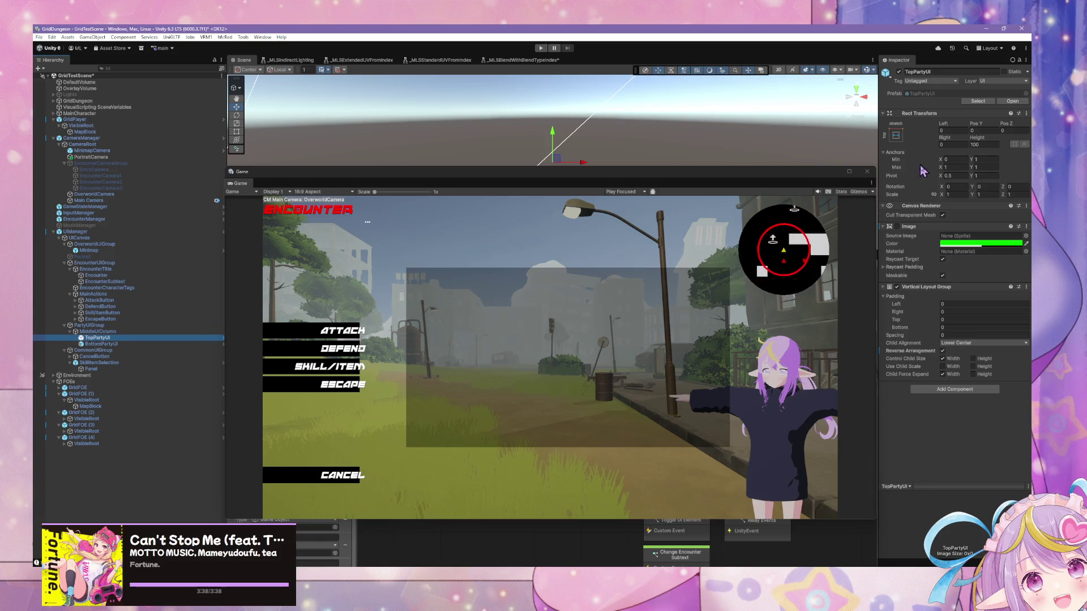
{"action": "left_click", "coordinate": [96, 344]}
{"action": "left_click", "coordinate": [97, 338]}
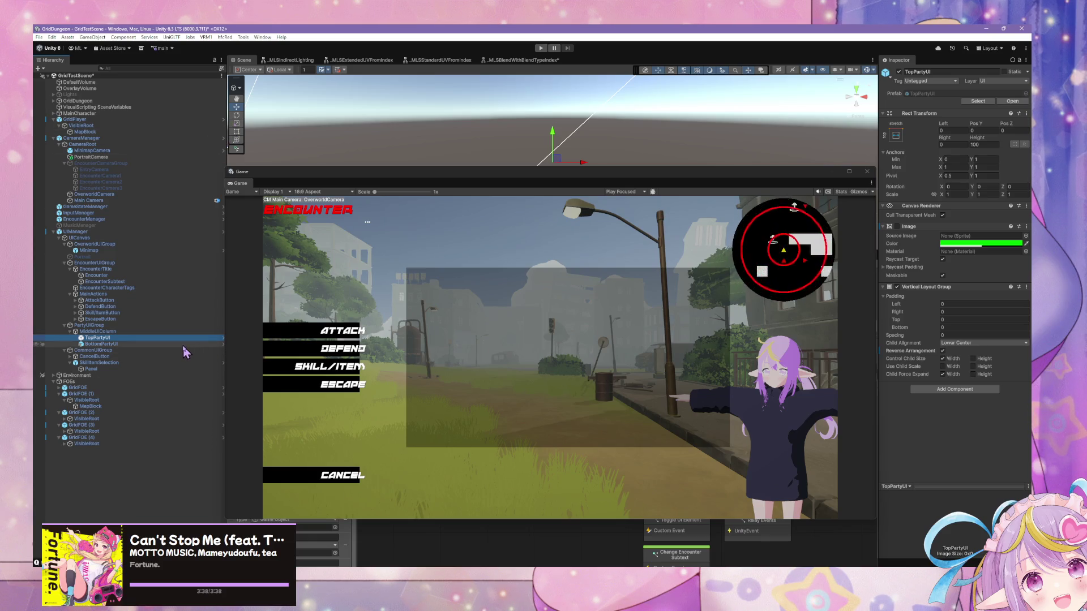
{"action": "left_click", "coordinate": [395, 540]}
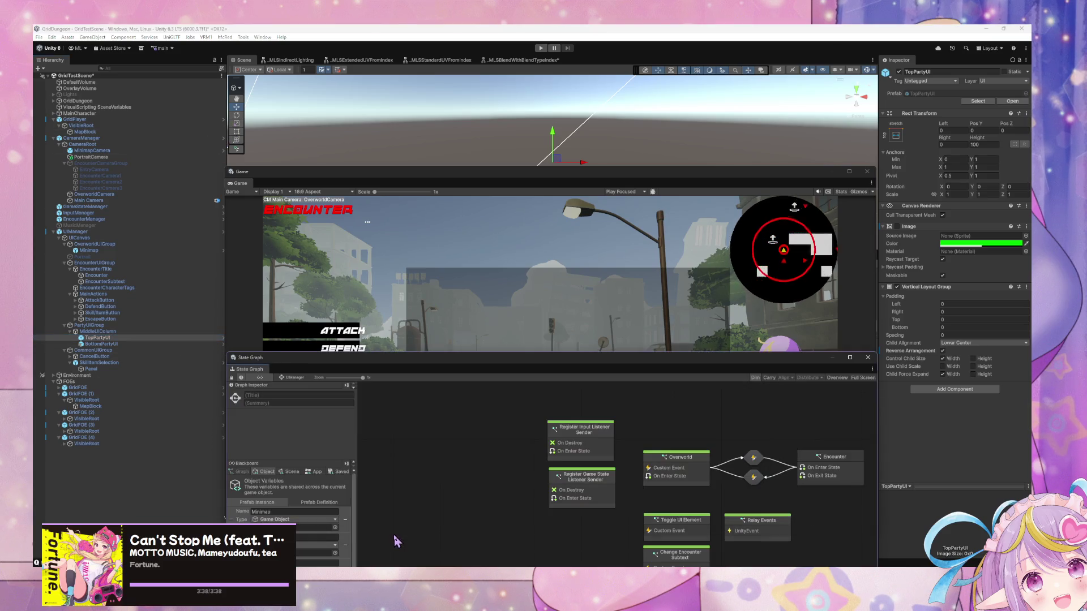
Step: Make the floating State Graph window taller, shift it right, and enter Play mode
{"action": "left_click_drag", "start_coordinate": [403, 353], "coordinate": [399, 269]}
{"action": "mouse_move", "coordinate": [453, 315]}
{"action": "left_mouse_down"}
{"action": "mouse_move", "coordinate": [473, 345]}
{"action": "mouse_move", "coordinate": [510, 359]}
{"action": "mouse_move", "coordinate": [511, 326]}
{"action": "left_mouse_up"}
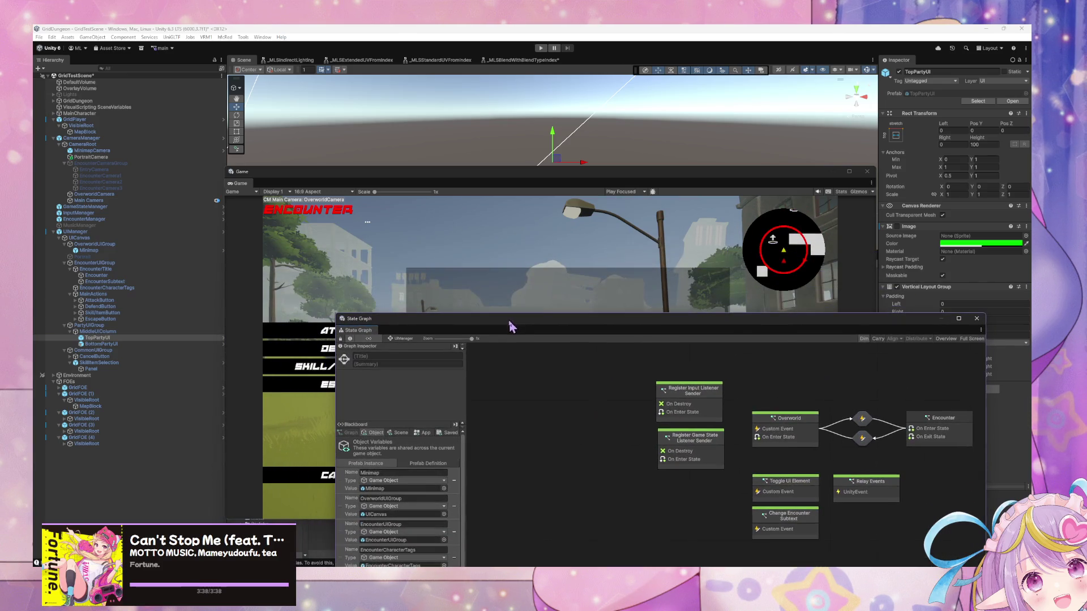
{"action": "left_click", "coordinate": [539, 49]}
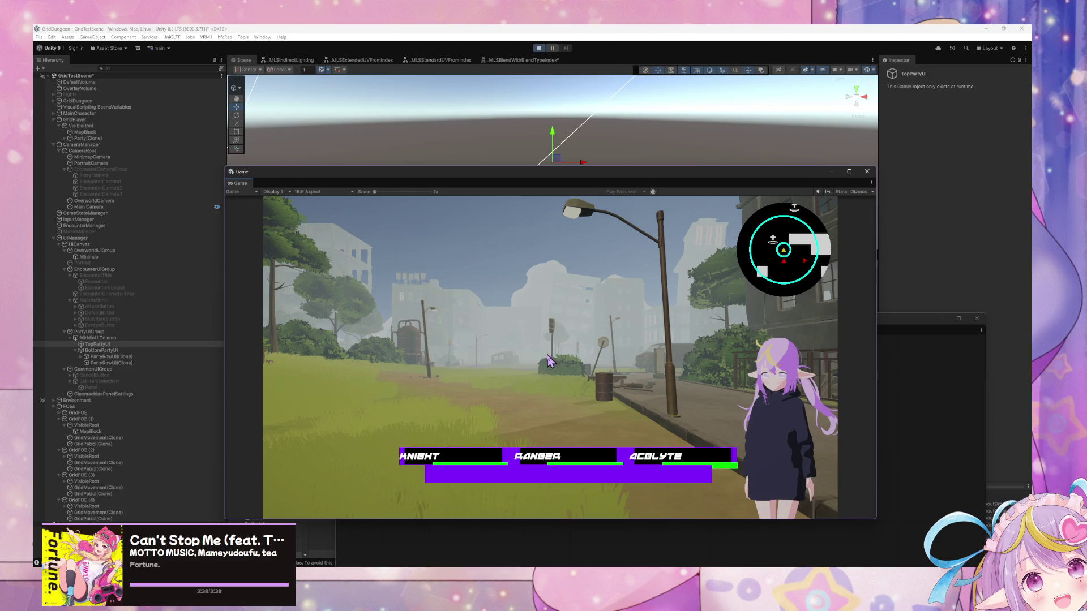
Step: Turn through the town with E and walk forward into an enemy to start an encounter
{"action": "key", "text": "e"}
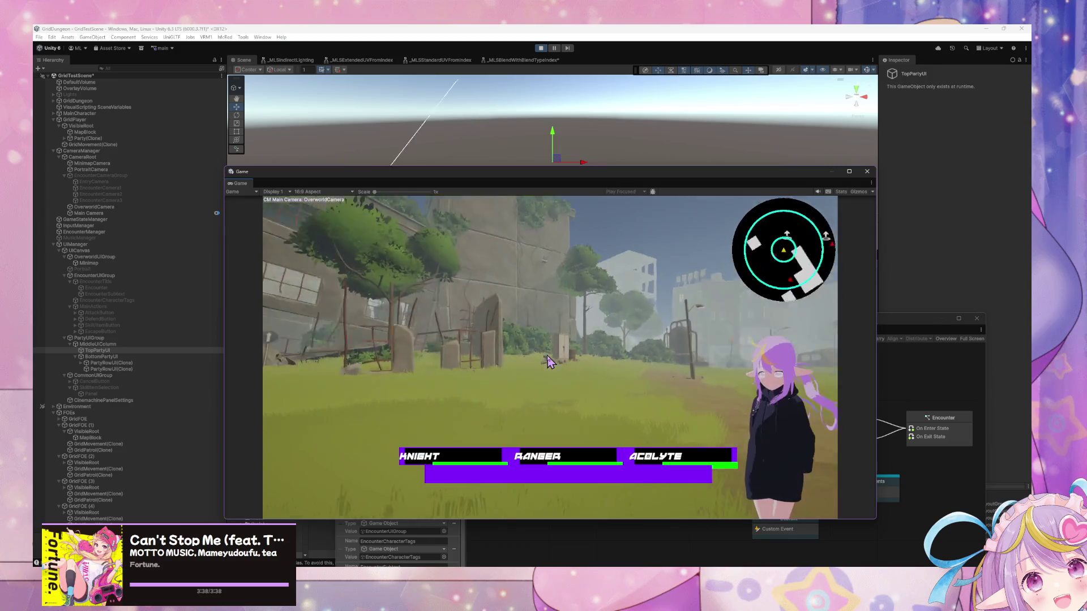
{"action": "key", "text": "e"}
{"action": "key", "text": "e"}
{"action": "key", "text": "e"}
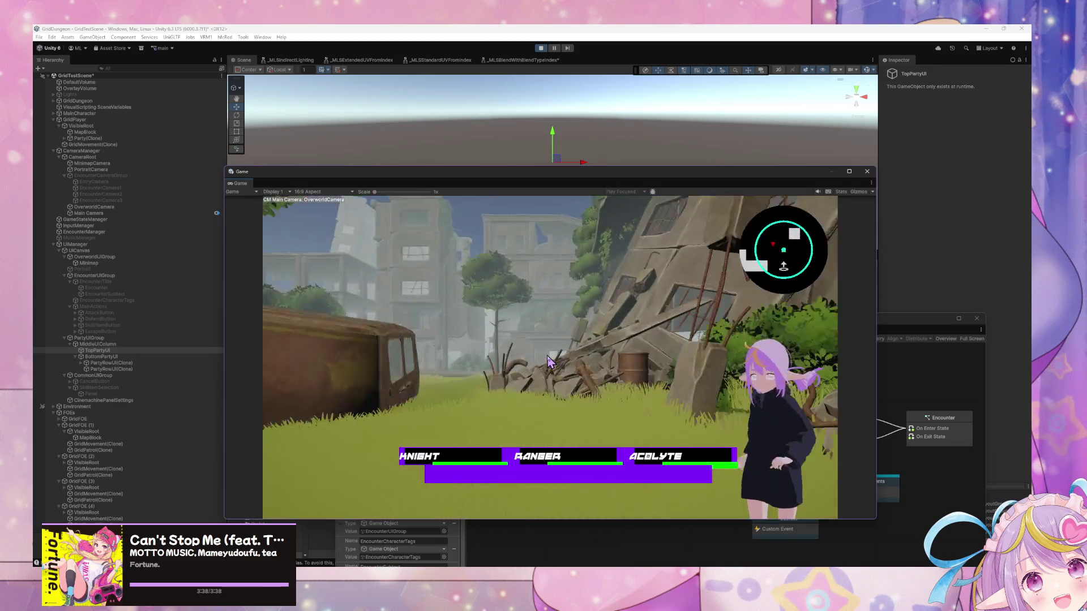
{"action": "key", "text": "e"}
{"action": "key", "text": "e"}
{"action": "key", "text": "e"}
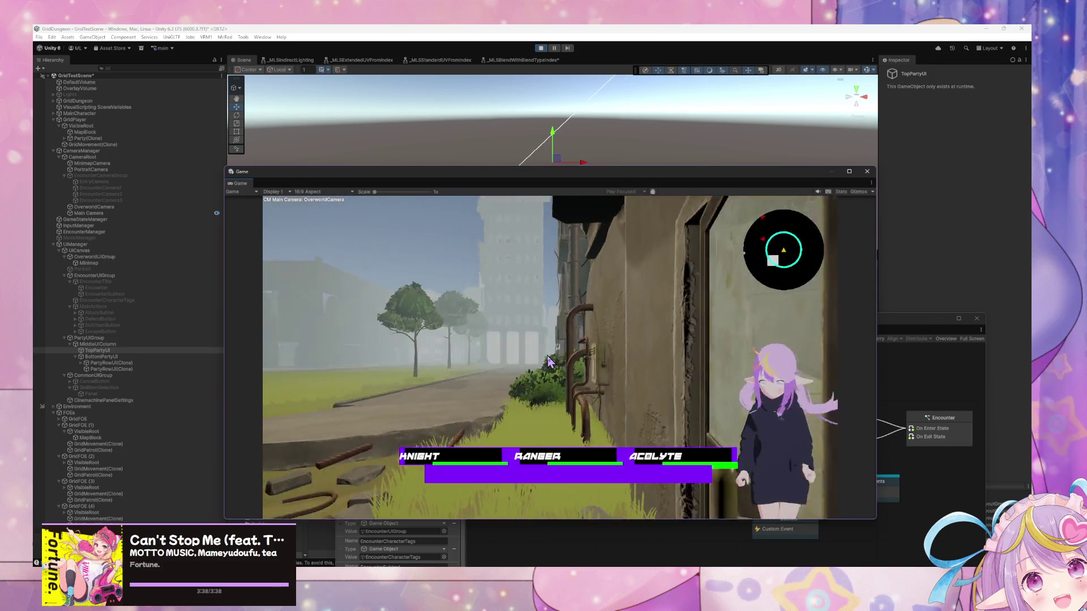
{"action": "key", "text": "e"}
{"action": "key", "text": "e"}
{"action": "key", "text": "e"}
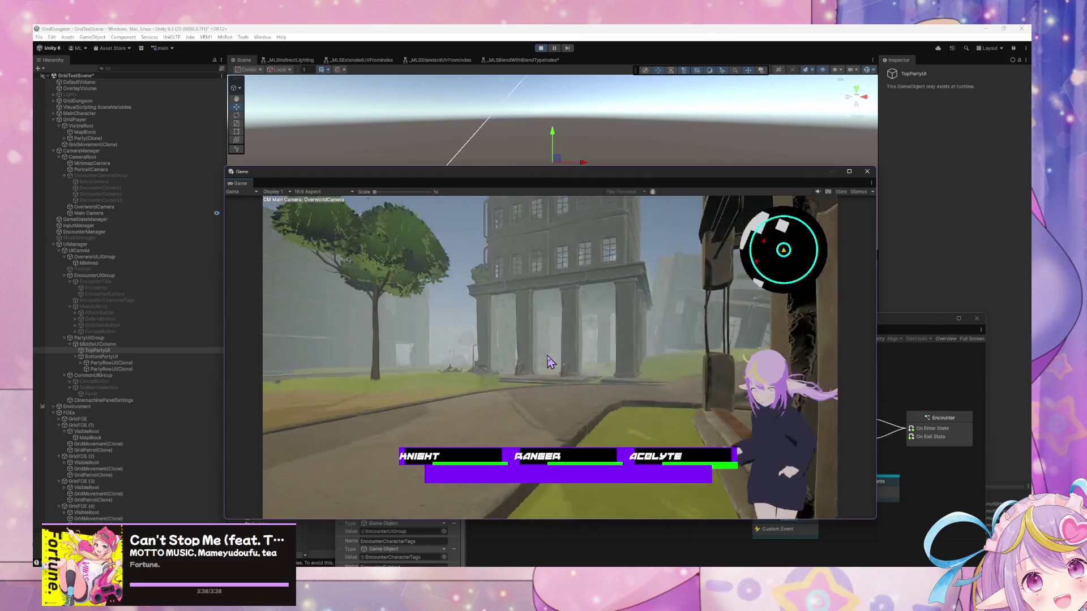
{"action": "key", "text": "e"}
{"action": "key", "text": "e"}
{"action": "key", "text": "e"}
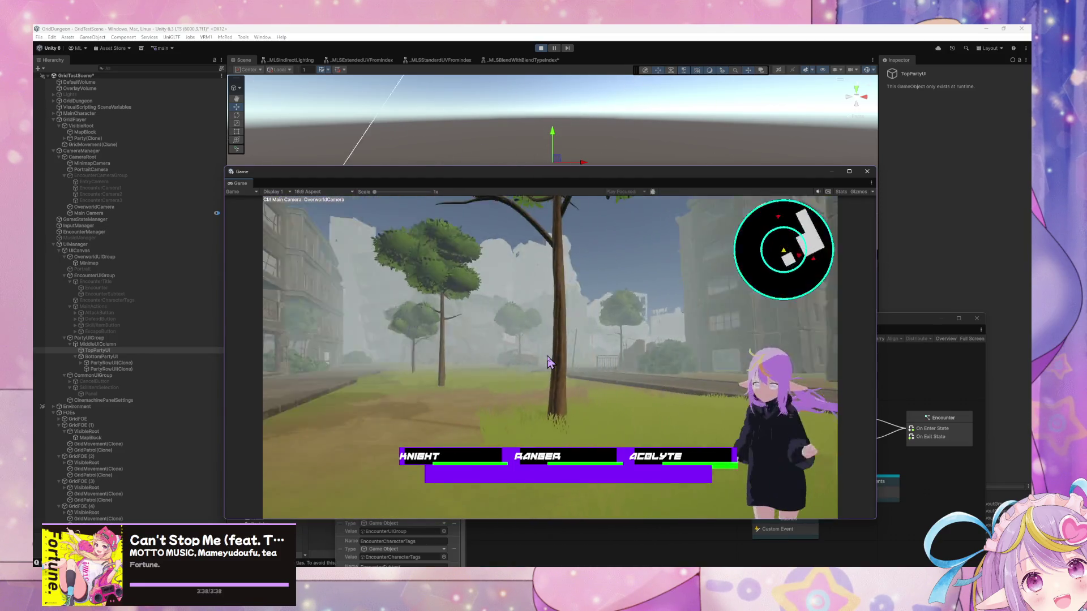
{"action": "key", "text": "e"}
{"action": "key", "text": "e"}
{"action": "key", "text": "e"}
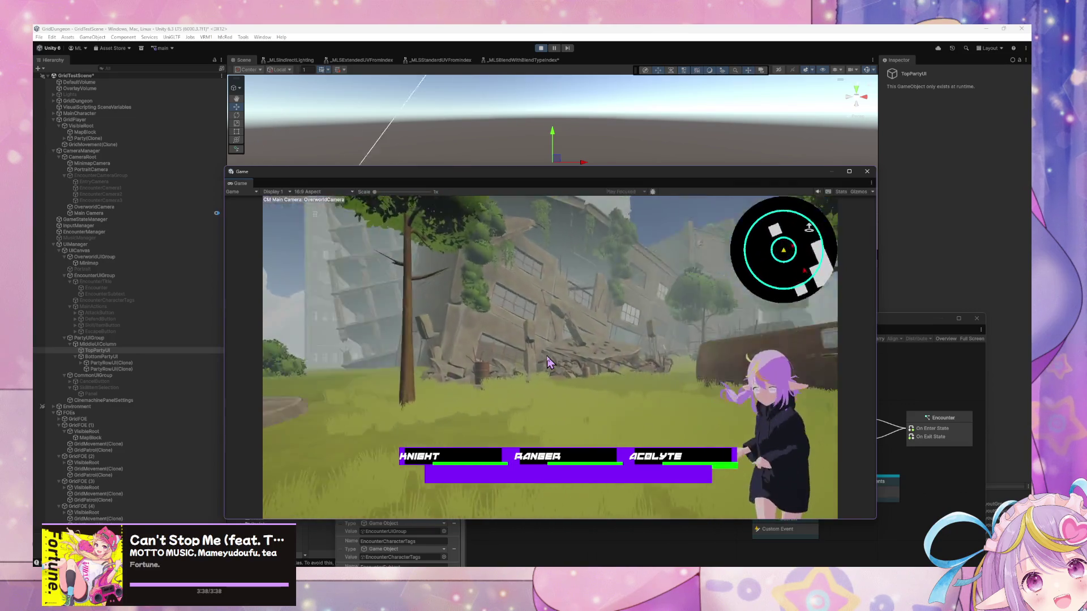
{"action": "key", "text": "w"}
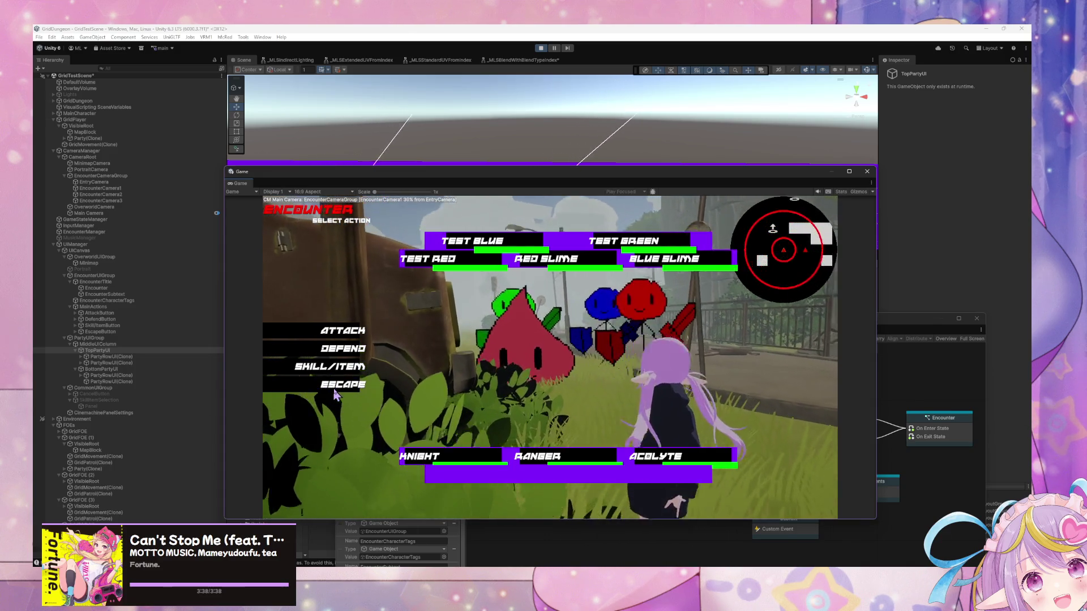
Step: Escape the encounter, walk around the town toward the tree, then stop Play mode
{"action": "left_click", "coordinate": [320, 389]}
{"action": "key", "text": "w"}
{"action": "key", "text": "w"}
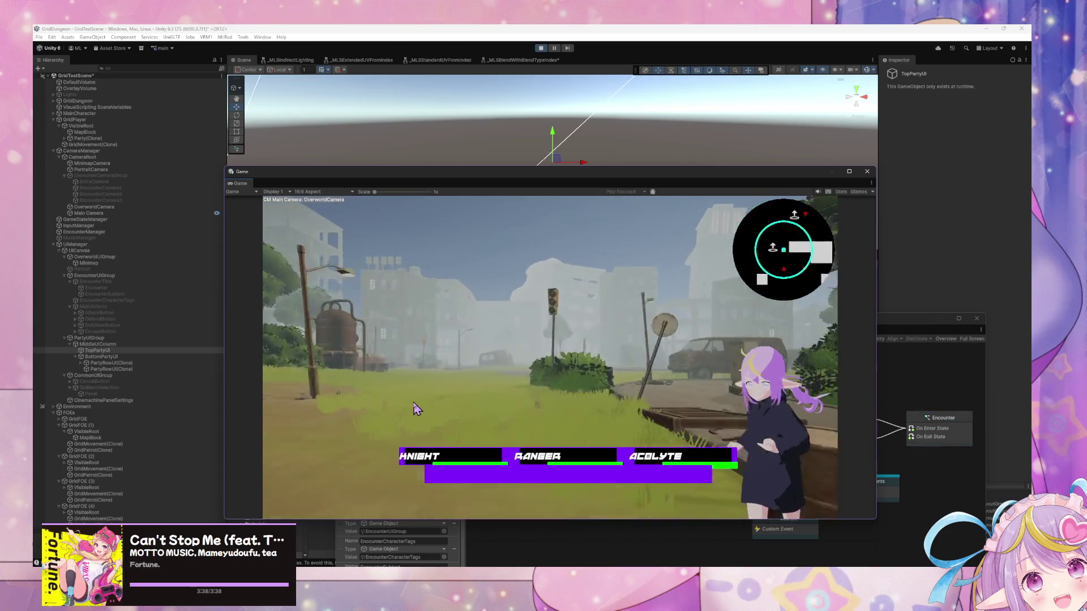
{"action": "key", "text": "a"}
{"action": "key", "text": "d"}
{"action": "key", "text": "d"}
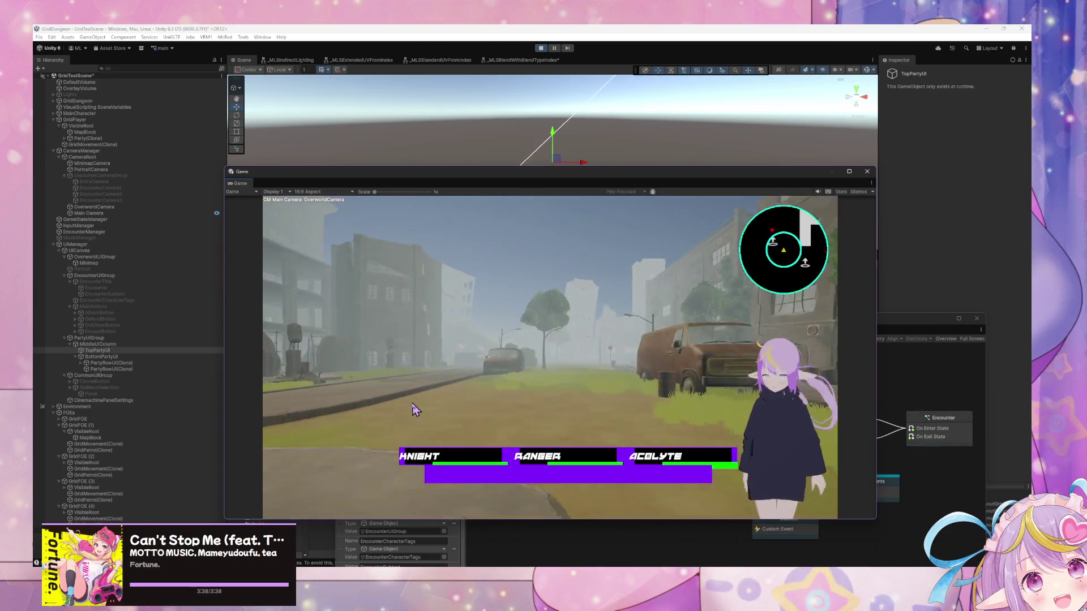
{"action": "key", "text": "w"}
{"action": "key", "text": "w"}
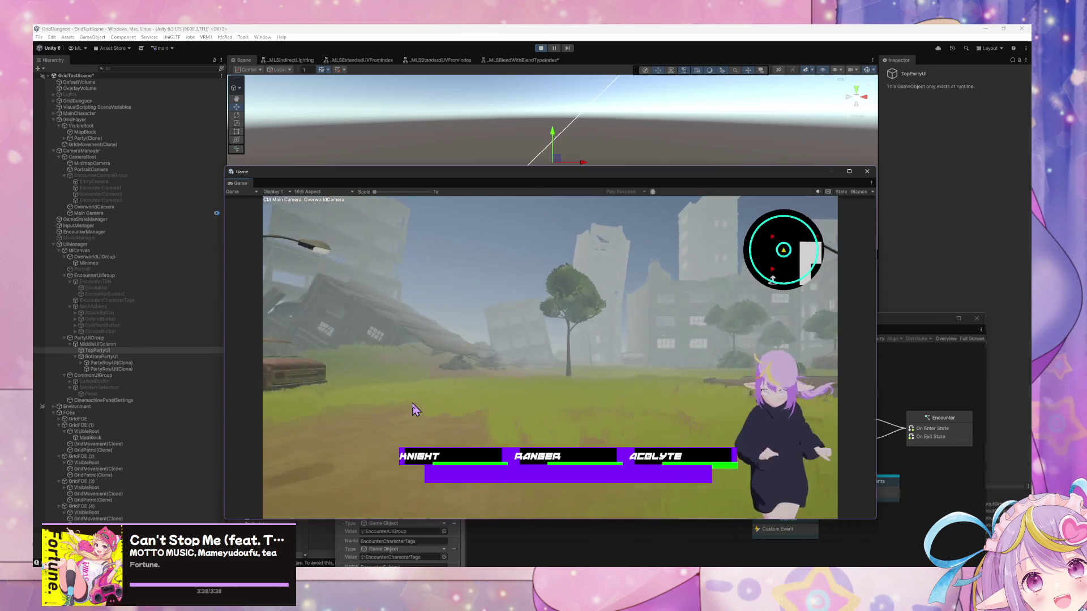
{"action": "key", "text": "a"}
{"action": "key", "text": "a"}
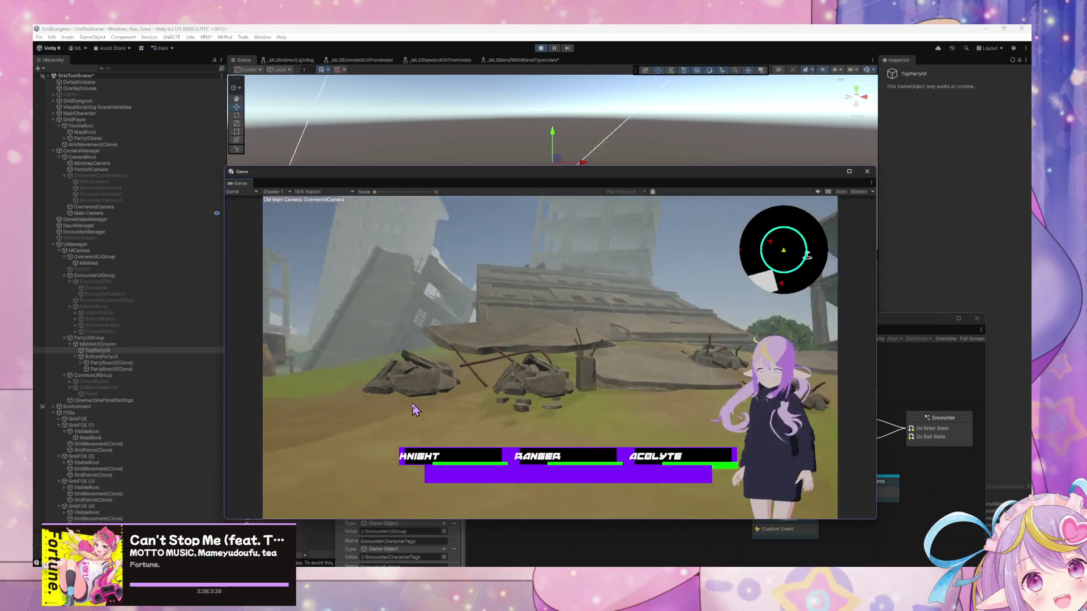
{"action": "key", "text": "w"}
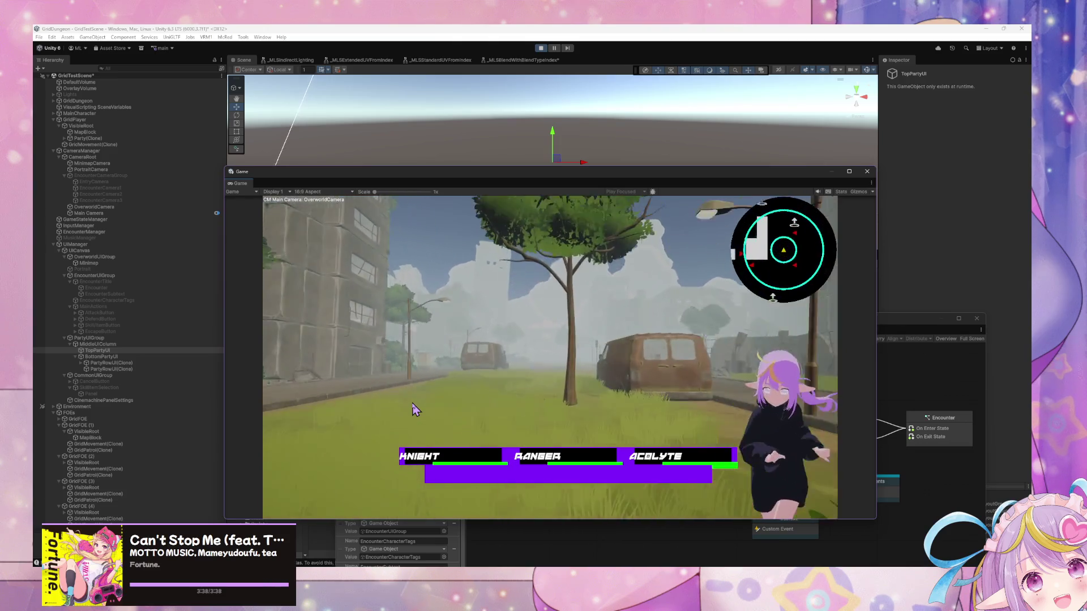
{"action": "left_click", "coordinate": [540, 48]}
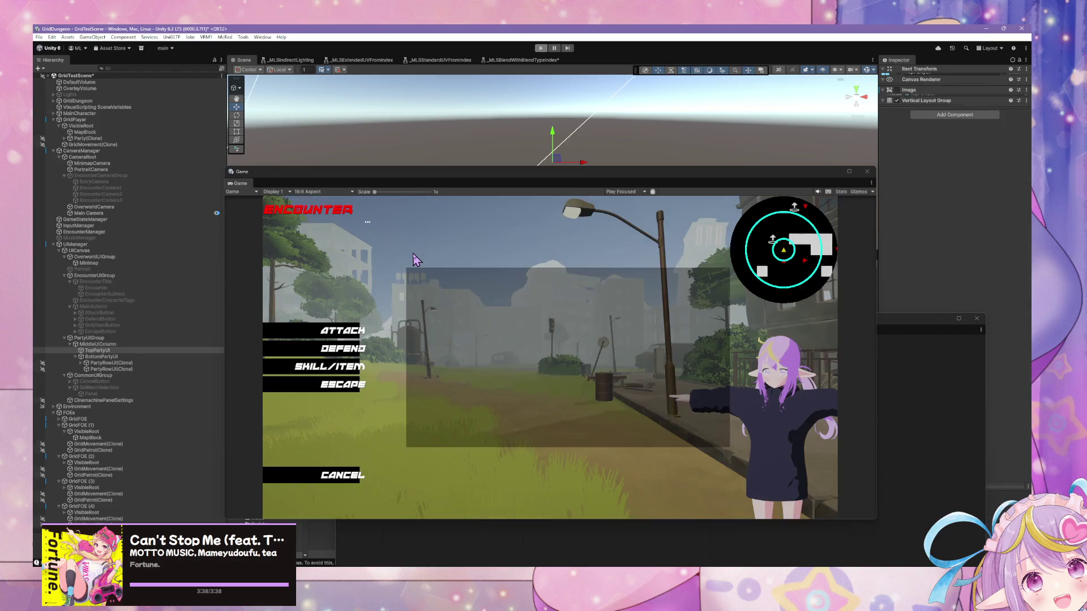
Step: Rearrange the Game and State Graph windows and inspect the Party UI State graph and PartyRowUI prefab
{"action": "mouse_move", "coordinate": [442, 172]}
{"action": "left_mouse_down"}
{"action": "mouse_move", "coordinate": [665, 451]}
{"action": "mouse_move", "coordinate": [676, 367]}
{"action": "mouse_move", "coordinate": [644, 336]}
{"action": "left_mouse_up"}
{"action": "mouse_move", "coordinate": [525, 315]}
{"action": "left_mouse_down"}
{"action": "mouse_move", "coordinate": [262, 260]}
{"action": "mouse_move", "coordinate": [522, 194]}
{"action": "left_mouse_up"}
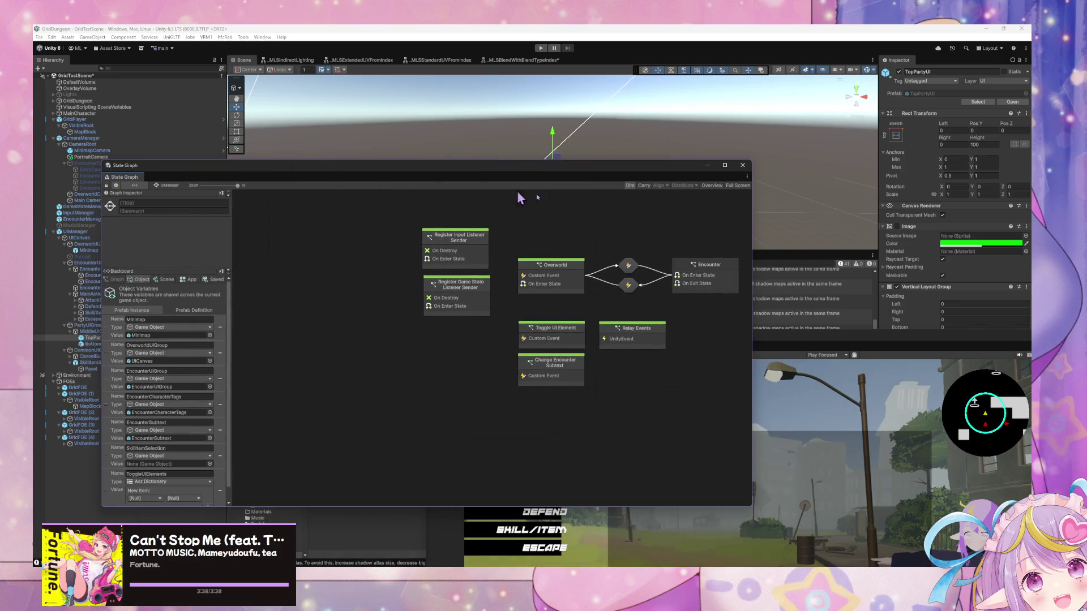
{"action": "left_click", "coordinate": [720, 178]}
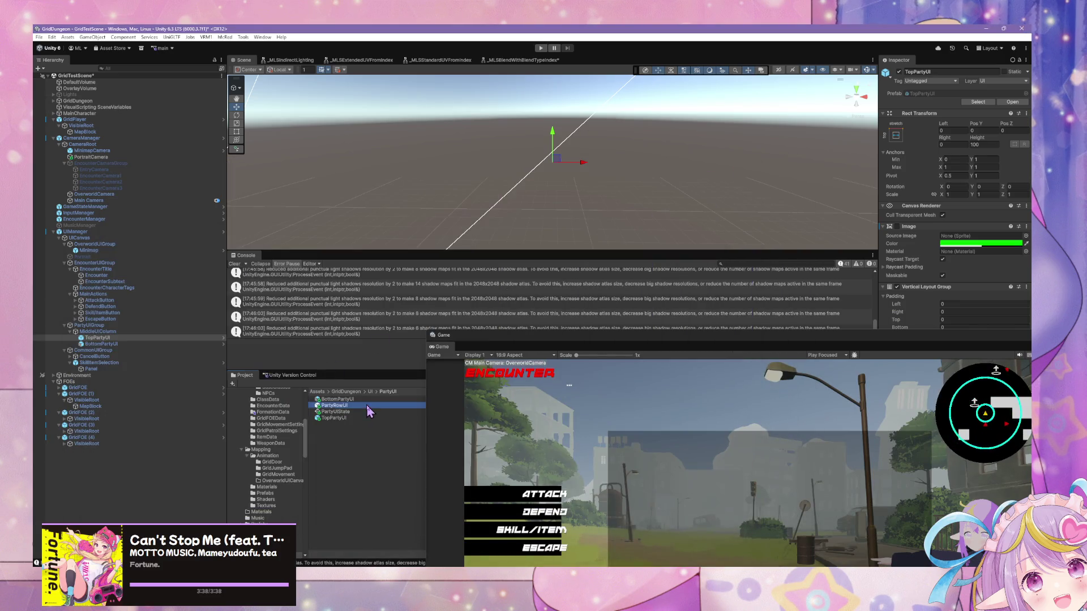
{"action": "left_click", "coordinate": [357, 412]}
{"action": "left_click", "coordinate": [339, 406]}
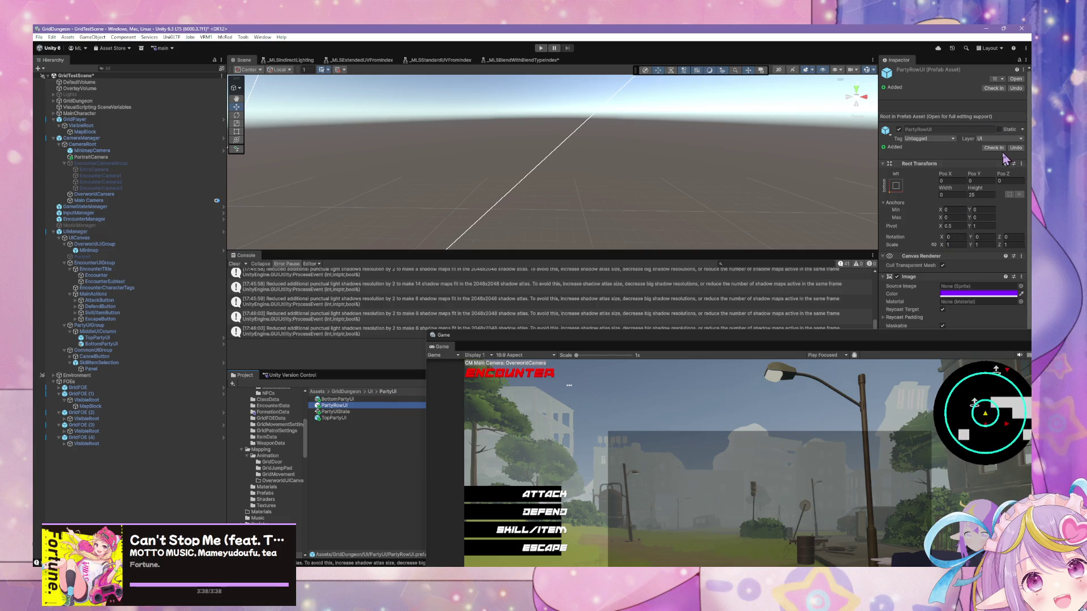
{"action": "left_click", "coordinate": [924, 342]}
{"action": "left_click_drag", "start_coordinate": [924, 342], "coordinate": [691, 366]}
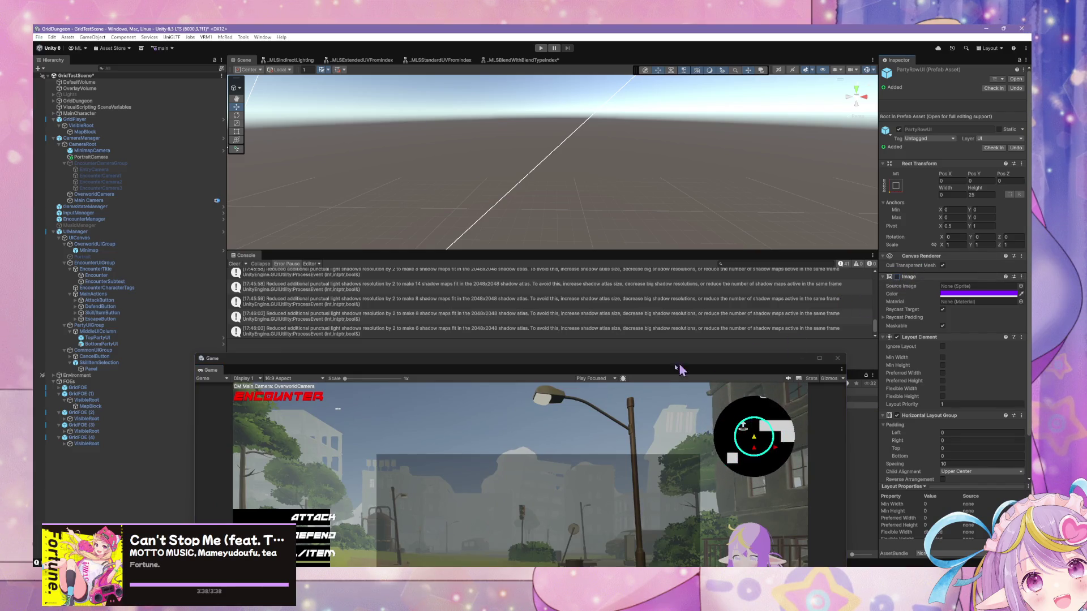
{"action": "mouse_move", "coordinate": [594, 359]}
{"action": "left_mouse_down"}
{"action": "mouse_move", "coordinate": [631, 310]}
{"action": "mouse_move", "coordinate": [749, 384]}
{"action": "left_mouse_up"}
Step: Search the Project window for 'tag' and open the CharacterTagUI prefab
{"action": "left_click", "coordinate": [749, 385]}
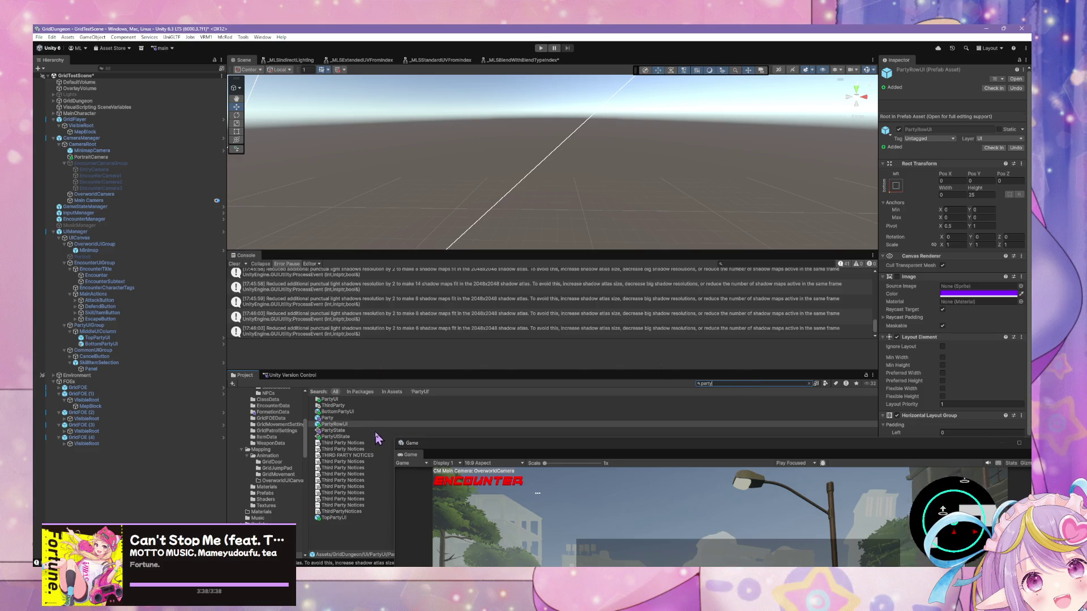
{"action": "type", "text": "tag"}
{"action": "key", "text": "BackSpace"}
{"action": "key", "text": "BackSpace"}
{"action": "key", "text": "BackSpace"}
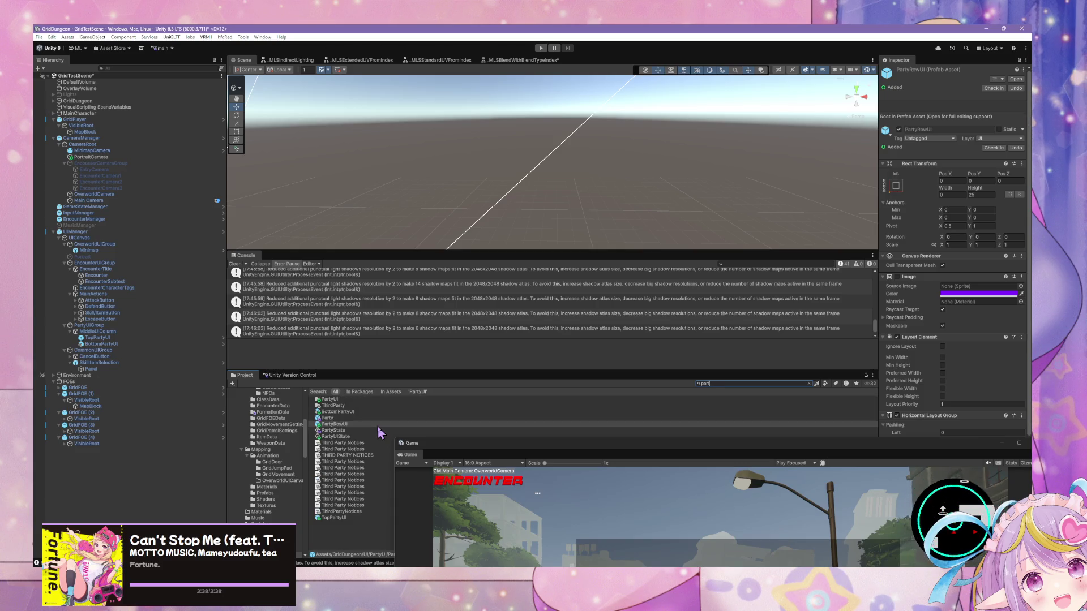
{"action": "key", "text": "BackSpace"}
{"action": "key", "text": "BackSpace"}
{"action": "key", "text": "BackSpace"}
{"action": "type", "text": "tag"}
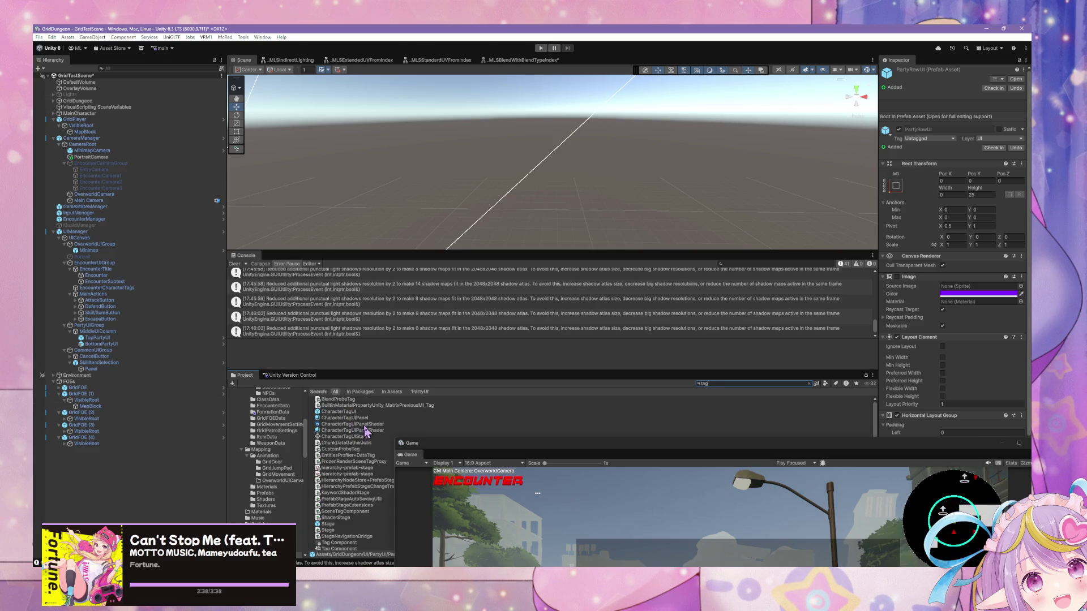
{"action": "double_click", "coordinate": [351, 412]}
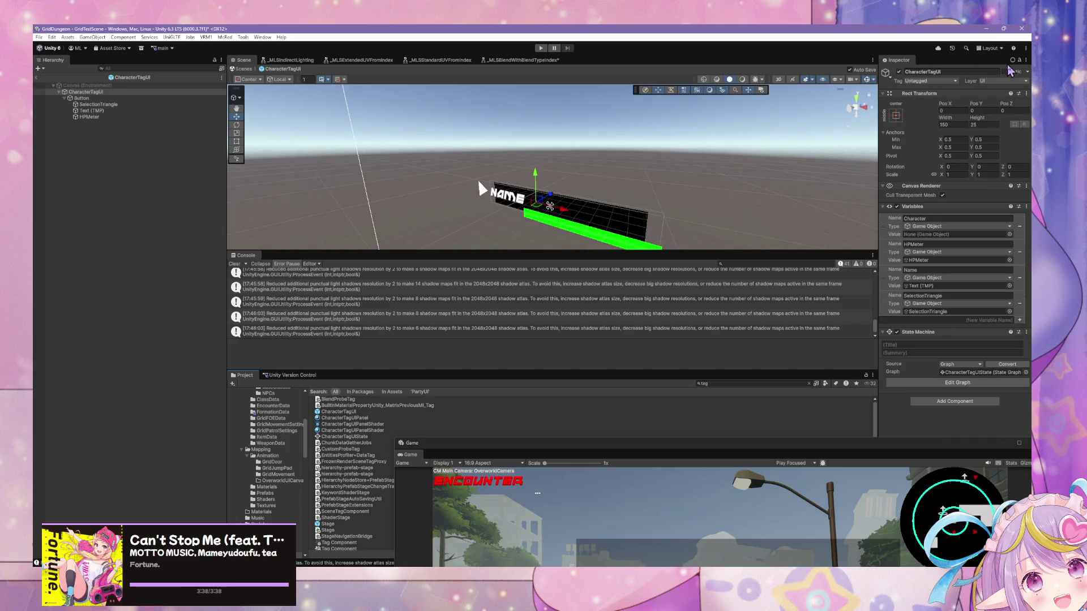
Step: Lower the NAME label's font size (entering 775) and align its text to the top
{"action": "mouse_move", "coordinate": [473, 222]}
{"action": "left_mouse_down"}
{"action": "mouse_move", "coordinate": [468, 238]}
{"action": "mouse_move", "coordinate": [529, 240]}
{"action": "mouse_move", "coordinate": [454, 232]}
{"action": "mouse_move", "coordinate": [535, 249]}
{"action": "mouse_move", "coordinate": [507, 170]}
{"action": "left_mouse_up"}
{"action": "left_click", "coordinate": [95, 111]}
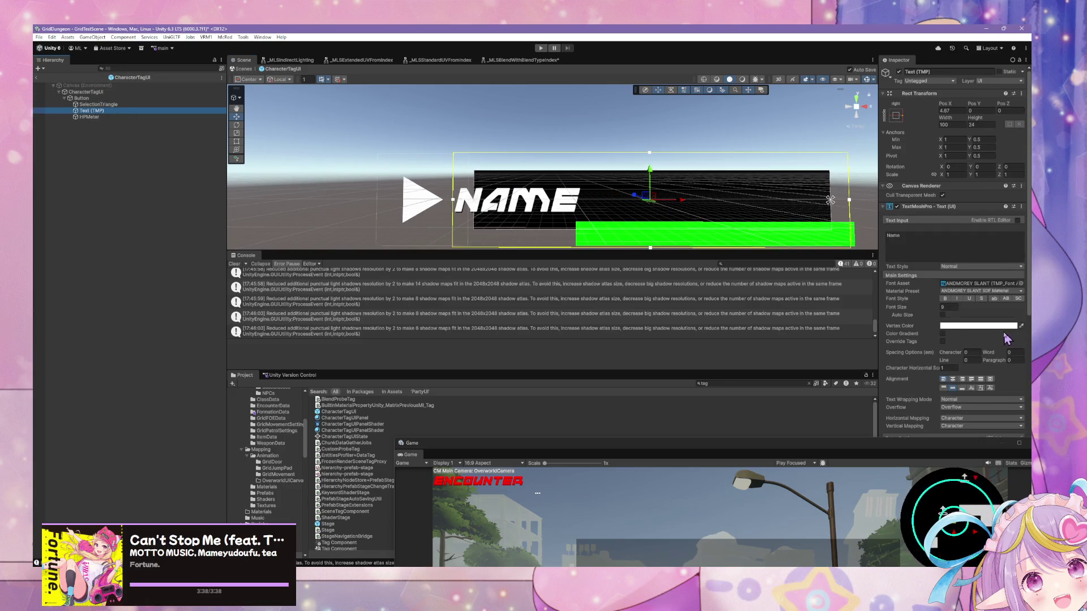
{"action": "left_click", "coordinate": [949, 307]}
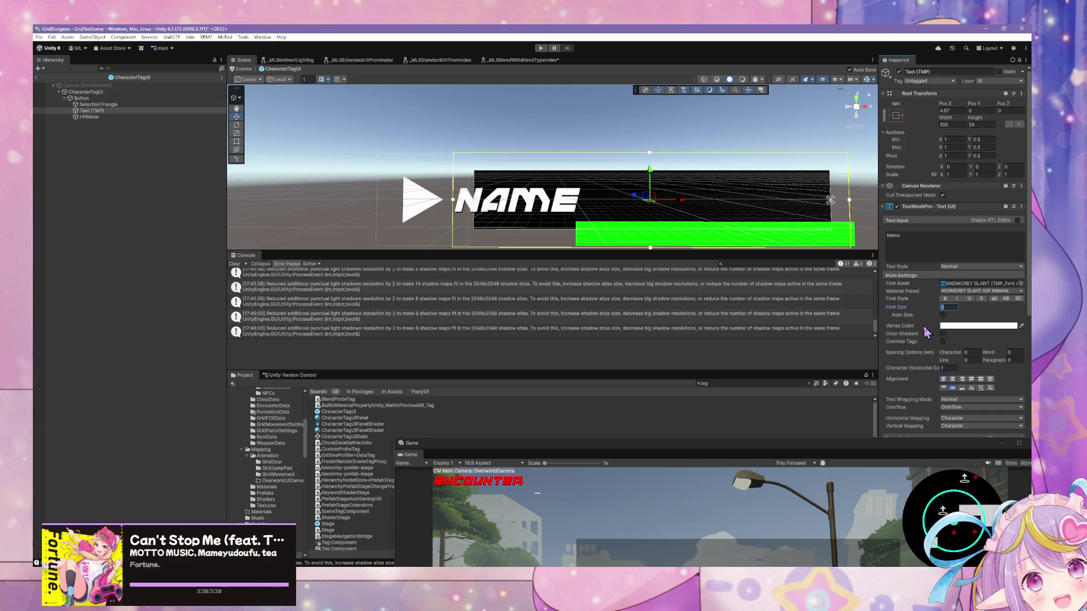
{"action": "type", "text": "7"}
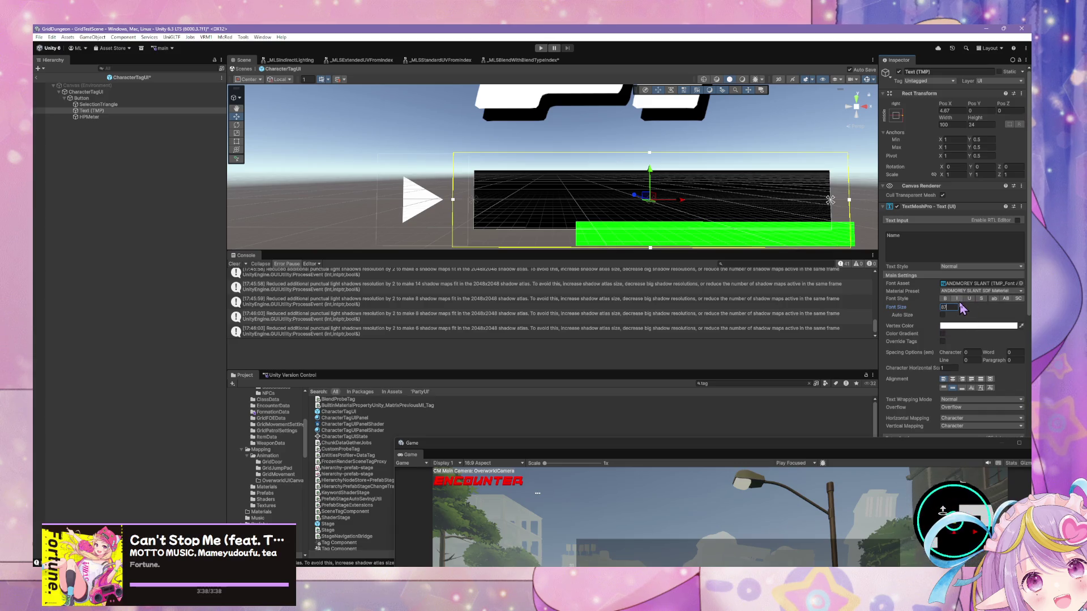
{"action": "type", "text": "7"}
{"action": "type", "text": "5"}
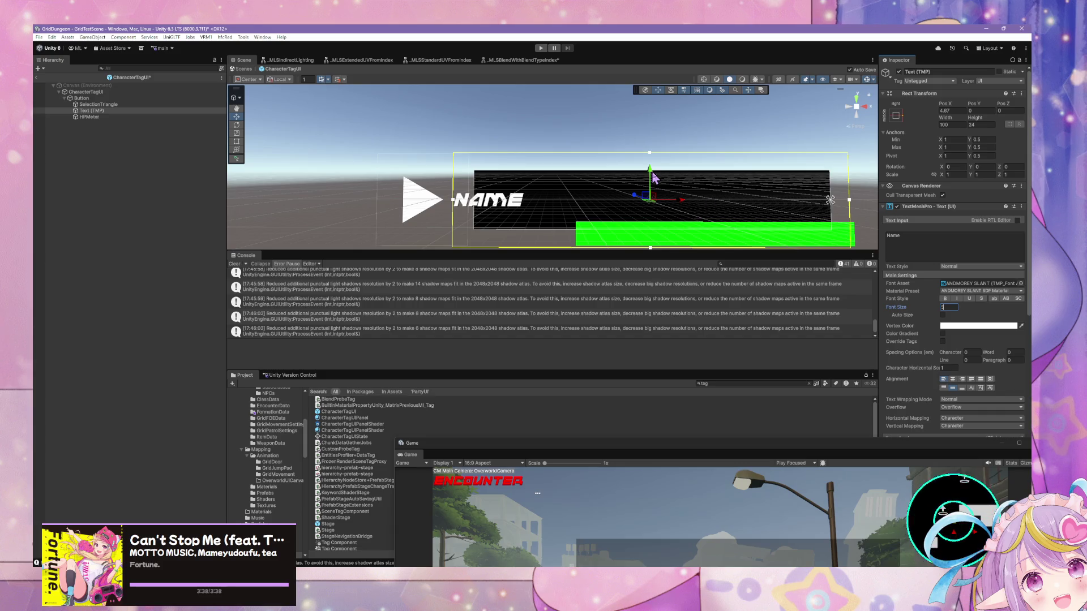
{"action": "left_click", "coordinate": [943, 388]}
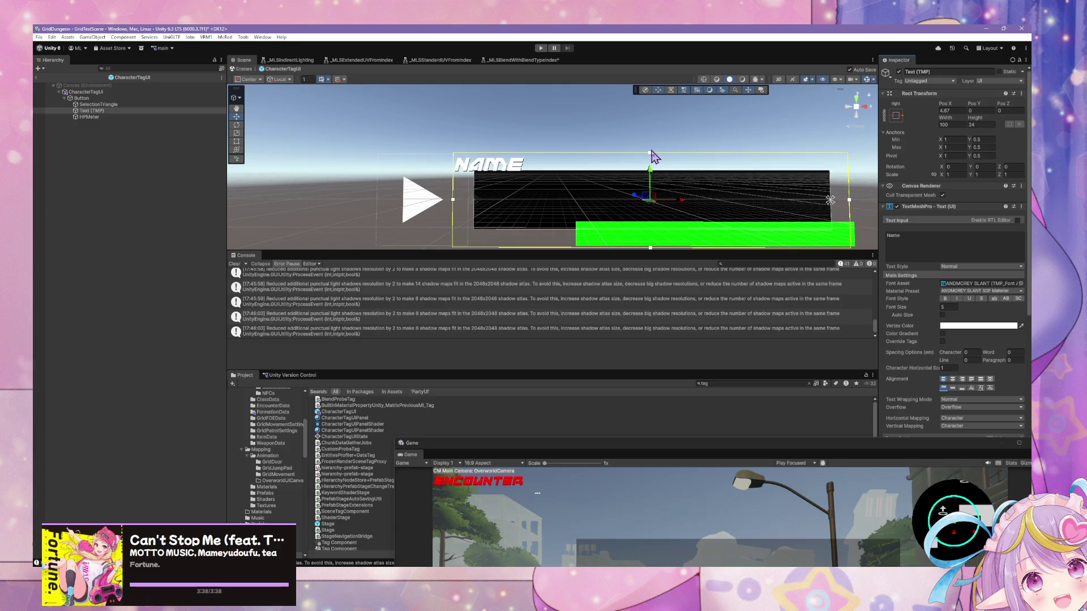
Step: Shorten the NAME label's box by entering 1 in its Rect Height
{"action": "left_click", "coordinate": [97, 98]}
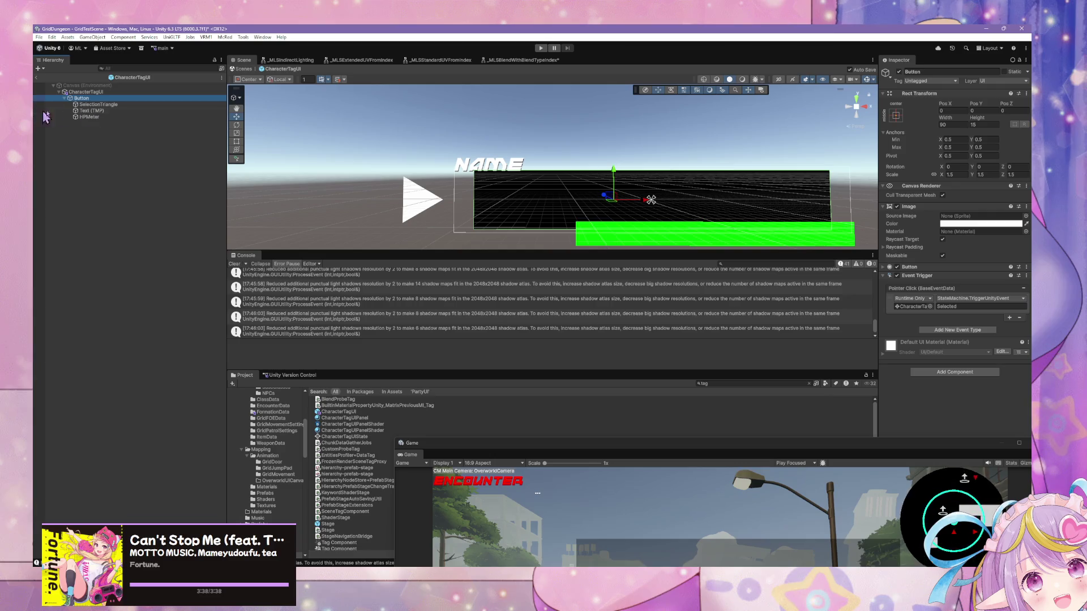
{"action": "left_click", "coordinate": [90, 110]}
{"action": "left_click", "coordinate": [988, 125]}
{"action": "type", "text": "15"}
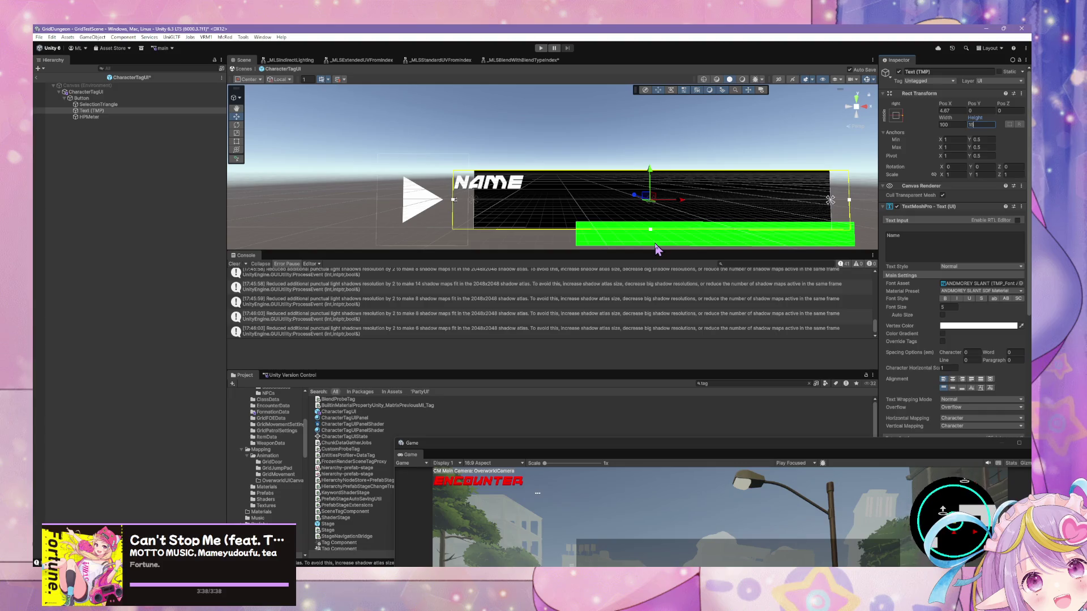
{"action": "left_click", "coordinate": [789, 223]}
{"action": "left_click_drag", "start_coordinate": [788, 223], "coordinate": [720, 175]}
Step: Raise the green HP meter, shift it left, and set its Height to 10
{"action": "left_click", "coordinate": [111, 118]}
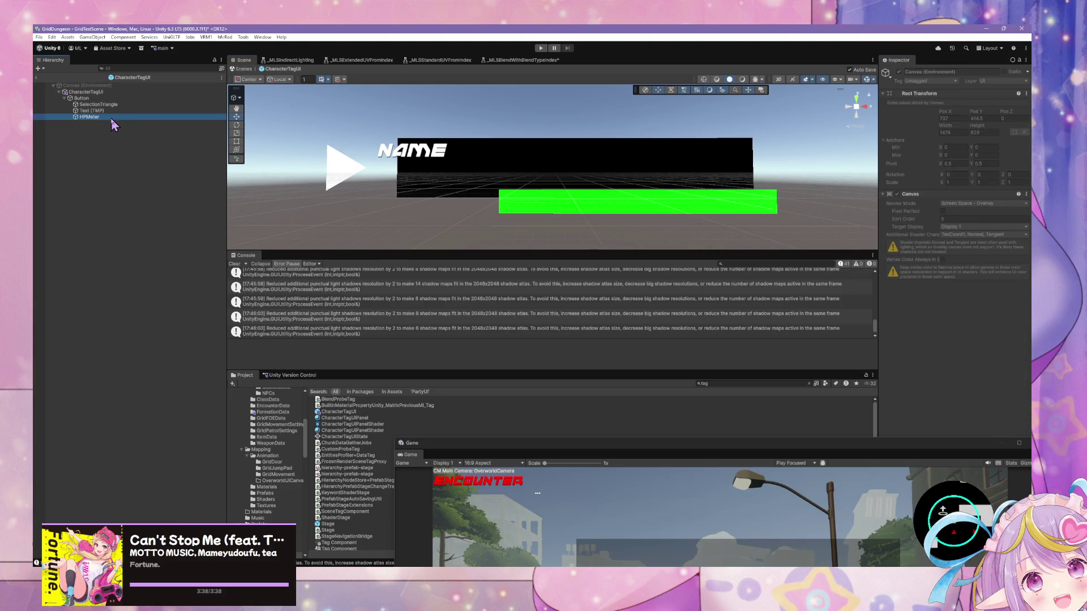
{"action": "left_click_drag", "start_coordinate": [638, 174], "coordinate": [670, 152]}
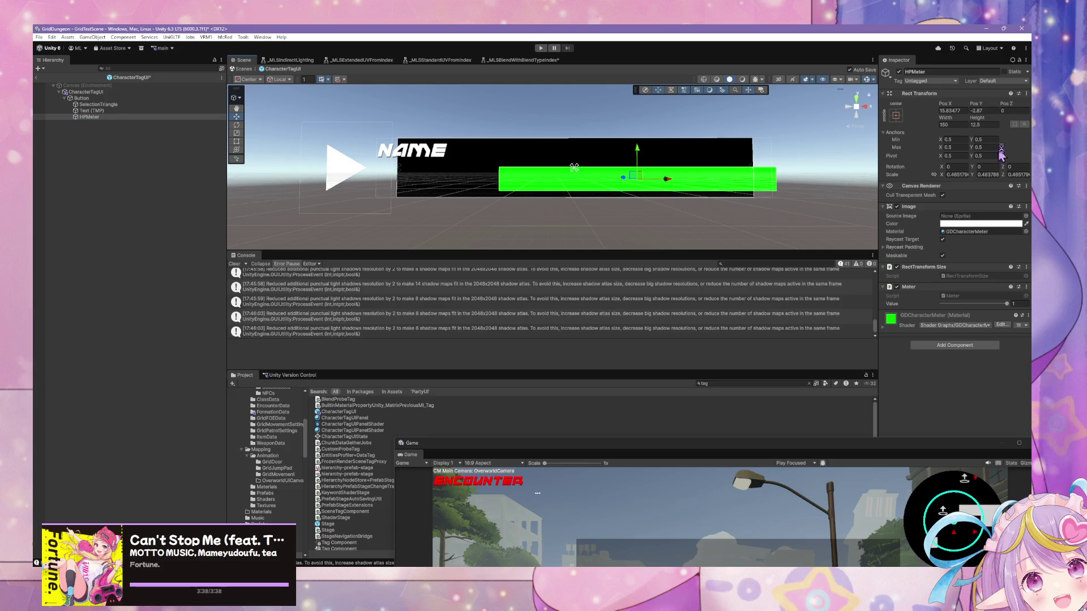
{"action": "left_click", "coordinate": [957, 175]}
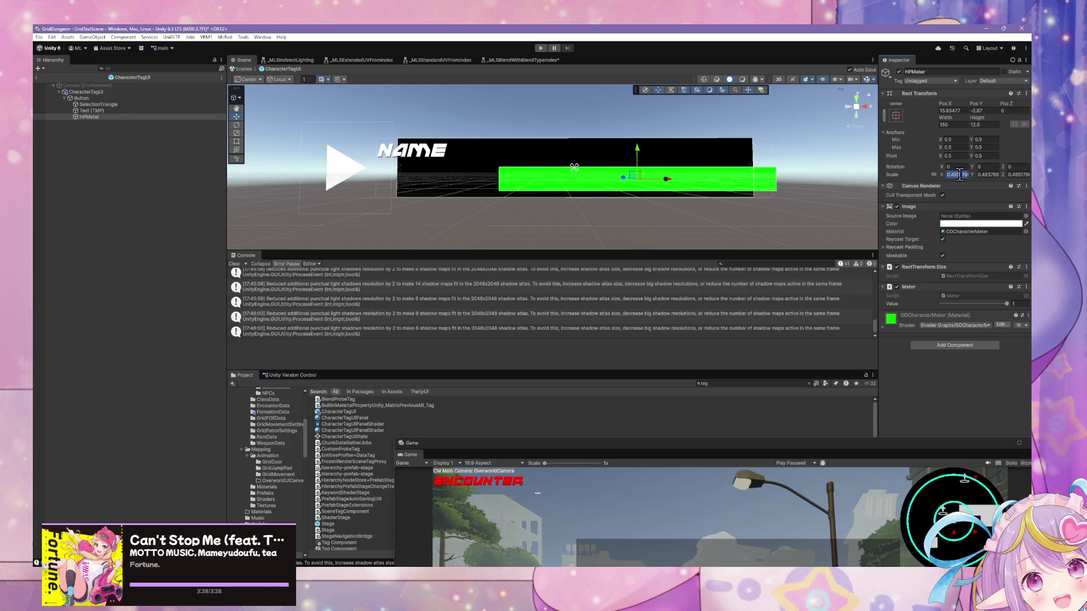
{"action": "type", "text": "1"}
{"action": "key", "text": "Escape"}
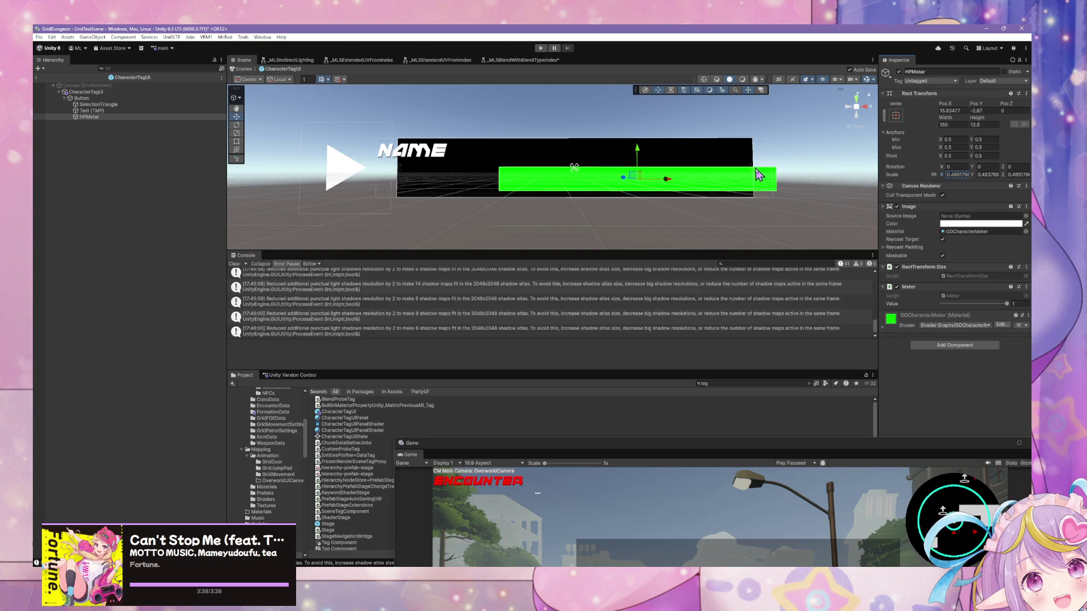
{"action": "mouse_move", "coordinate": [779, 164]}
{"action": "left_mouse_down"}
{"action": "mouse_move", "coordinate": [789, 161]}
{"action": "mouse_move", "coordinate": [650, 175]}
{"action": "left_mouse_up"}
{"action": "left_click", "coordinate": [973, 125]}
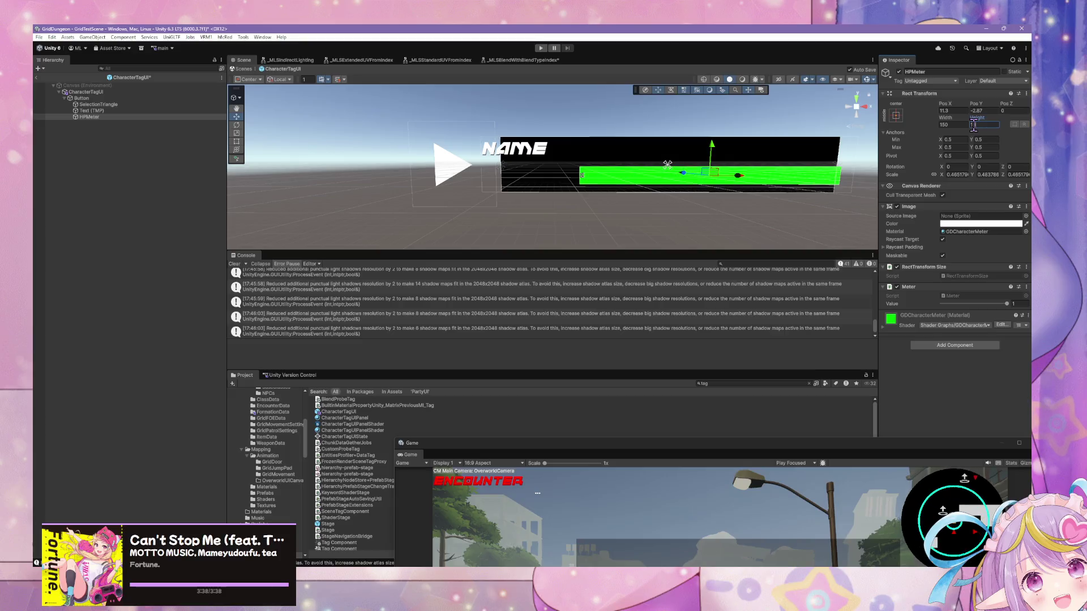
{"action": "mouse_move", "coordinate": [773, 151]}
{"action": "left_mouse_down"}
{"action": "mouse_move", "coordinate": [804, 143]}
{"action": "mouse_move", "coordinate": [700, 144]}
{"action": "mouse_move", "coordinate": [793, 145]}
{"action": "left_mouse_up"}
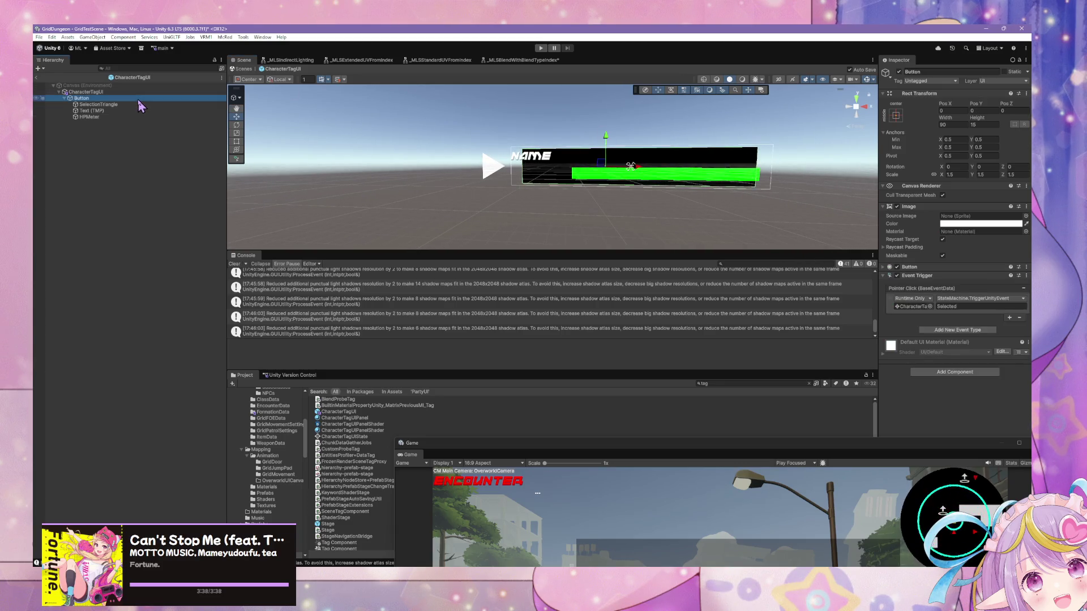
Step: Undo moving SelectionTriangle out of Button, then open CharacterTagUI's state graph
{"action": "left_click", "coordinate": [98, 105]}
{"action": "left_click_drag", "start_coordinate": [98, 107], "coordinate": [98, 94]}
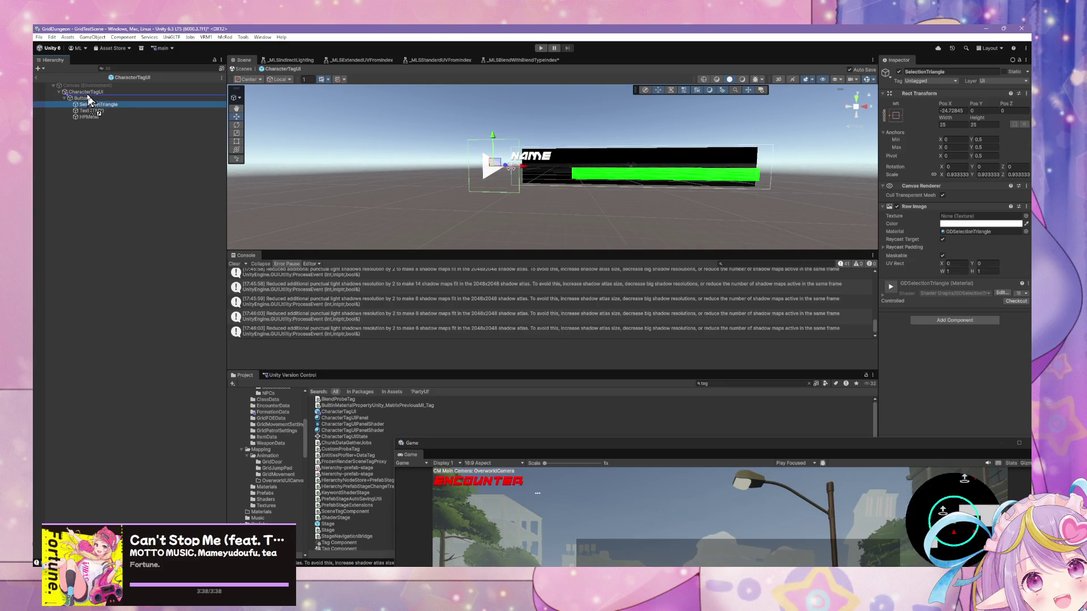
{"action": "left_click", "coordinate": [594, 138]}
{"action": "mouse_move", "coordinate": [583, 133]}
{"action": "left_mouse_down"}
{"action": "mouse_move", "coordinate": [609, 119]}
{"action": "mouse_move", "coordinate": [561, 120]}
{"action": "left_mouse_up"}
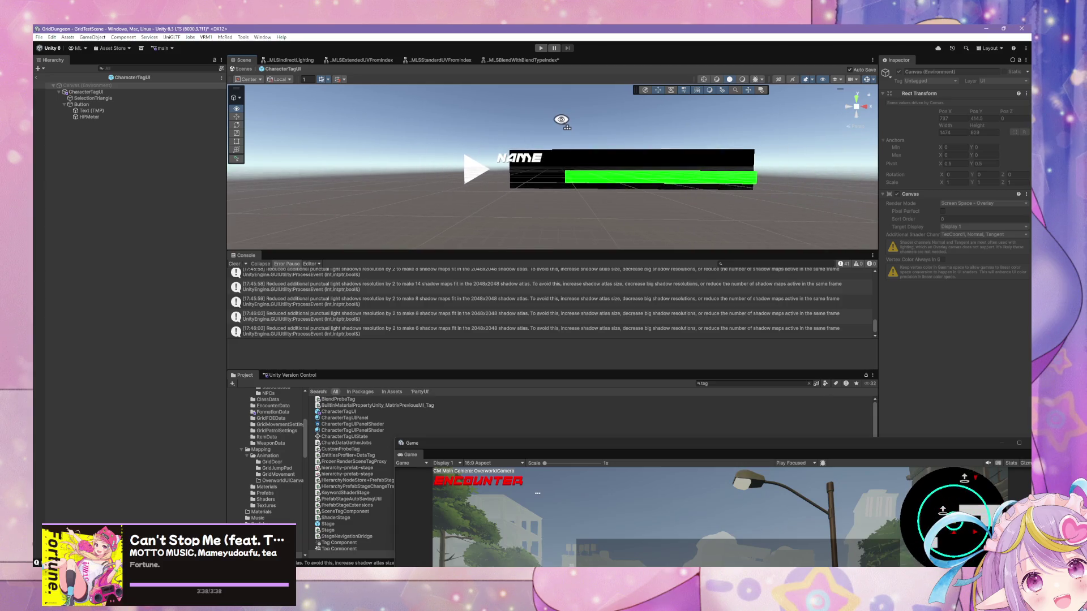
{"action": "left_click", "coordinate": [221, 98]}
{"action": "key", "text": "ctrl+z"}
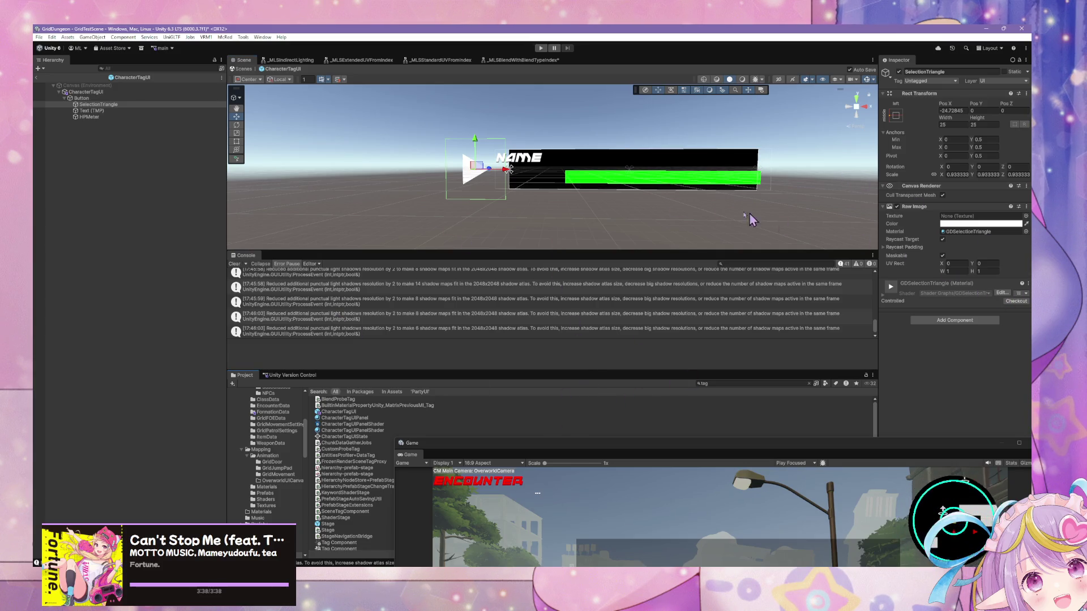
{"action": "left_click", "coordinate": [136, 92]}
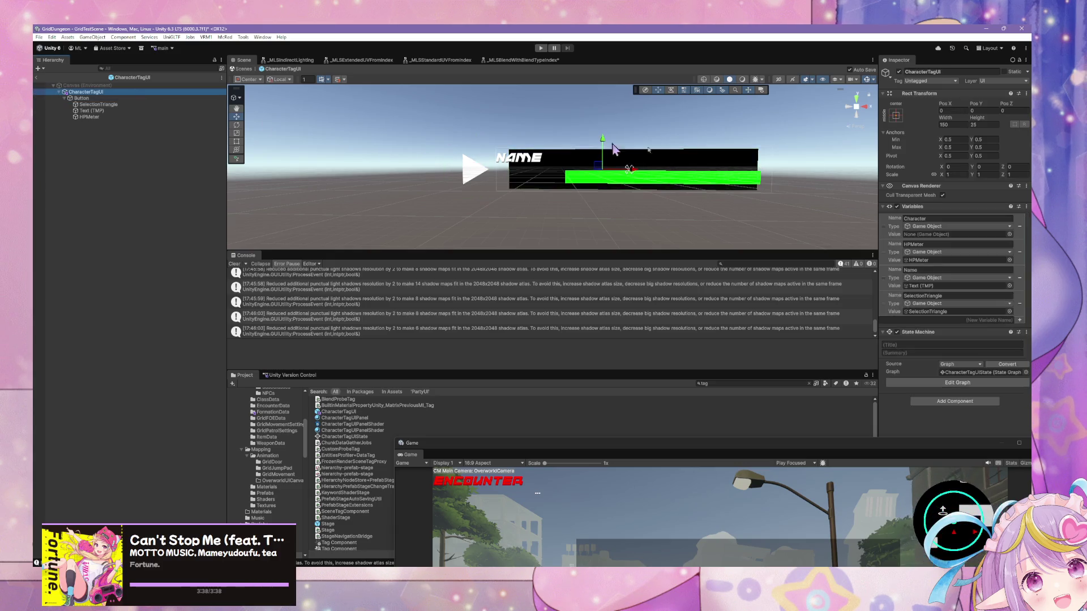
{"action": "left_click", "coordinate": [958, 382]}
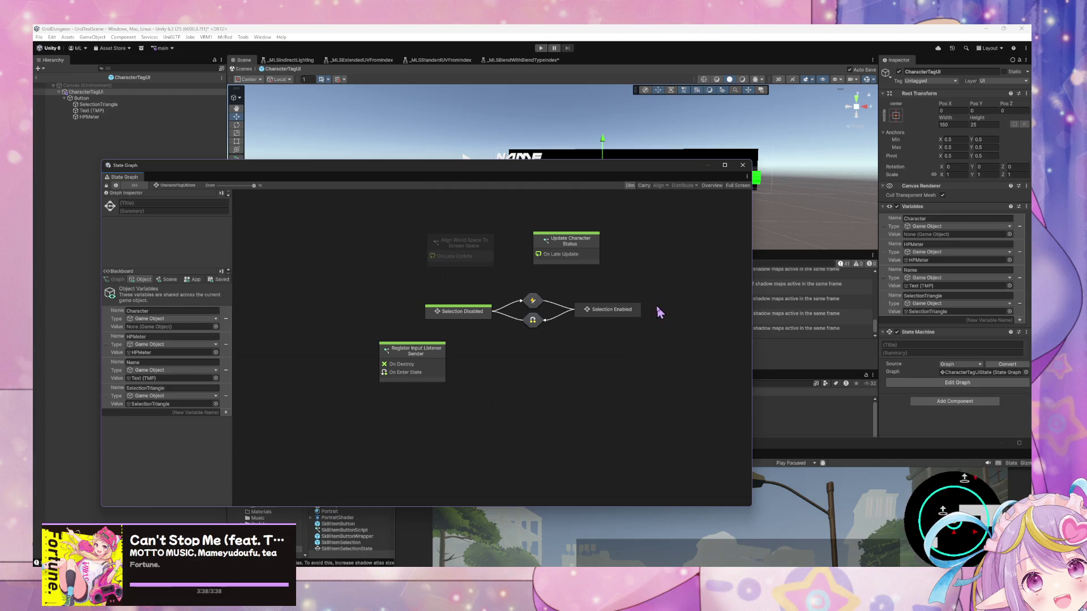
Step: Inspect the Align World Space To Screen Space node, move the State Graph aside, and enter Play mode
{"action": "left_click", "coordinate": [479, 255]}
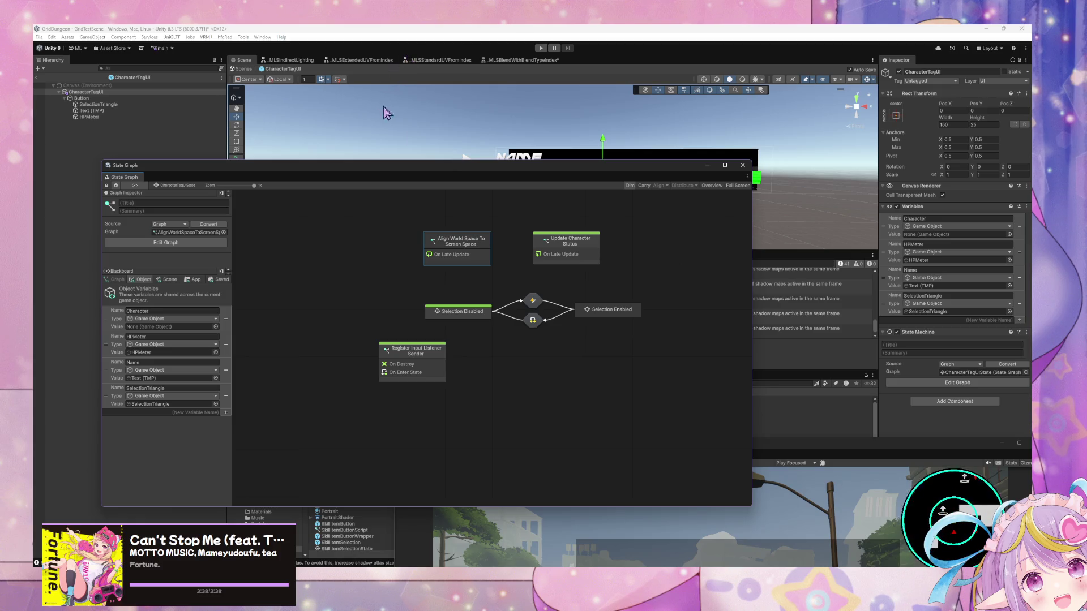
{"action": "mouse_move", "coordinate": [411, 173]}
{"action": "left_mouse_down"}
{"action": "mouse_move", "coordinate": [523, 187]}
{"action": "mouse_move", "coordinate": [658, 242]}
{"action": "left_mouse_up"}
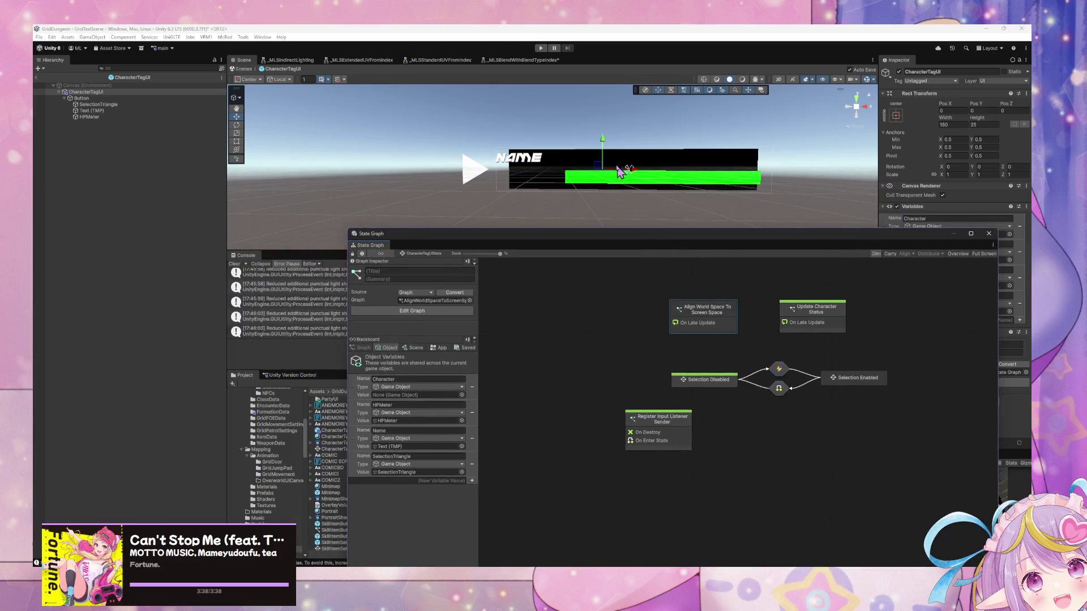
{"action": "left_click", "coordinate": [538, 49]}
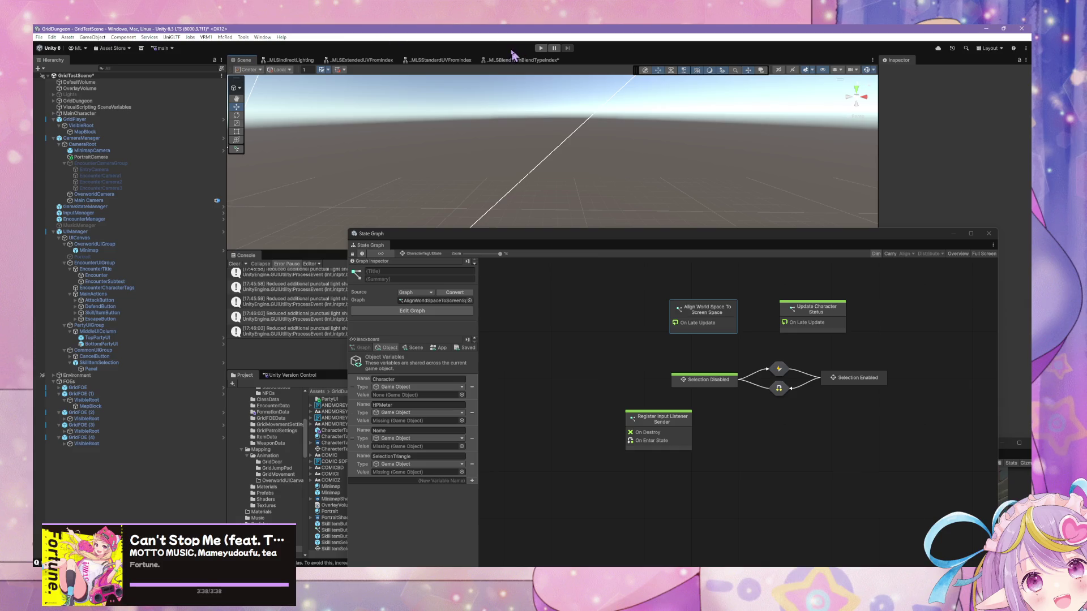
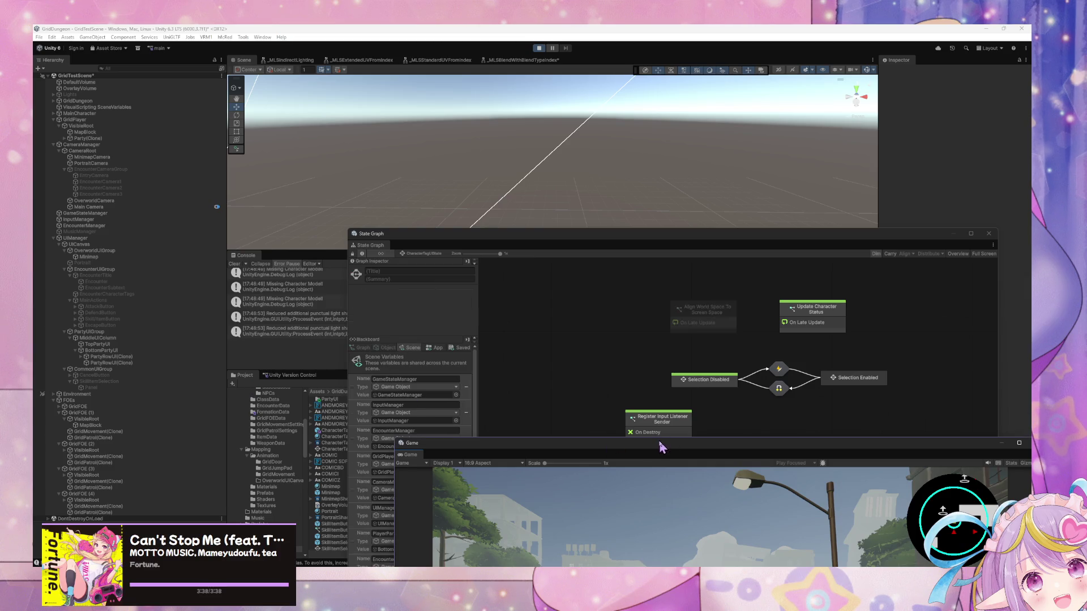
Step: Float and enlarge the Game view, walk with E and W into a slime battle, then escape it
{"action": "mouse_move", "coordinate": [649, 442]}
{"action": "left_mouse_down"}
{"action": "mouse_move", "coordinate": [559, 291]}
{"action": "mouse_move", "coordinate": [650, 266]}
{"action": "mouse_move", "coordinate": [636, 285]}
{"action": "left_mouse_up"}
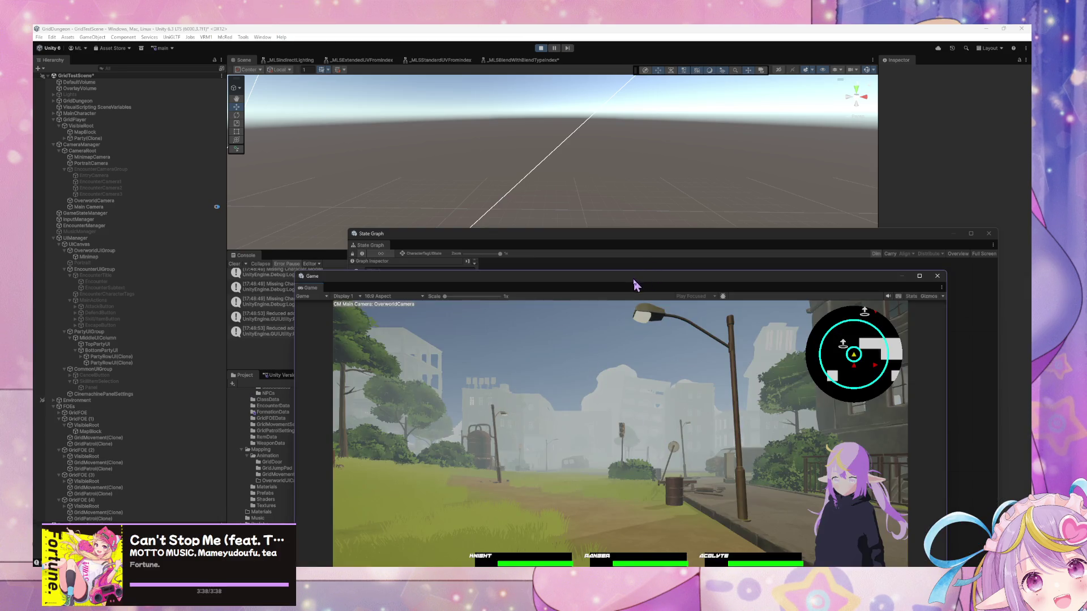
{"action": "left_click_drag", "start_coordinate": [606, 232], "coordinate": [623, 155]}
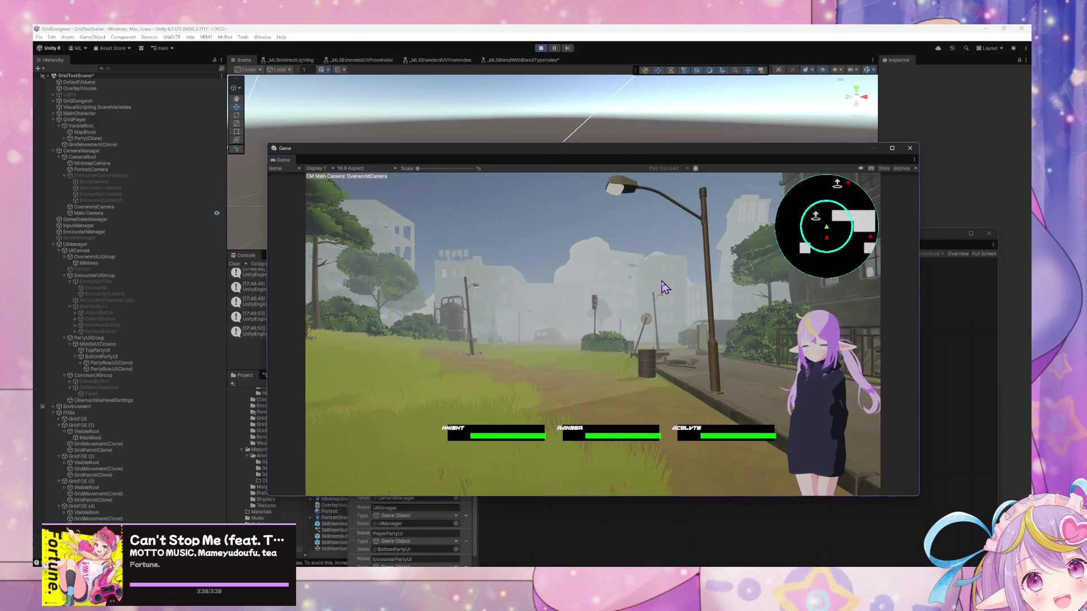
{"action": "key", "text": "e"}
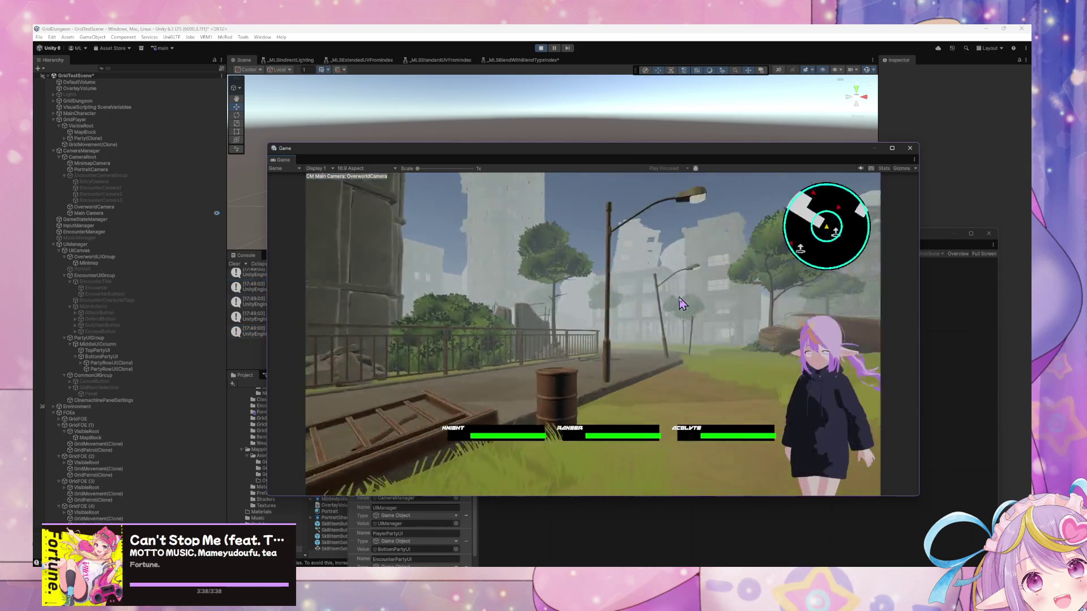
{"action": "key", "text": "w"}
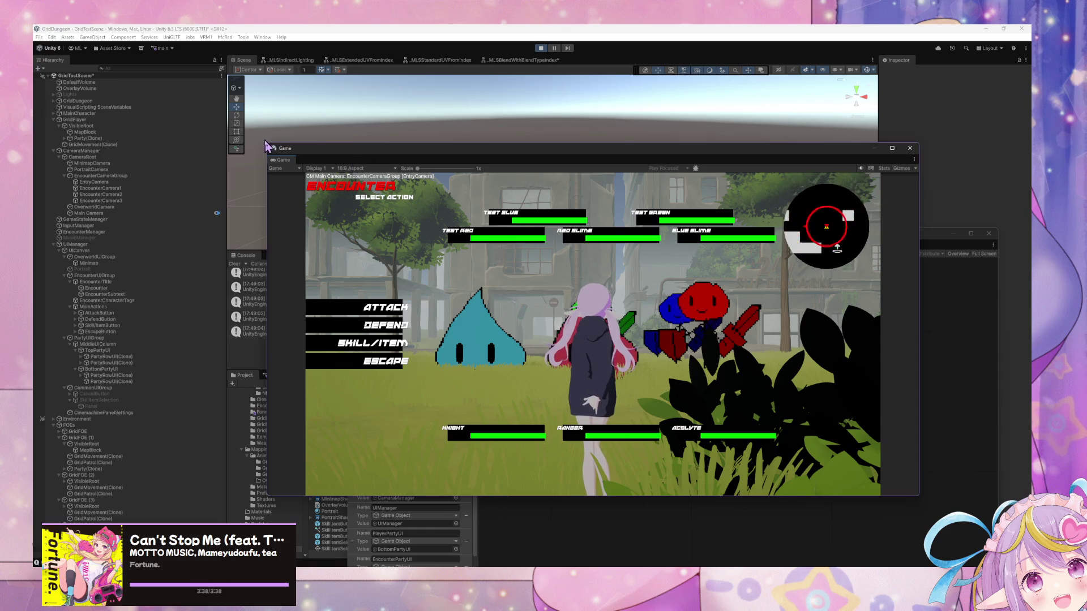
{"action": "left_click_drag", "start_coordinate": [269, 144], "coordinate": [131, 69]}
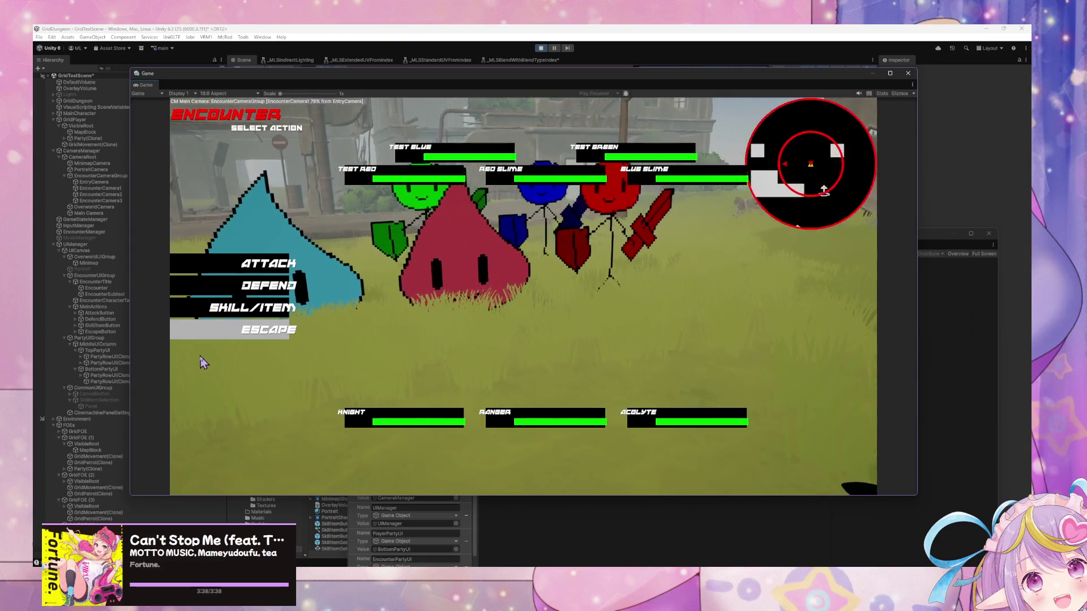
{"action": "left_click", "coordinate": [257, 334]}
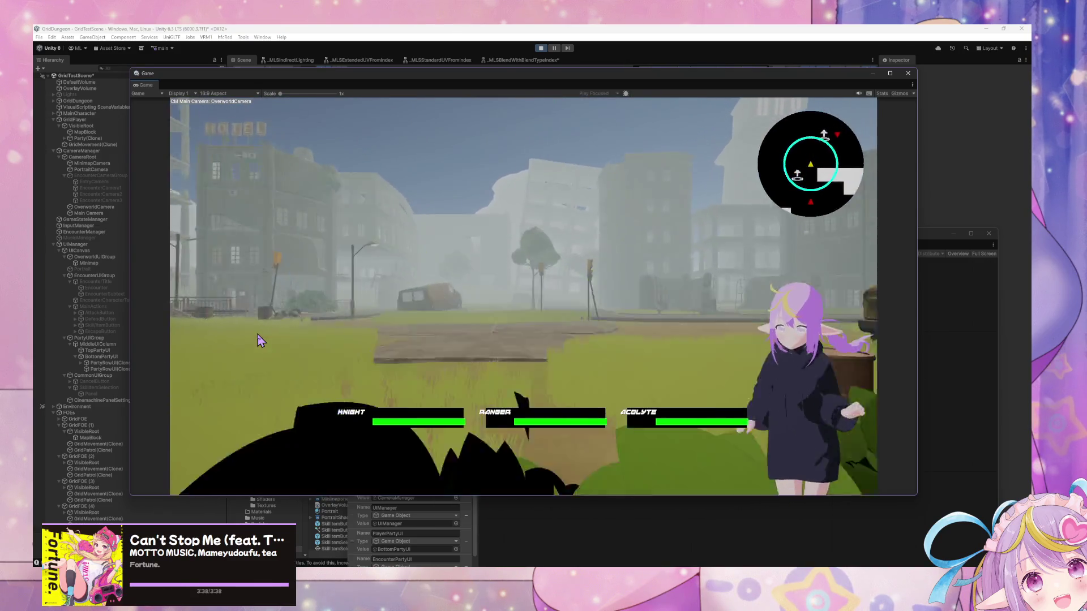
Step: Walk the character down the street toward the rusty van until a slime encounter starts
{"action": "key", "text": "q"}
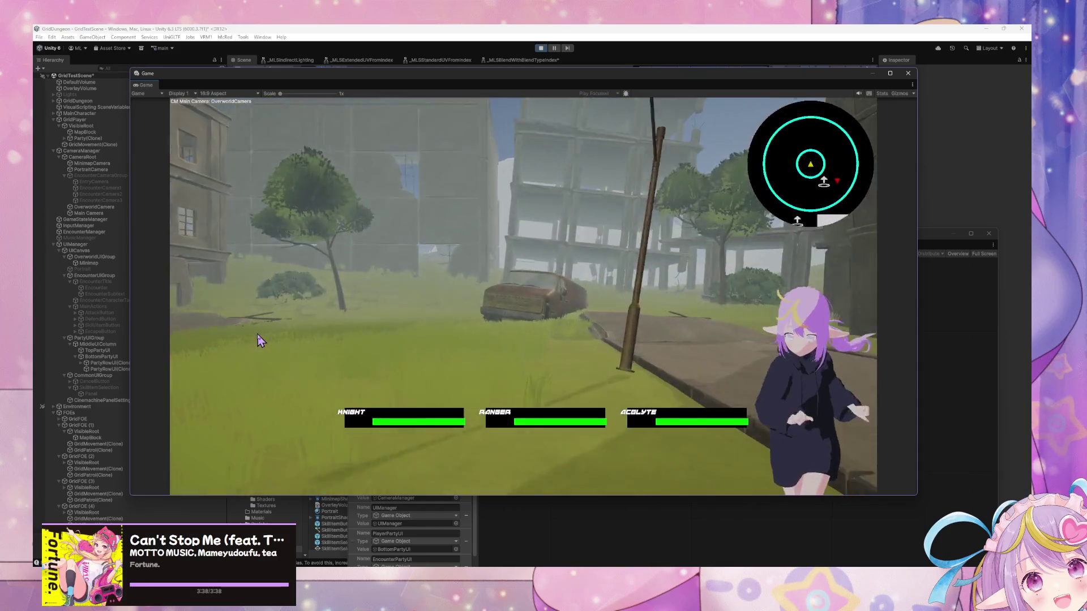
{"action": "key", "text": "e"}
{"action": "key", "text": "w"}
{"action": "key", "text": "w"}
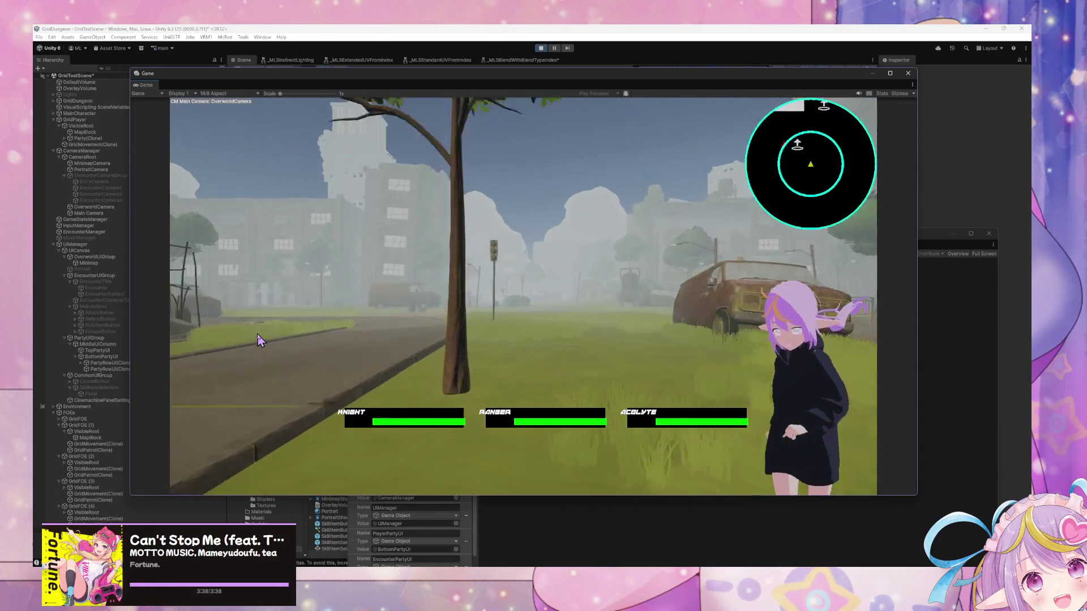
{"action": "key", "text": "e"}
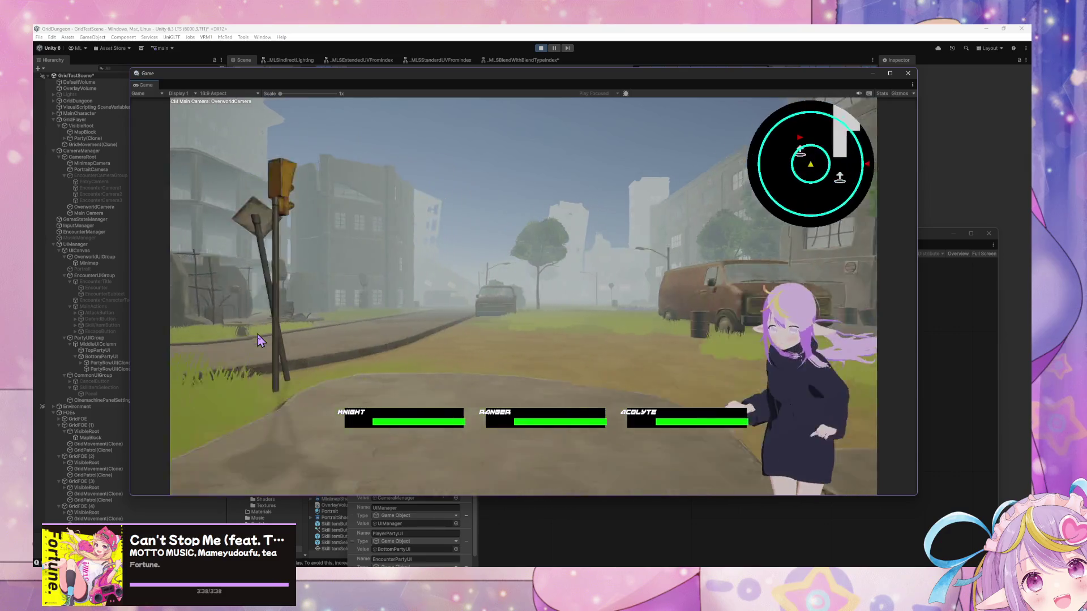
{"action": "key", "text": "w"}
{"action": "key", "text": "e"}
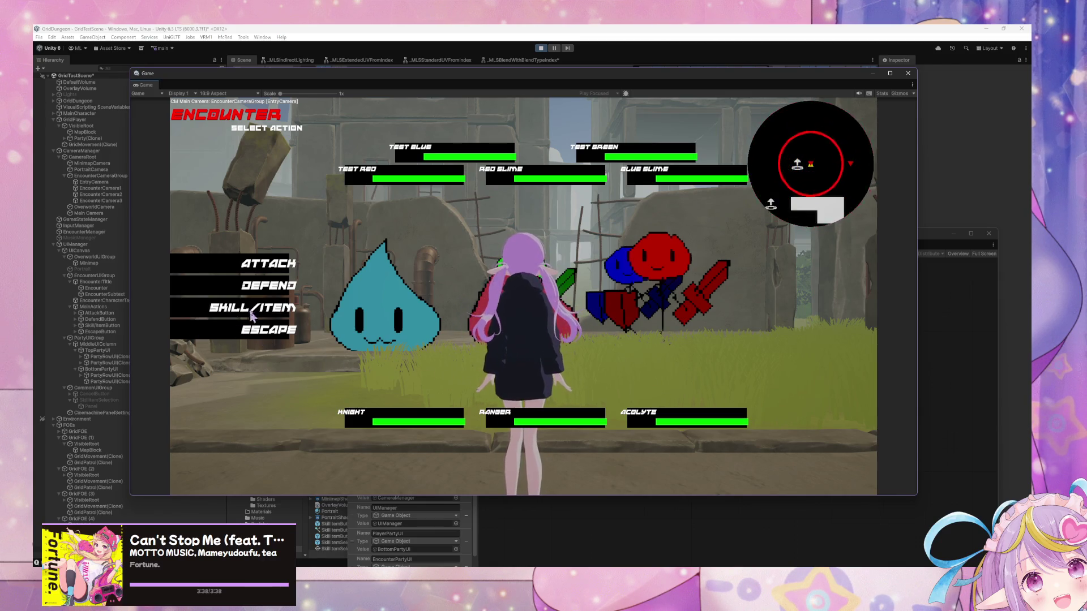
Step: Back out of targeting, browse and cancel the SKILL/ITEM list, then escape the battle
{"action": "left_click", "coordinate": [396, 189]}
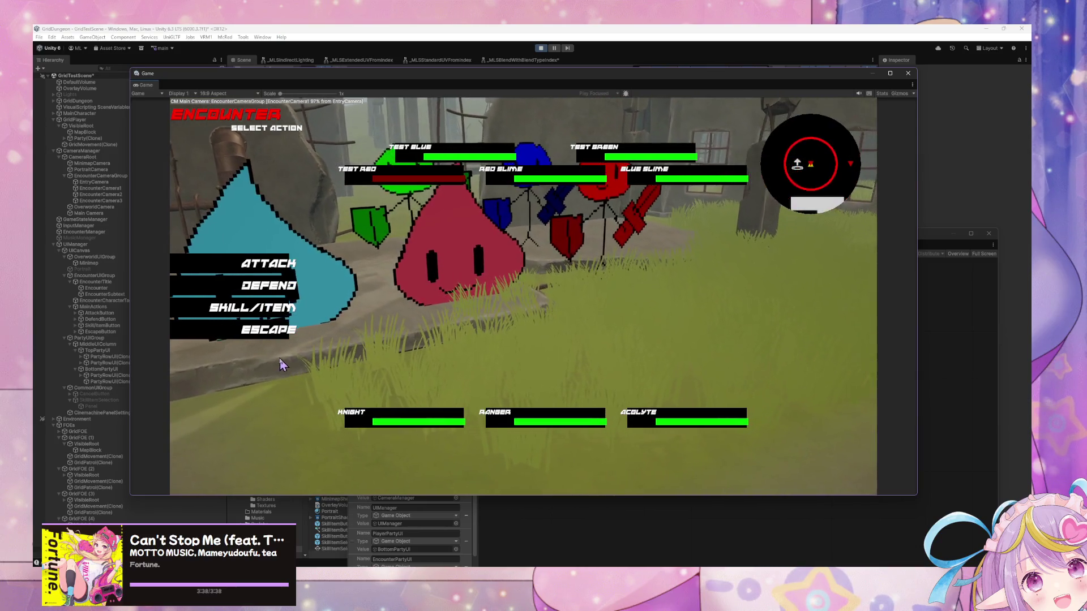
{"action": "left_click", "coordinate": [234, 338]}
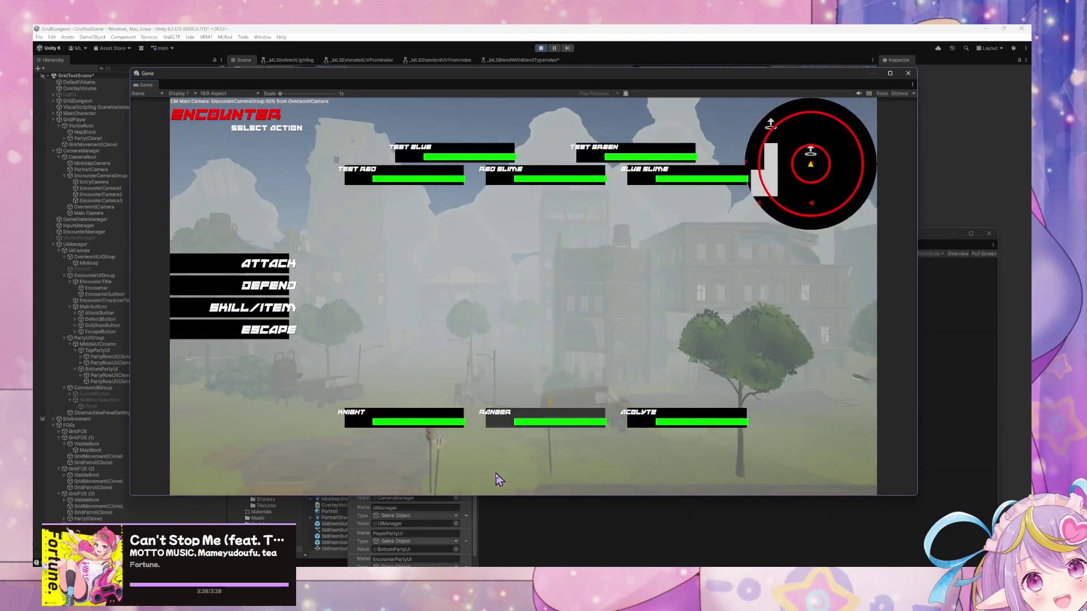
{"action": "left_click", "coordinate": [260, 319]}
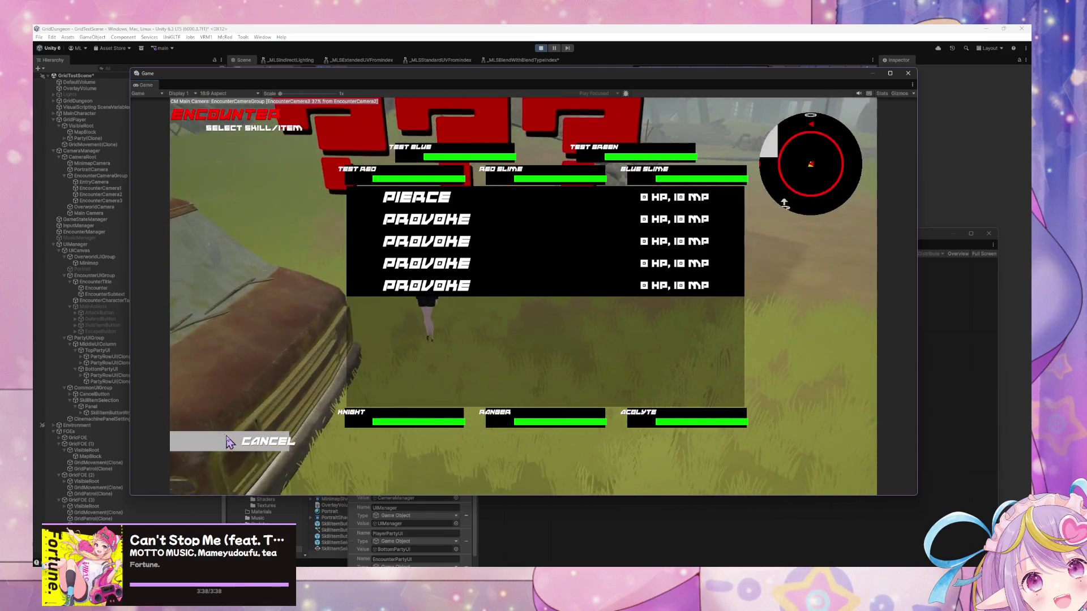
{"action": "left_click", "coordinate": [267, 440]}
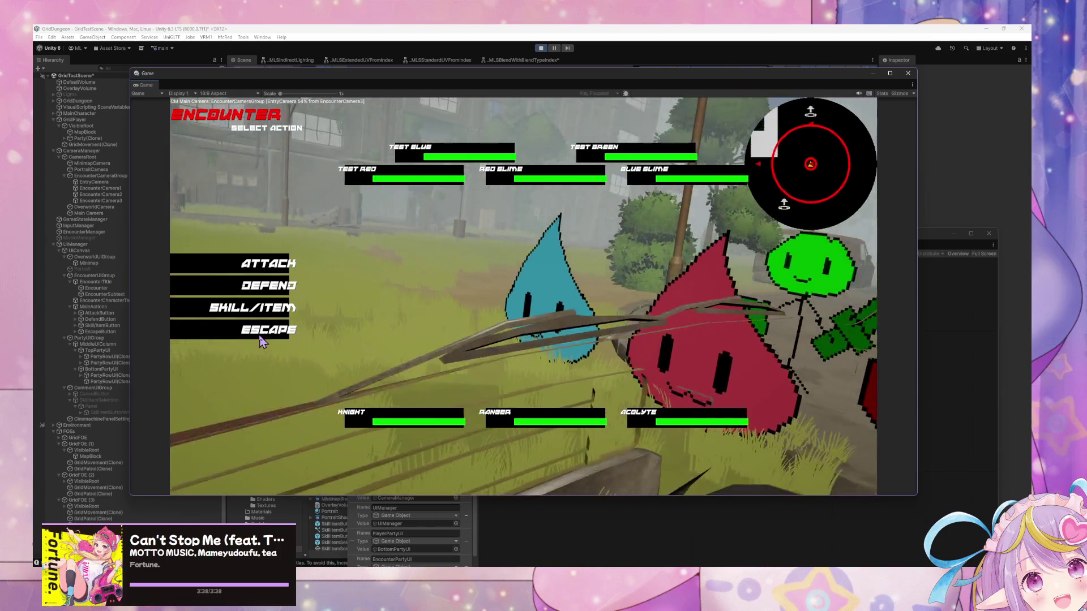
{"action": "left_click", "coordinate": [264, 333]}
Step: Move the floating Game window down-right behind the State Graph window
{"action": "mouse_move", "coordinate": [468, 79]}
{"action": "left_mouse_down"}
{"action": "mouse_move", "coordinate": [636, 170]}
{"action": "mouse_move", "coordinate": [638, 256]}
{"action": "left_mouse_up"}
{"action": "mouse_move", "coordinate": [364, 259]}
{"action": "left_mouse_down"}
{"action": "mouse_move", "coordinate": [448, 355]}
{"action": "mouse_move", "coordinate": [428, 352]}
{"action": "left_mouse_up"}
{"action": "left_click_drag", "start_coordinate": [423, 240], "coordinate": [456, 233]}
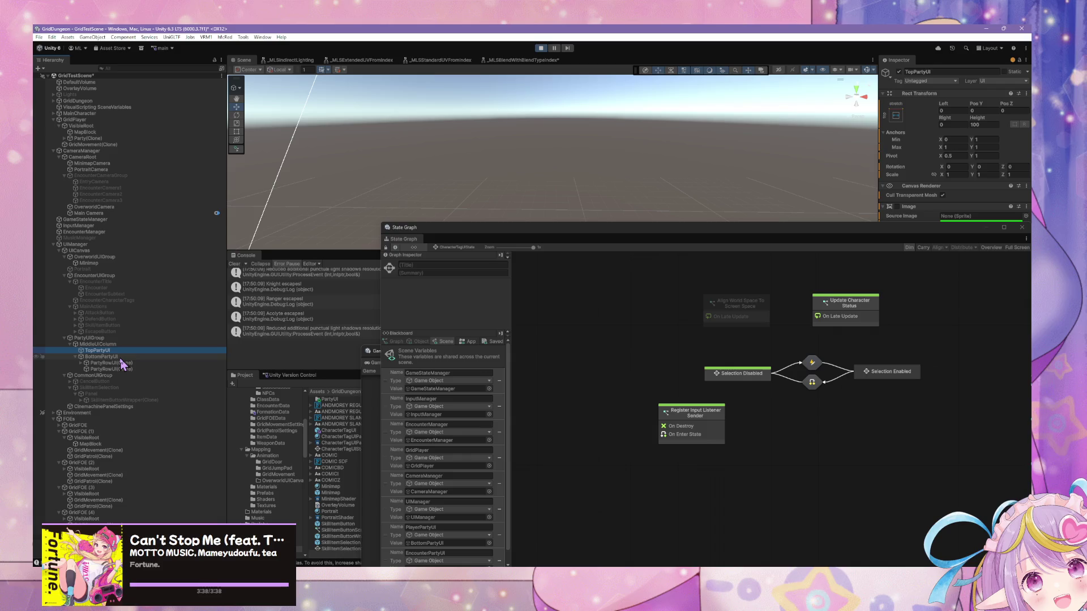
Step: Bring the game view in front of the State Graph, walk into an encounter and flee
{"action": "mouse_move", "coordinate": [617, 238]}
{"action": "left_mouse_down"}
{"action": "mouse_move", "coordinate": [301, 160]}
{"action": "mouse_move", "coordinate": [391, 127]}
{"action": "left_mouse_up"}
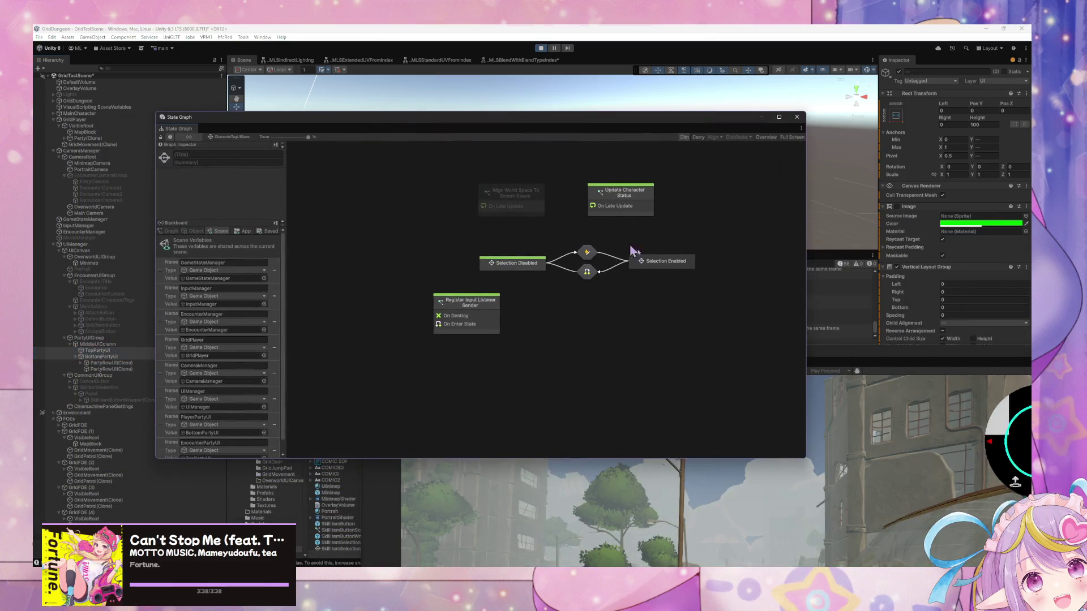
{"action": "mouse_move", "coordinate": [821, 357]}
{"action": "left_mouse_down"}
{"action": "mouse_move", "coordinate": [546, 104]}
{"action": "mouse_move", "coordinate": [575, 138]}
{"action": "left_mouse_up"}
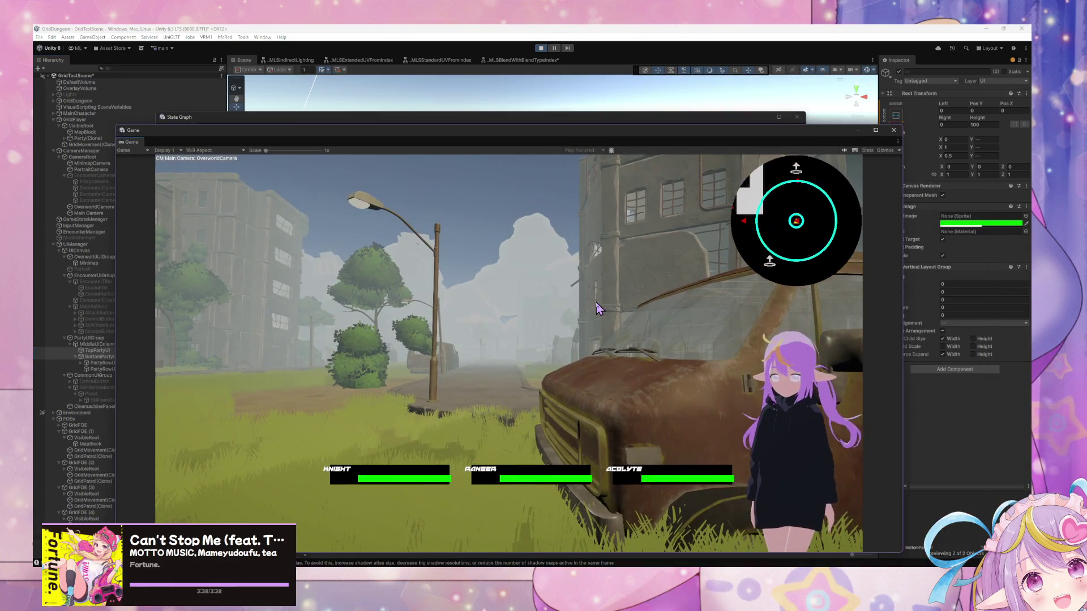
{"action": "key", "text": "q"}
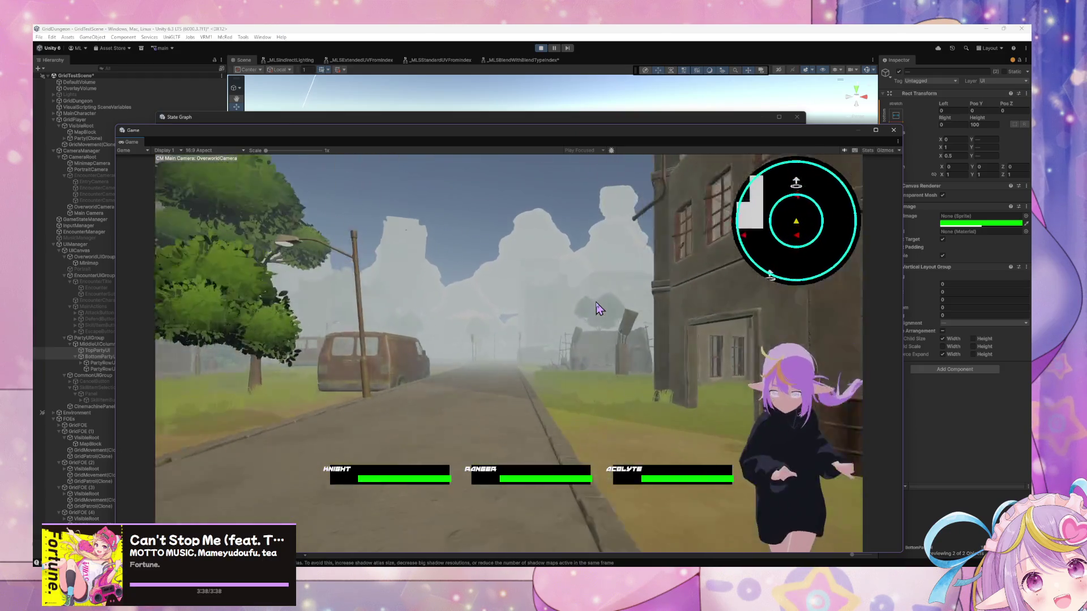
{"action": "key", "text": "w"}
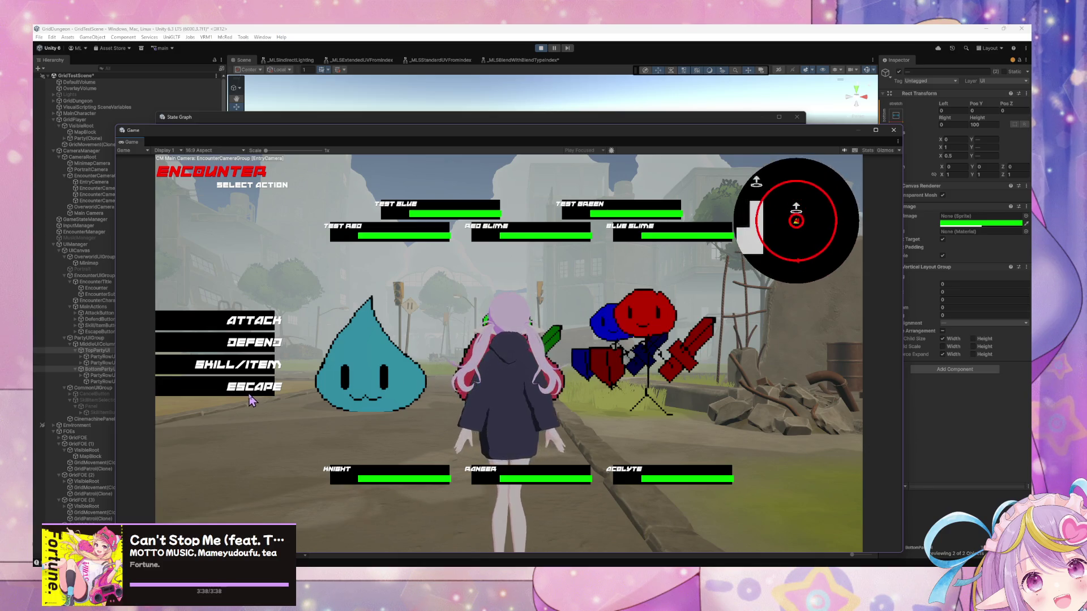
{"action": "left_click", "coordinate": [266, 390]}
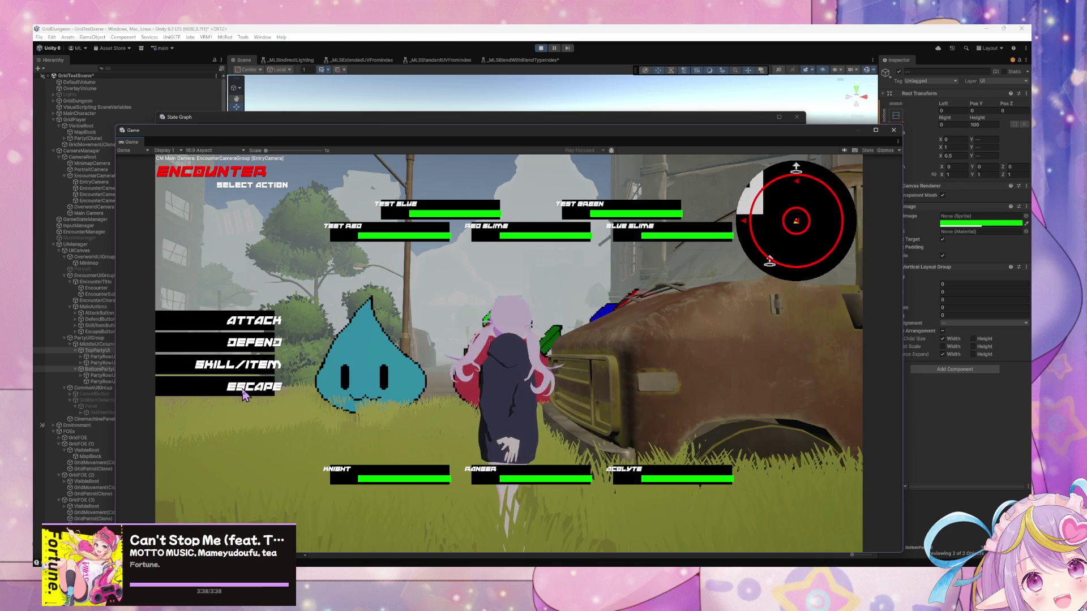
{"action": "left_click", "coordinate": [251, 389]}
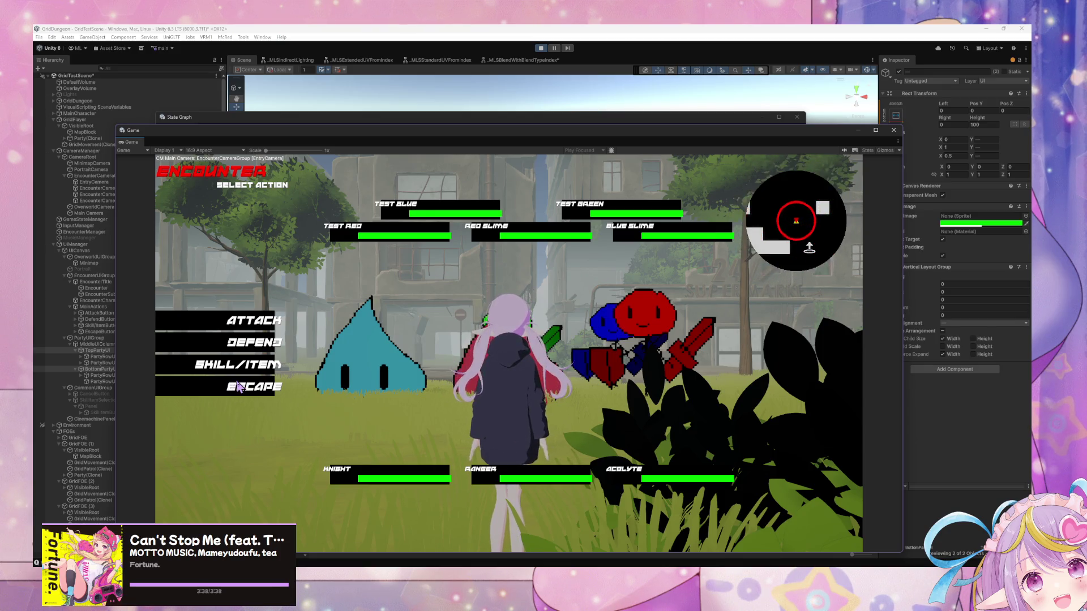
{"action": "left_click", "coordinate": [239, 386]}
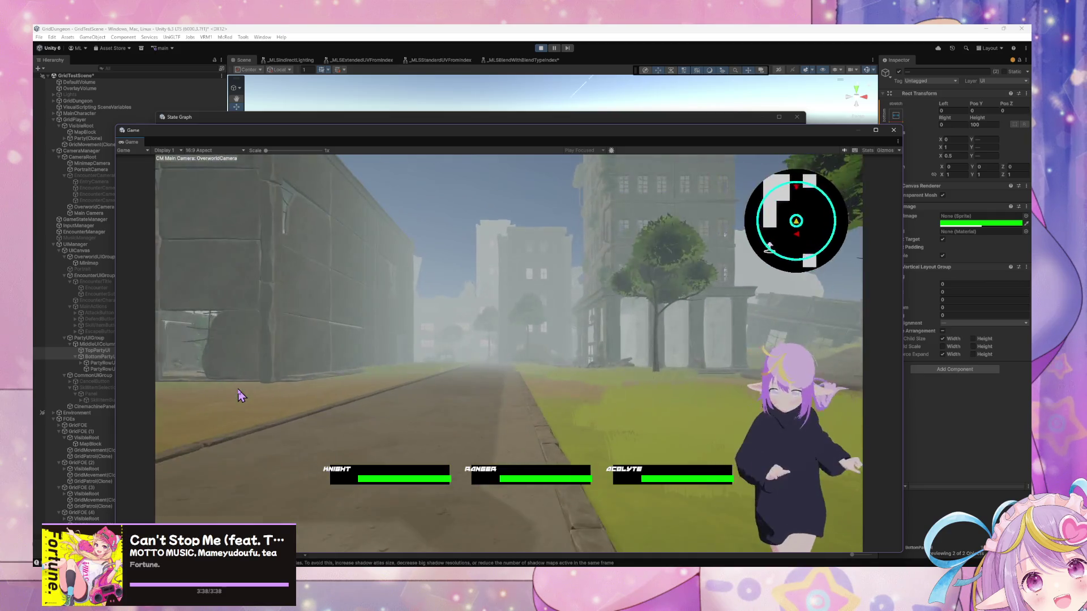
Step: Start another encounter by the van, browse the skill list, then shift the game view down-right
{"action": "key", "text": "d"}
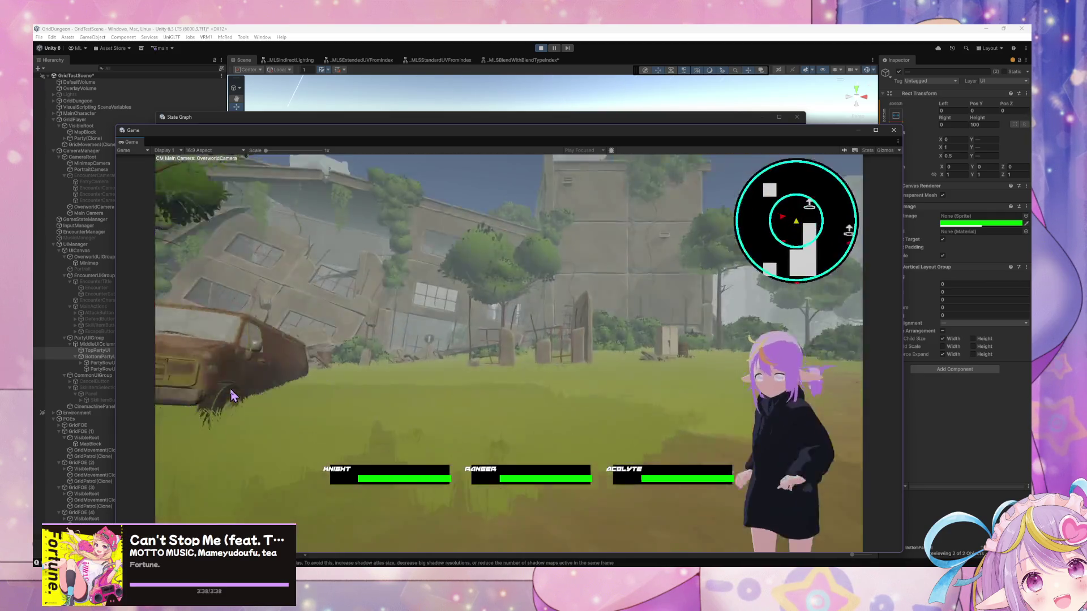
{"action": "key", "text": "d"}
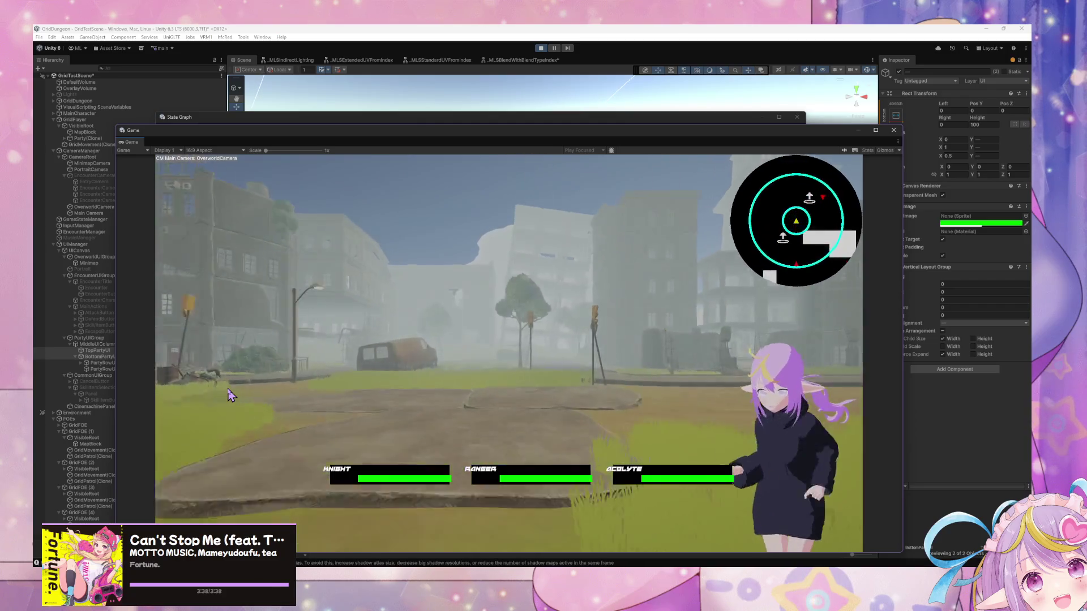
{"action": "key", "text": "w"}
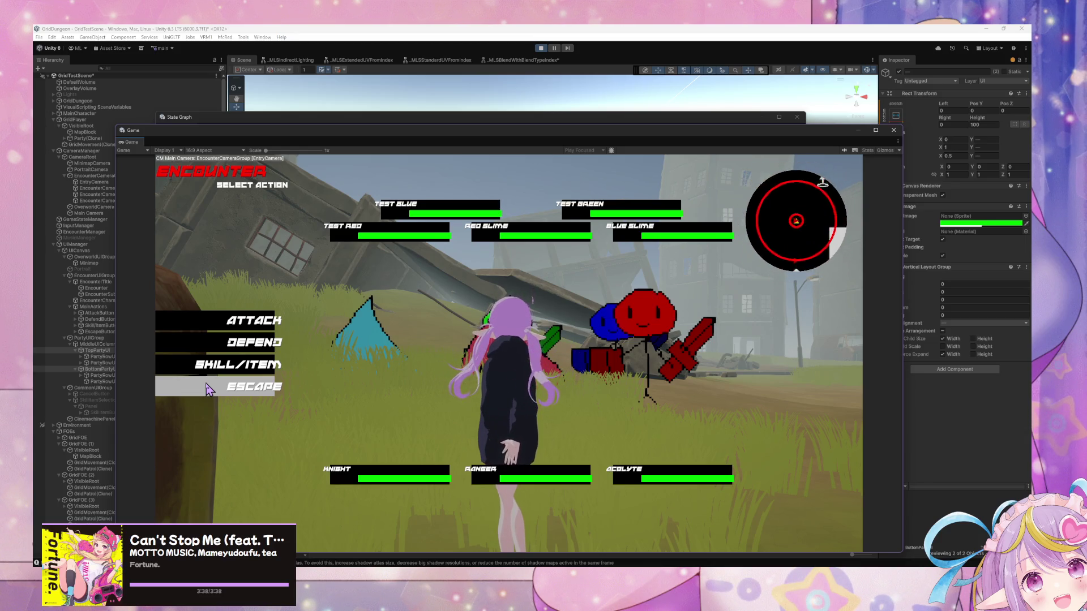
{"action": "left_click", "coordinate": [236, 369]}
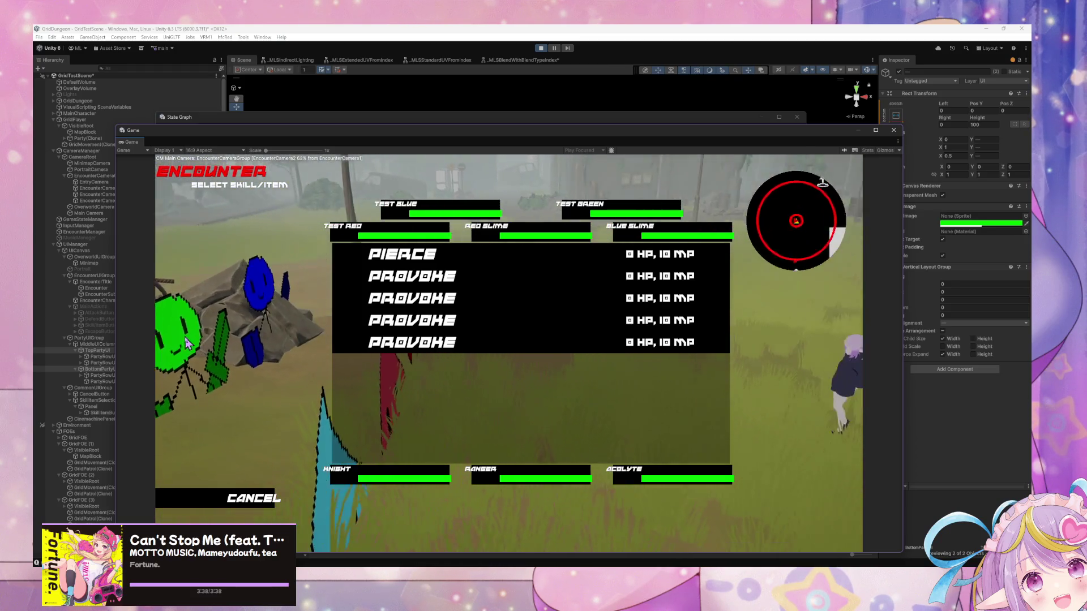
{"action": "key", "text": "Escape"}
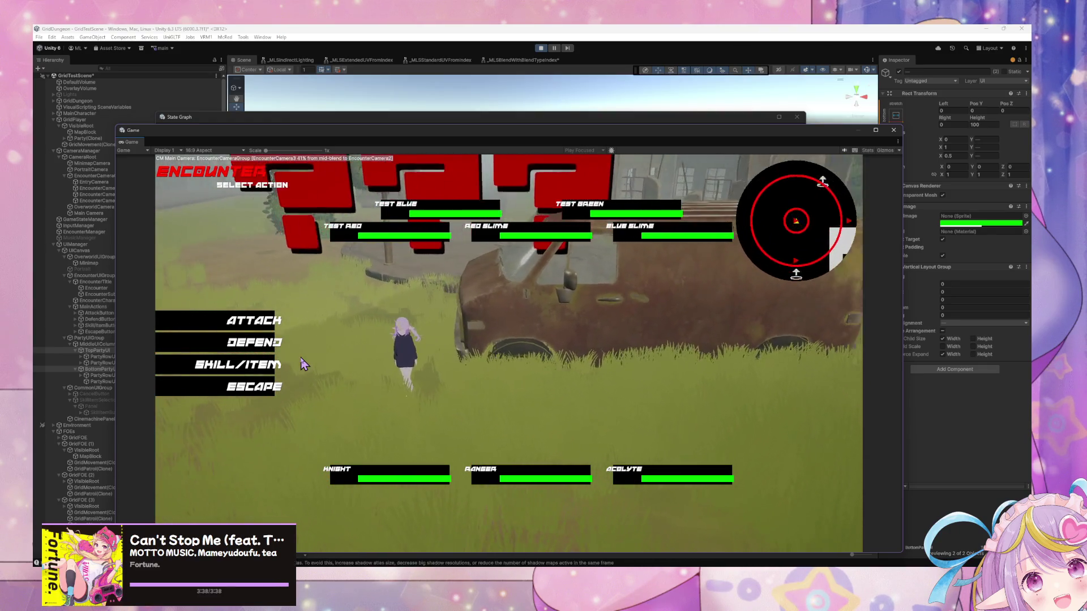
{"action": "mouse_move", "coordinate": [514, 126]}
{"action": "left_mouse_down"}
{"action": "mouse_move", "coordinate": [654, 274]}
{"action": "mouse_move", "coordinate": [719, 305]}
{"action": "left_mouse_up"}
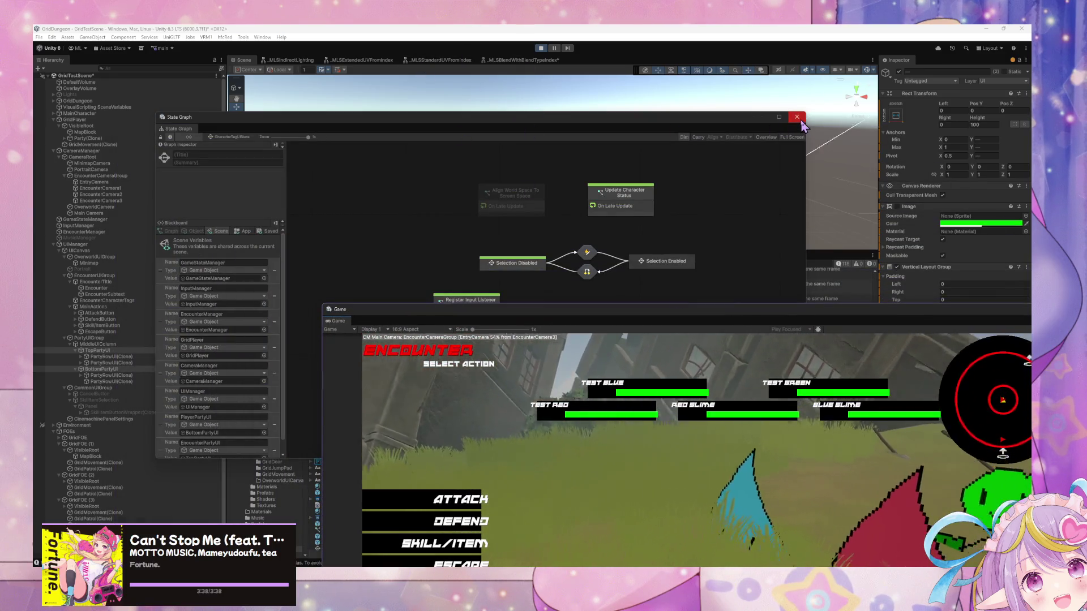
Step: Close the State Graph and set BottomPartyUI's Rect Transform Height to 75
{"action": "left_click", "coordinate": [798, 117]}
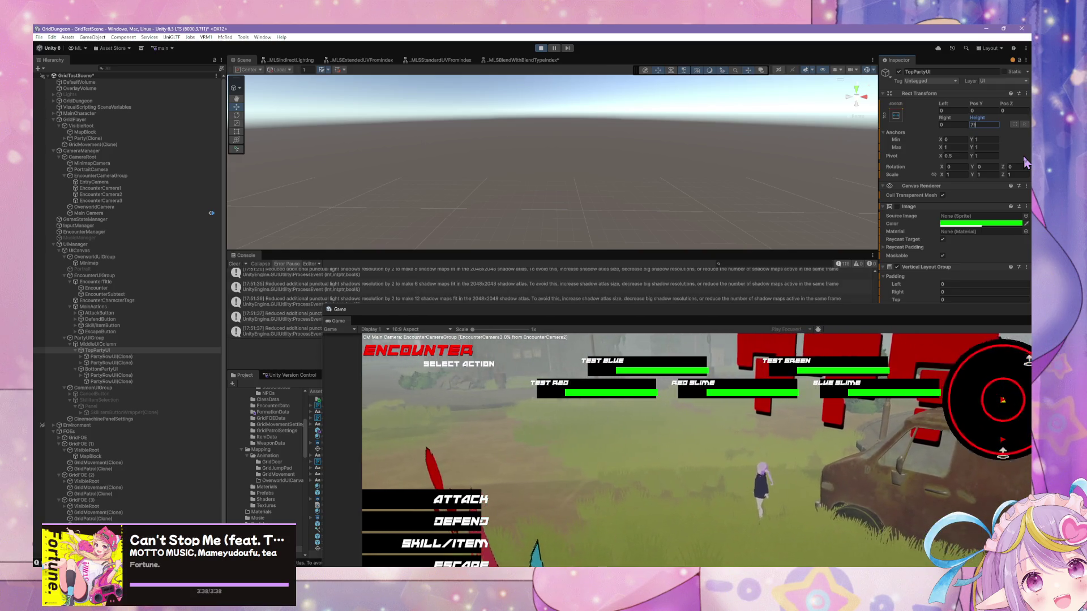
{"action": "mouse_move", "coordinate": [789, 319]}
{"action": "left_mouse_down"}
{"action": "mouse_move", "coordinate": [626, 73]}
{"action": "mouse_move", "coordinate": [758, 246]}
{"action": "mouse_move", "coordinate": [803, 267]}
{"action": "left_mouse_up"}
{"action": "left_click", "coordinate": [167, 371]}
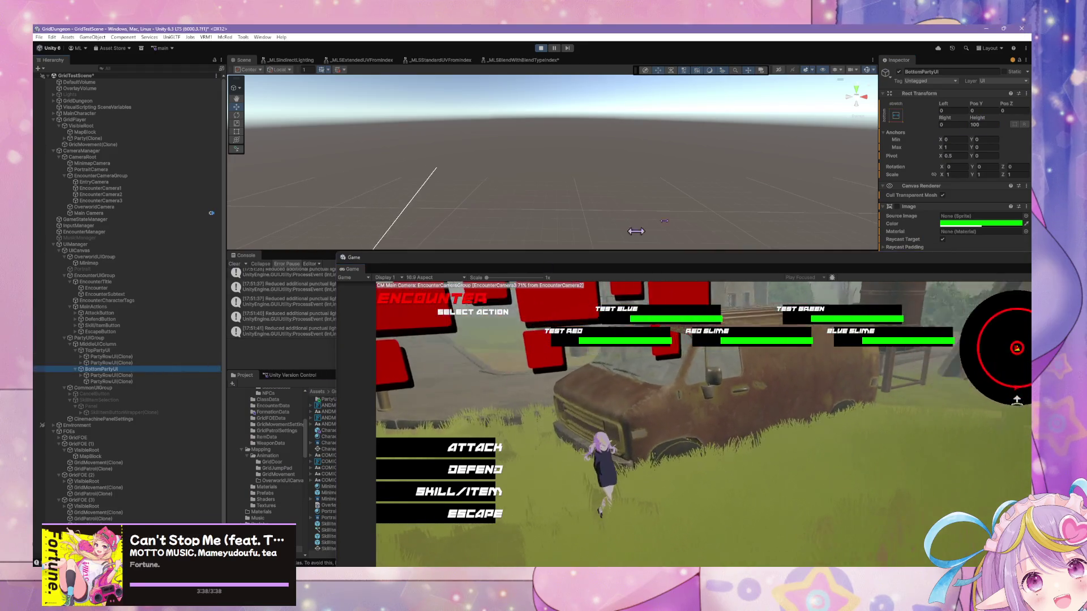
{"action": "left_click", "coordinate": [986, 123]}
{"action": "type", "text": "5"}
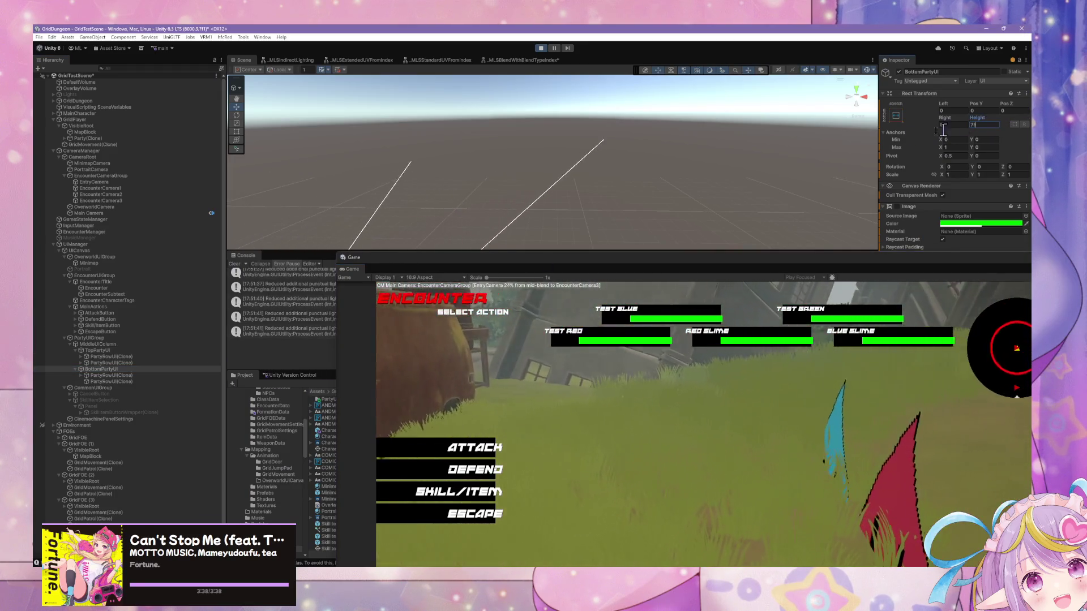
{"action": "mouse_move", "coordinate": [759, 256]}
{"action": "left_mouse_down"}
{"action": "mouse_move", "coordinate": [567, 178]}
{"action": "mouse_move", "coordinate": [585, 113]}
{"action": "left_mouse_up"}
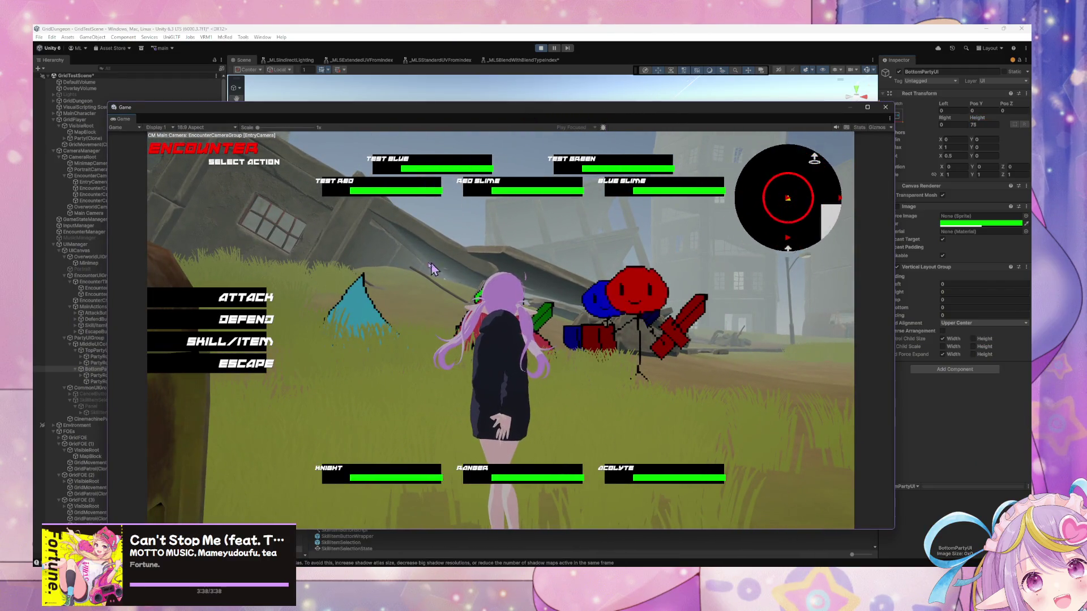
Step: Open and cancel Skill/Item, advance the battle to Select Target, and select MiddleUIColumn
{"action": "left_click", "coordinate": [245, 352]}
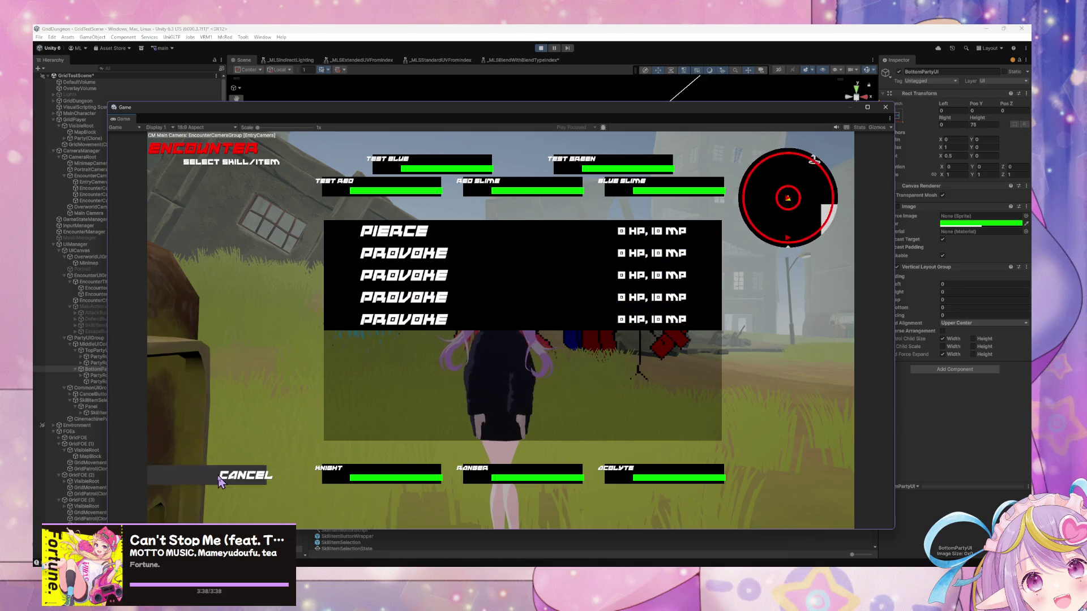
{"action": "left_click", "coordinate": [220, 478]}
{"action": "left_click", "coordinate": [244, 309]}
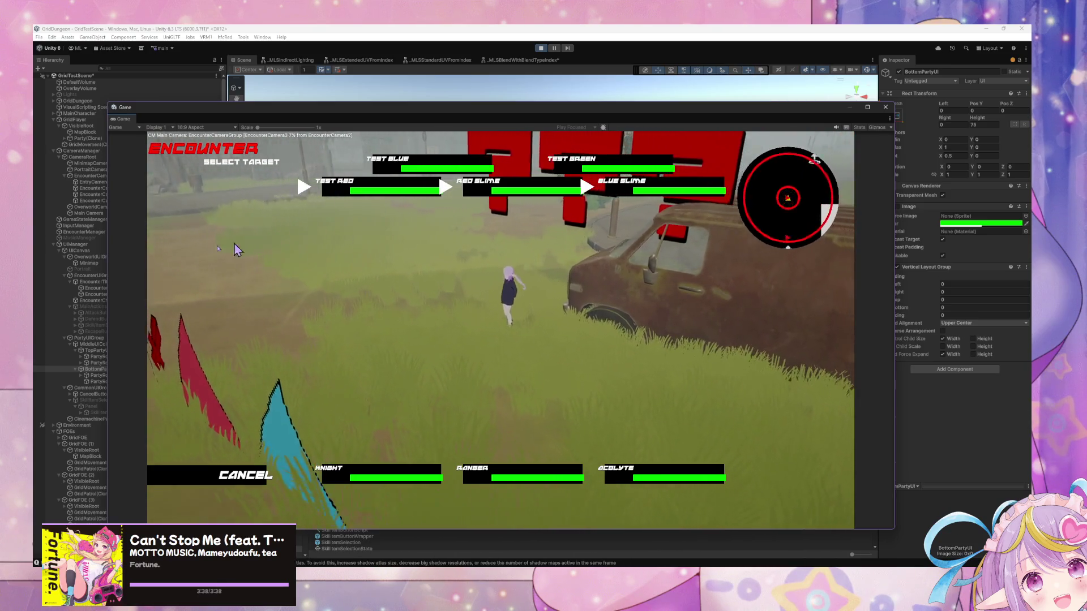
{"action": "left_click", "coordinate": [89, 344]}
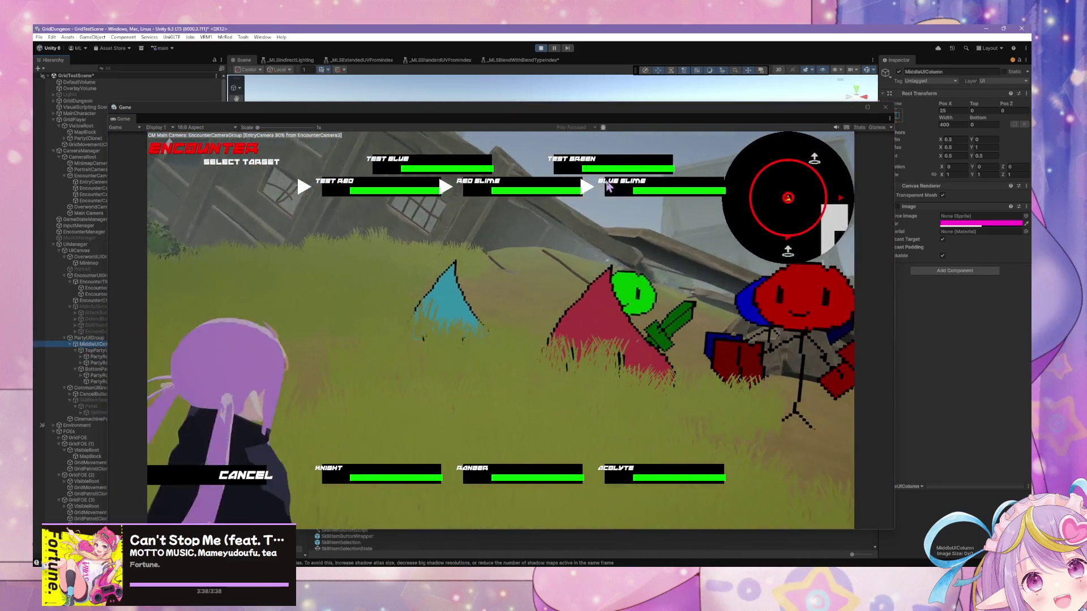
{"action": "left_click_drag", "start_coordinate": [559, 116], "coordinate": [651, 211]}
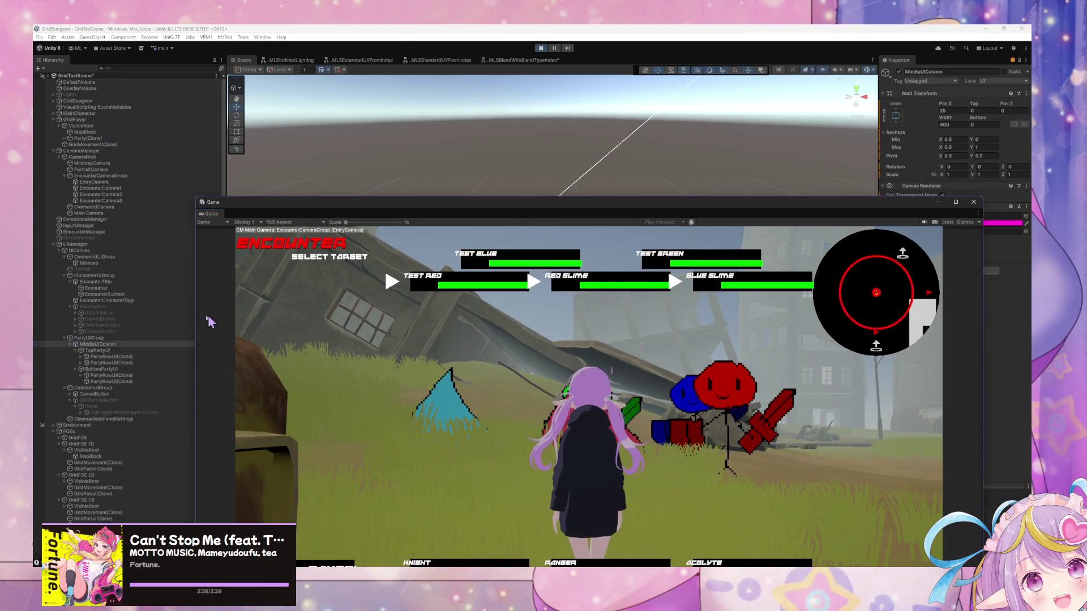
Step: Inspect TopPartyUI and BottomPartyUI, cancel target selection, and stop play mode with Ctrl+P
{"action": "left_click", "coordinate": [110, 352]}
{"action": "left_click", "coordinate": [112, 368]}
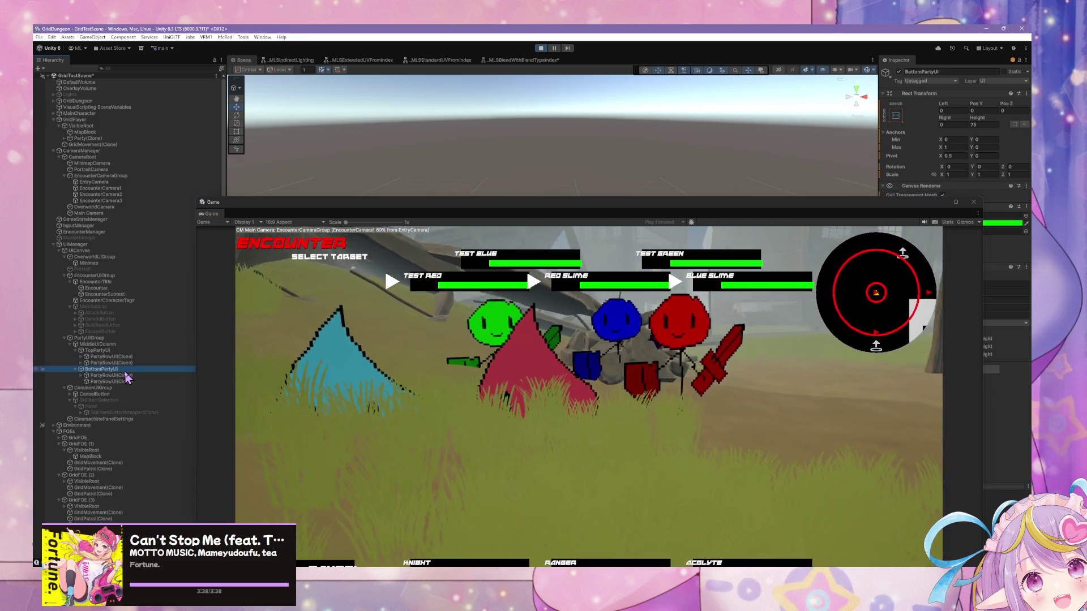
{"action": "mouse_move", "coordinate": [764, 205]}
{"action": "left_mouse_down"}
{"action": "mouse_move", "coordinate": [566, 218]}
{"action": "mouse_move", "coordinate": [628, 238]}
{"action": "mouse_move", "coordinate": [633, 411]}
{"action": "left_mouse_up"}
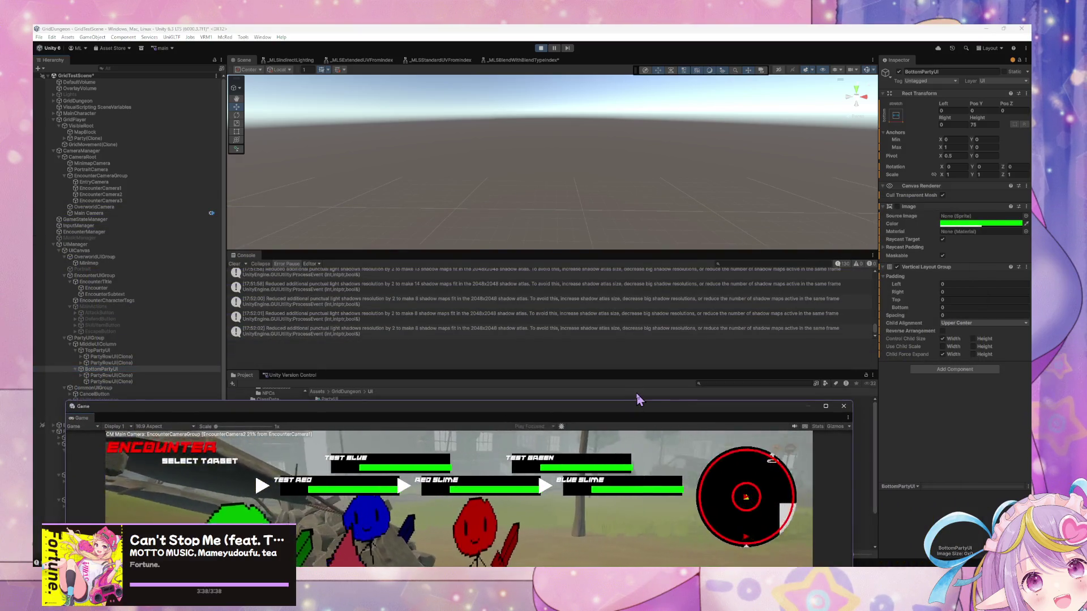
{"action": "left_click", "coordinate": [130, 351]}
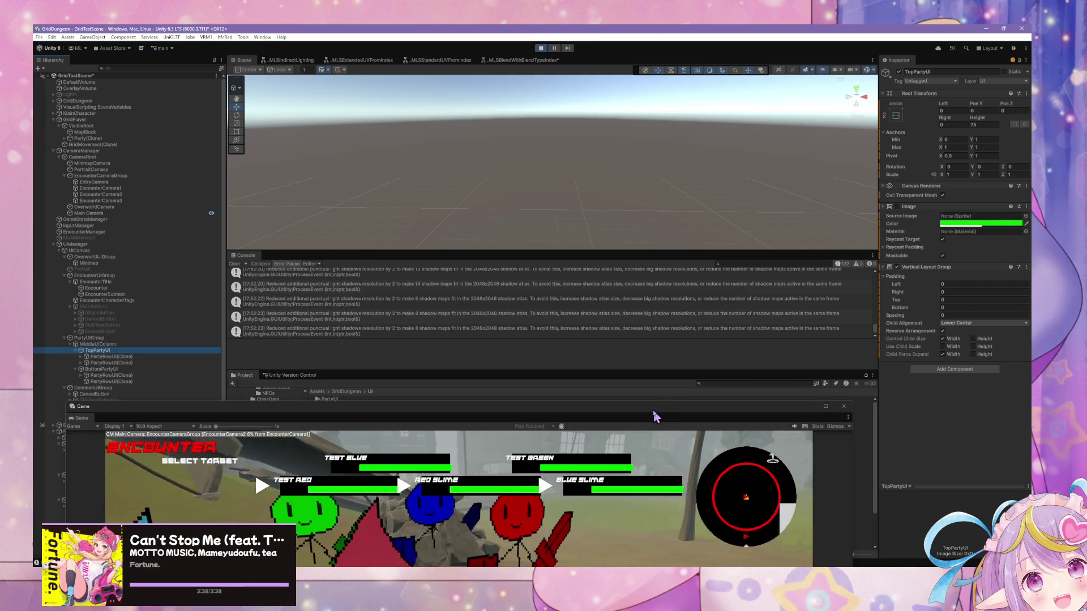
{"action": "mouse_move", "coordinate": [655, 416]}
{"action": "left_mouse_down"}
{"action": "mouse_move", "coordinate": [723, 221]}
{"action": "mouse_move", "coordinate": [712, 113]}
{"action": "mouse_move", "coordinate": [711, 139]}
{"action": "left_mouse_up"}
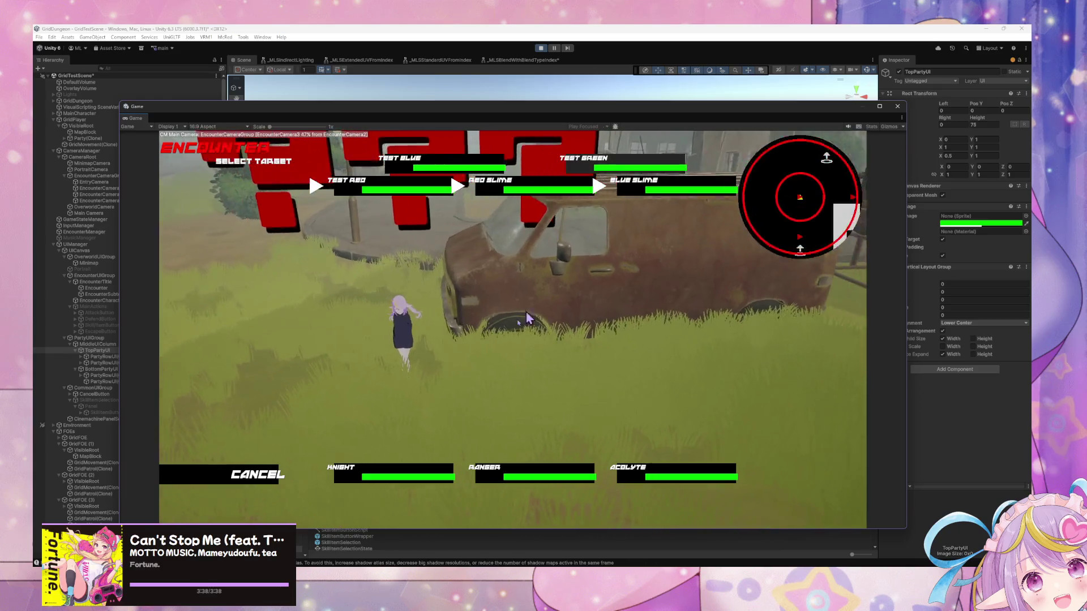
{"action": "left_click", "coordinate": [267, 476]}
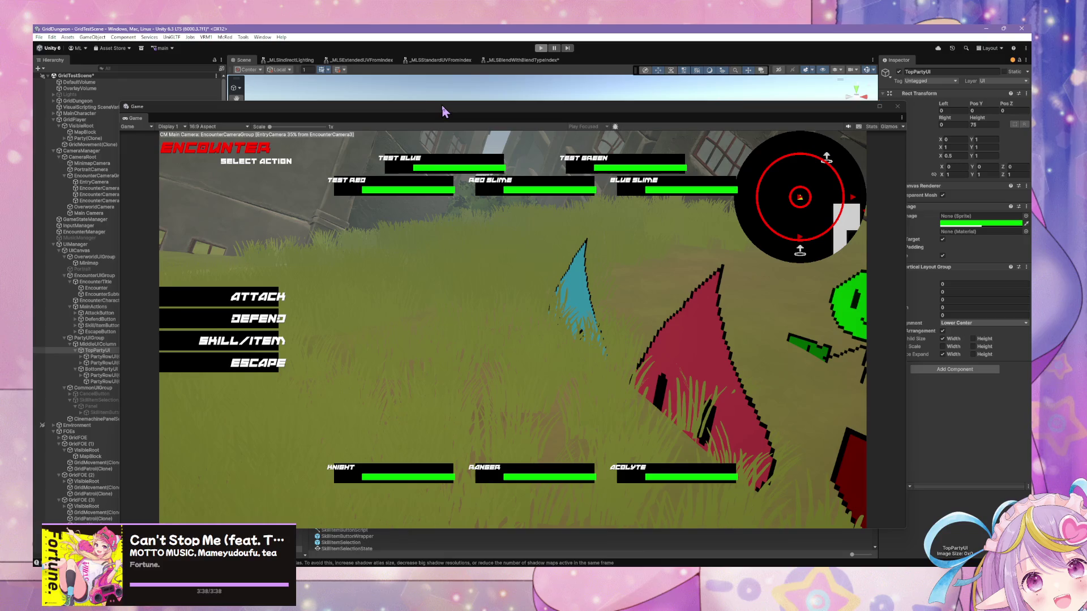
{"action": "key", "text": "ctrl+p"}
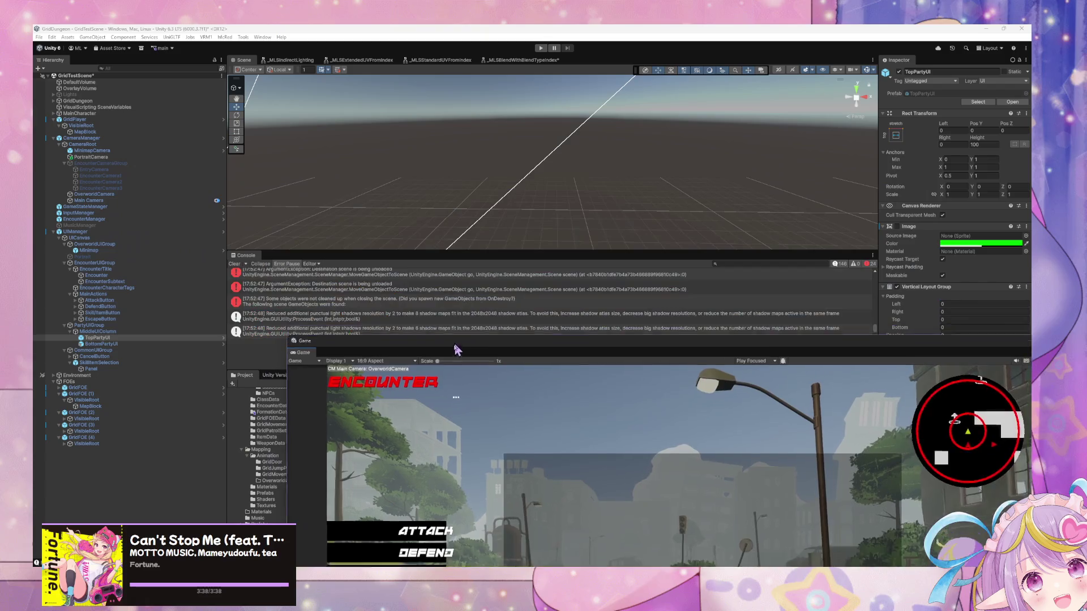
Step: Set the CharacterTagUI prefab's Text (TMP) font size to 108, then return to GridTestScene
{"action": "left_click", "coordinate": [101, 344]}
{"action": "mouse_move", "coordinate": [487, 363]}
{"action": "left_mouse_down"}
{"action": "mouse_move", "coordinate": [401, 509]}
{"action": "mouse_move", "coordinate": [397, 481]}
{"action": "left_mouse_up"}
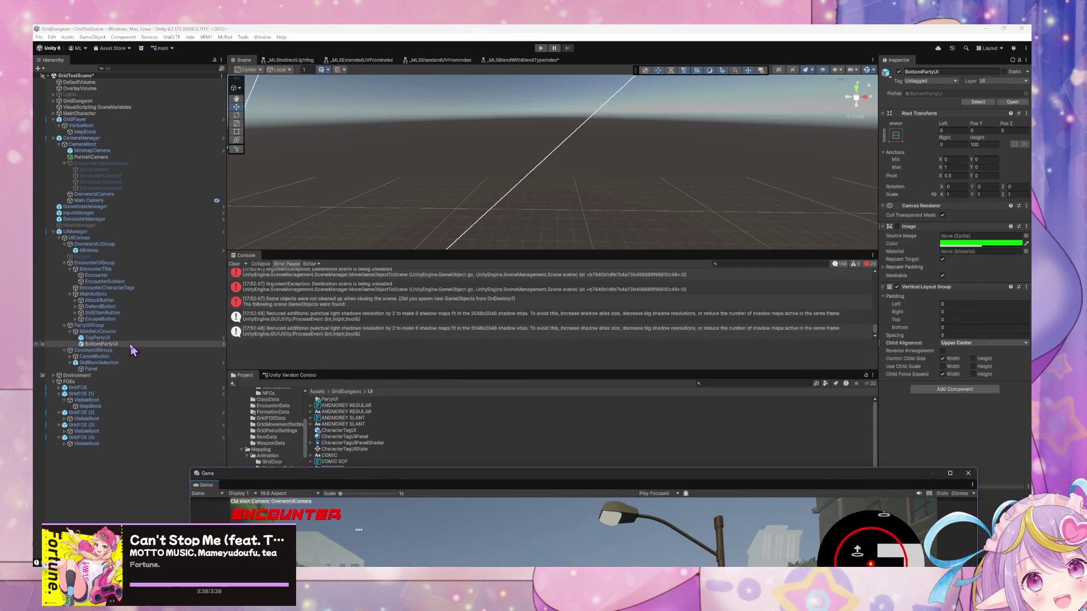
{"action": "left_click", "coordinate": [419, 424]}
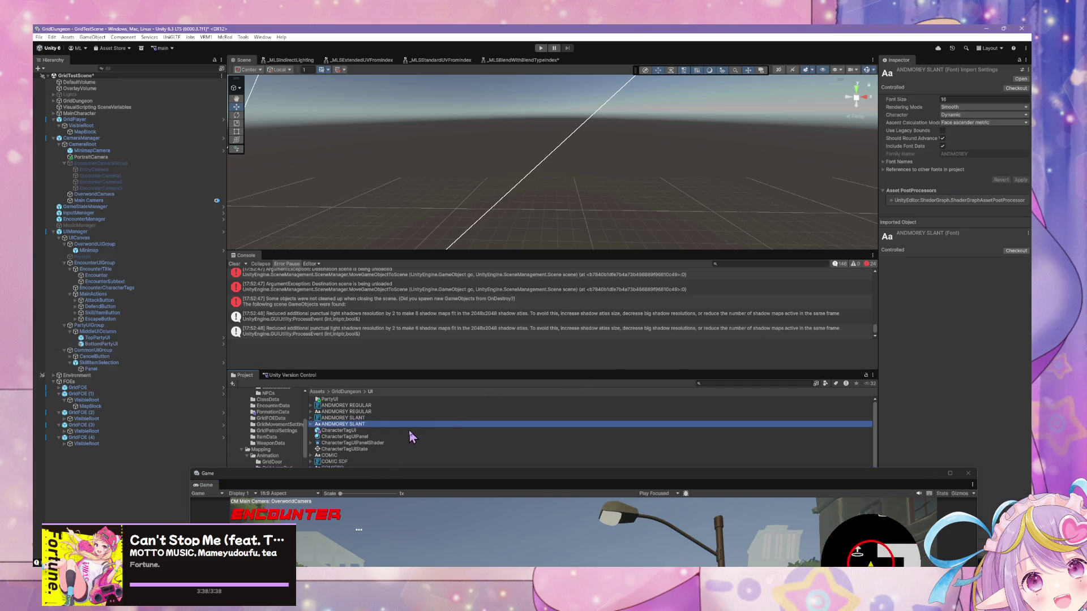
{"action": "left_click", "coordinate": [409, 432]}
{"action": "left_click", "coordinate": [1020, 80]}
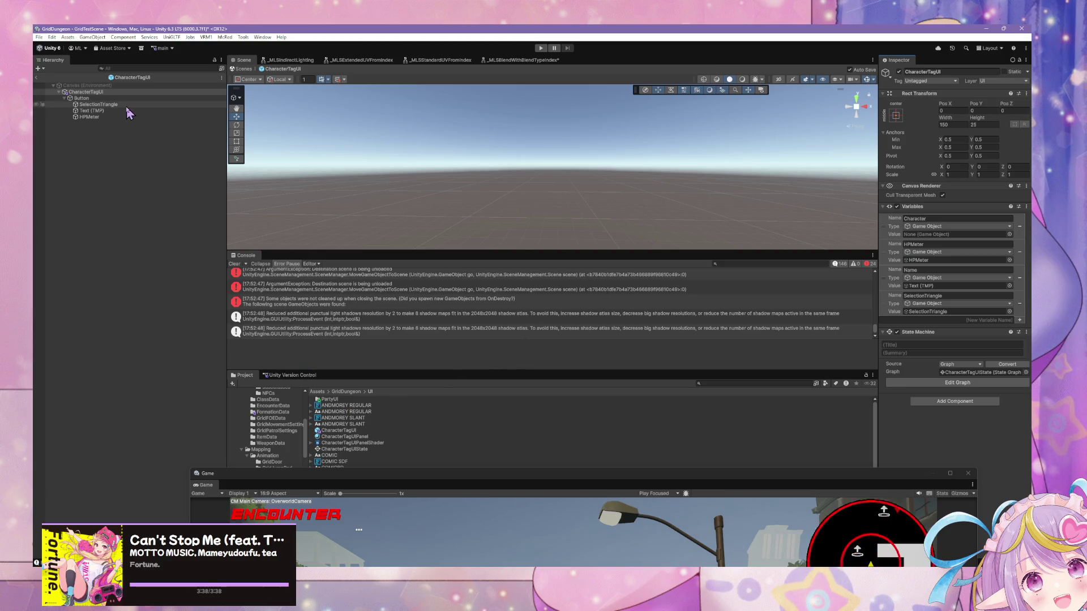
{"action": "left_click", "coordinate": [127, 111]}
{"action": "left_click", "coordinate": [950, 308]}
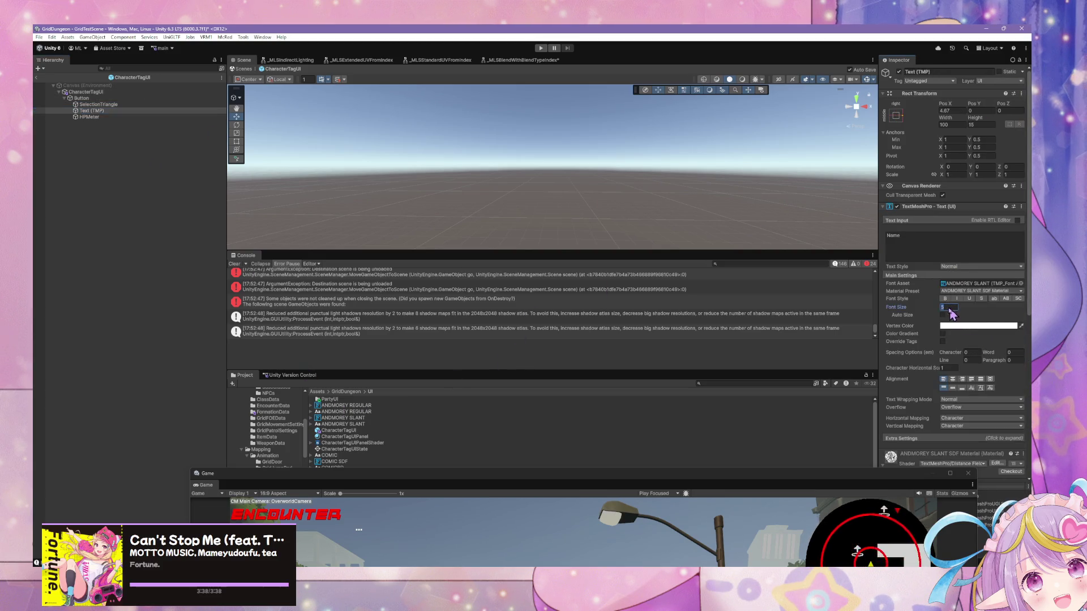
{"action": "type", "text": "10"}
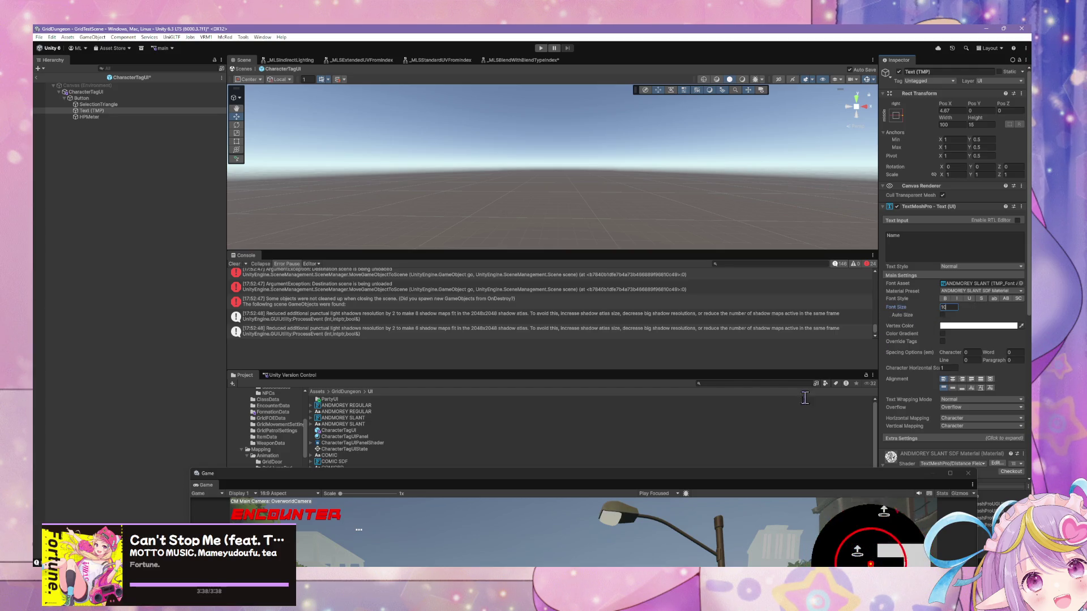
{"action": "type", "text": "8"}
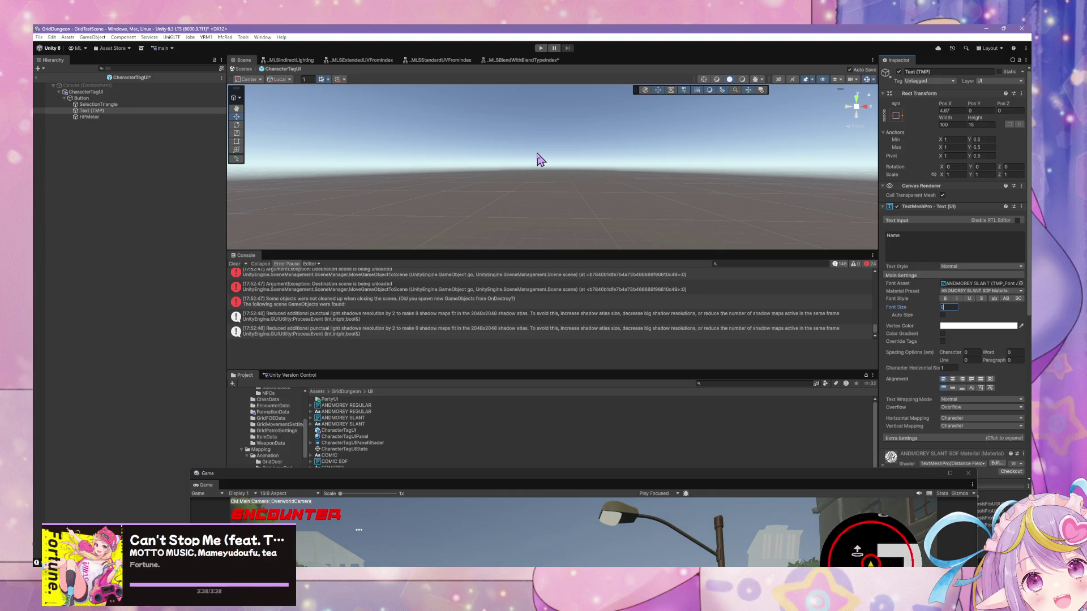
{"action": "left_click", "coordinate": [242, 68]}
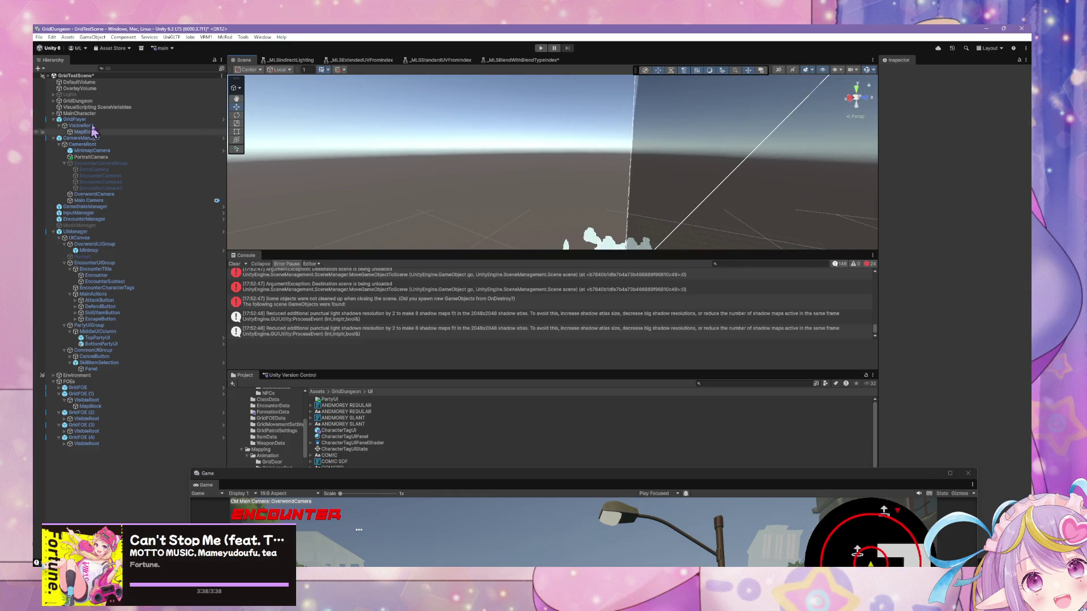
Step: Reopen the CharacterTagUI prefab and frame its Text (TMP) name label
{"action": "left_click", "coordinate": [340, 430]}
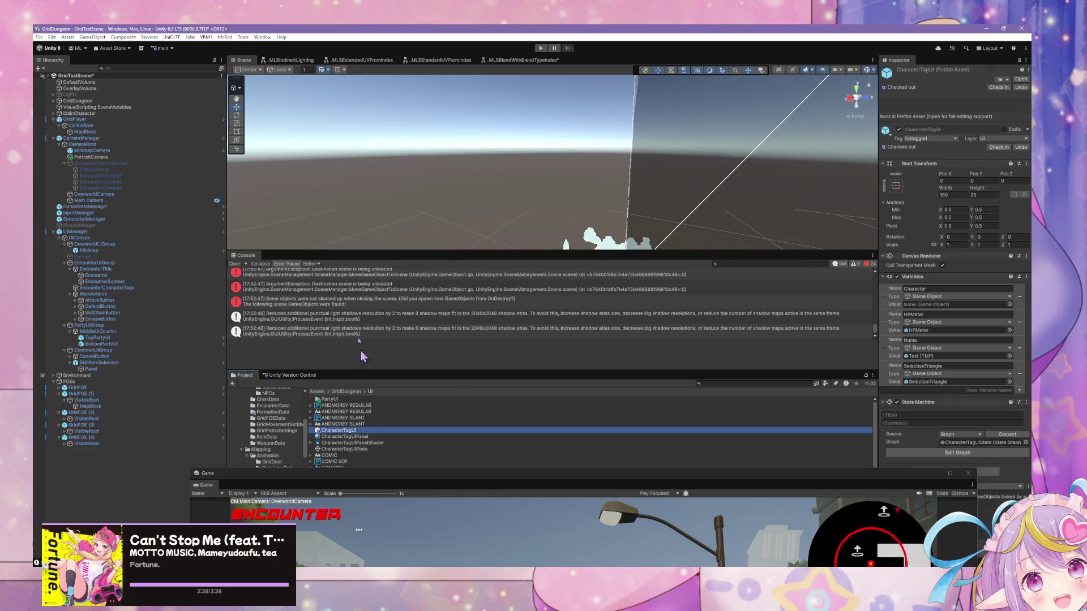
{"action": "left_click", "coordinate": [1021, 79]}
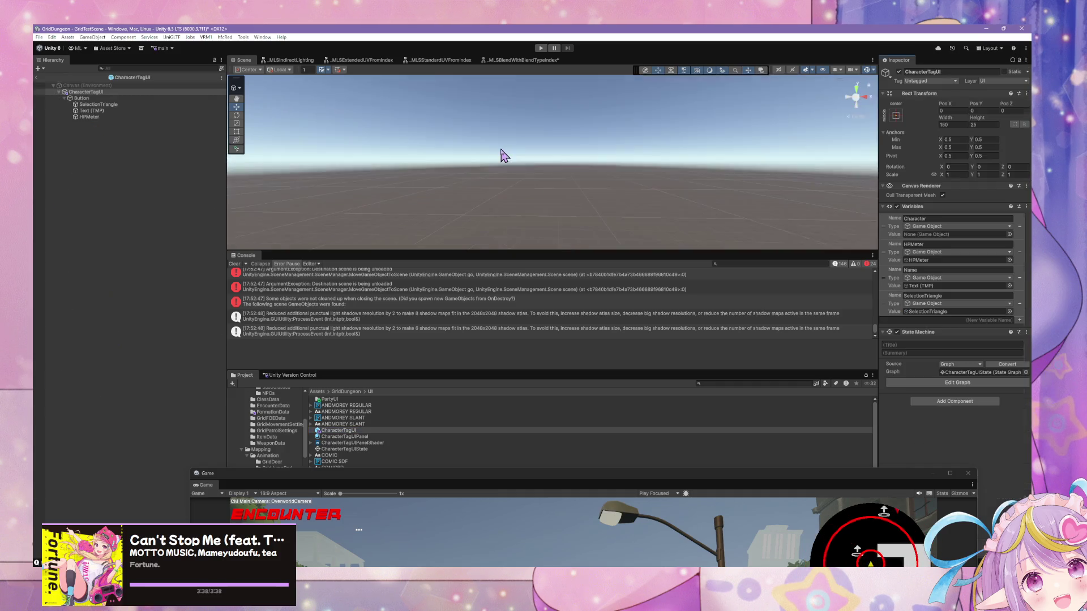
{"action": "left_click", "coordinate": [218, 110]}
{"action": "key", "text": "f"}
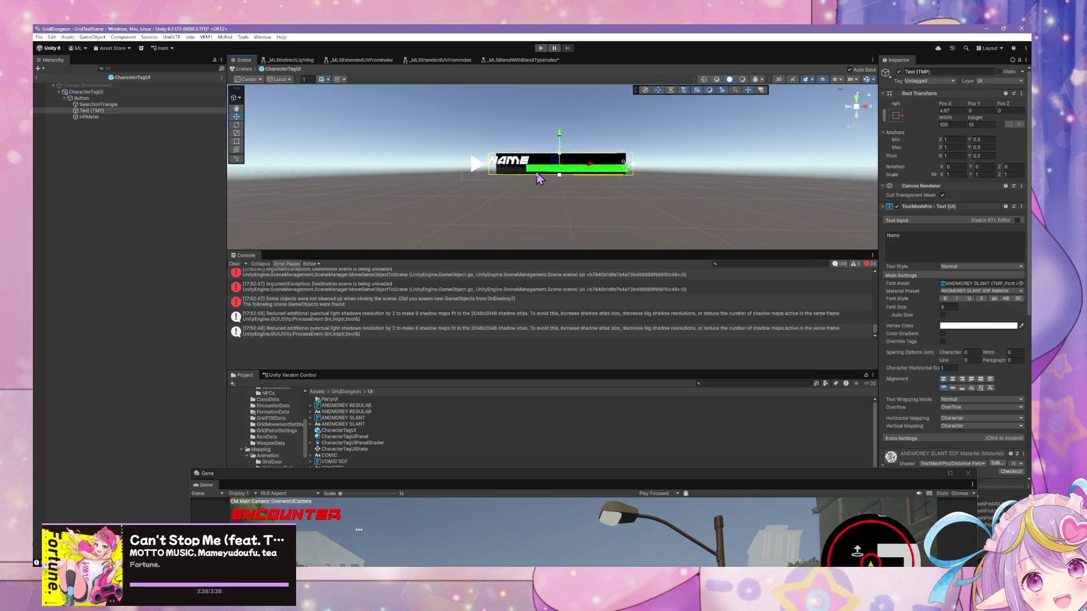
{"action": "scroll", "coordinate": [595, 174], "scroll_direction": "up", "scroll_amount": 5}
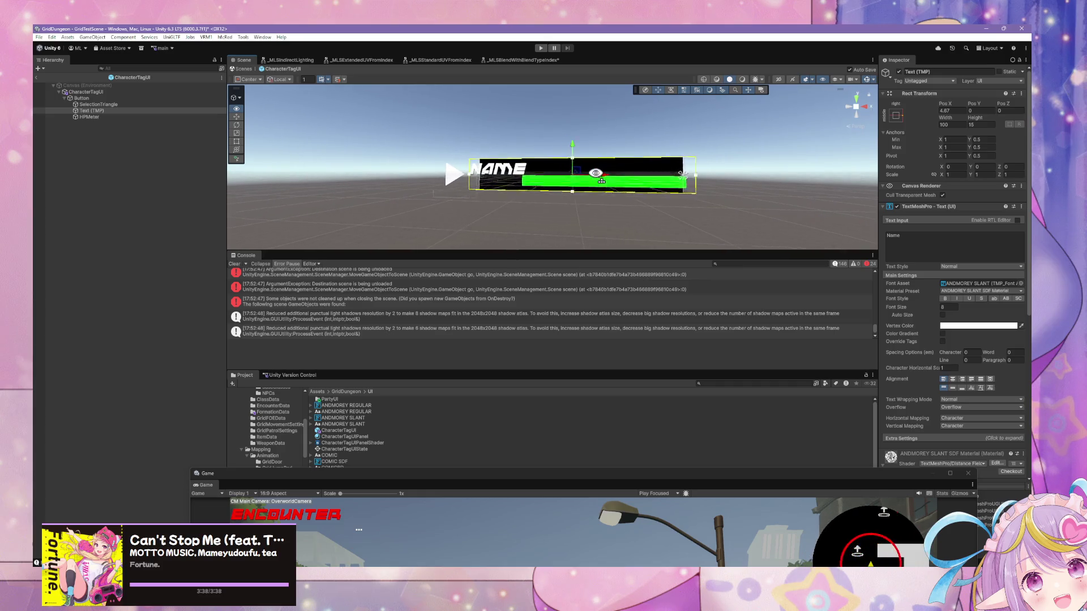
Step: Drag SelectionTriangle onto Text (TMP) in the Hierarchy to make it a child
{"action": "left_click", "coordinate": [106, 118]}
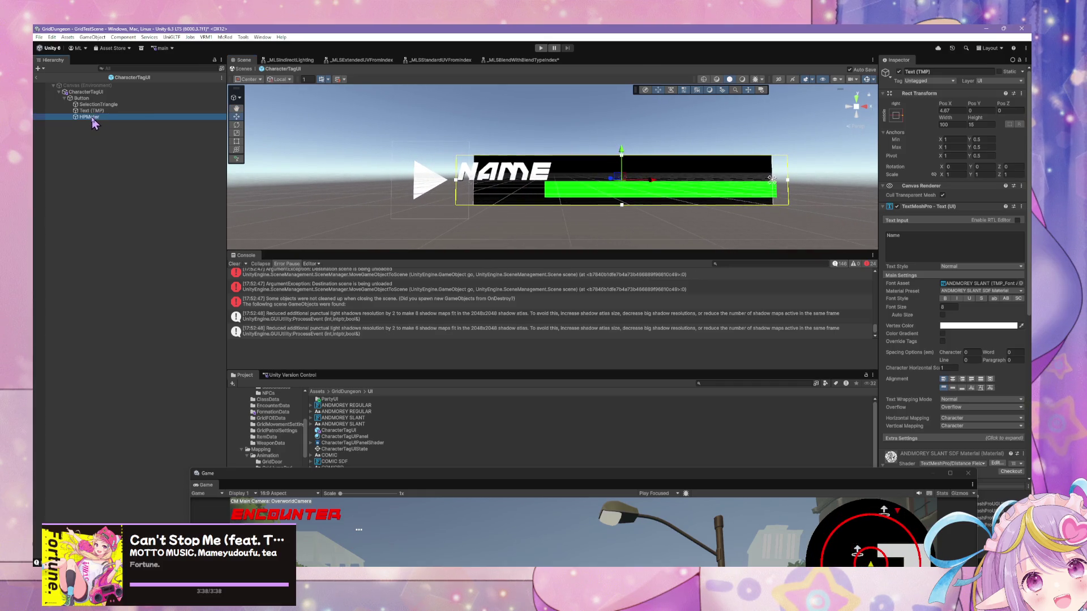
{"action": "key", "text": "Up"}
{"action": "key", "text": "Up"}
{"action": "key", "text": "Up"}
{"action": "left_click", "coordinate": [100, 105]}
{"action": "left_click", "coordinate": [98, 100]}
{"action": "key", "text": "Up"}
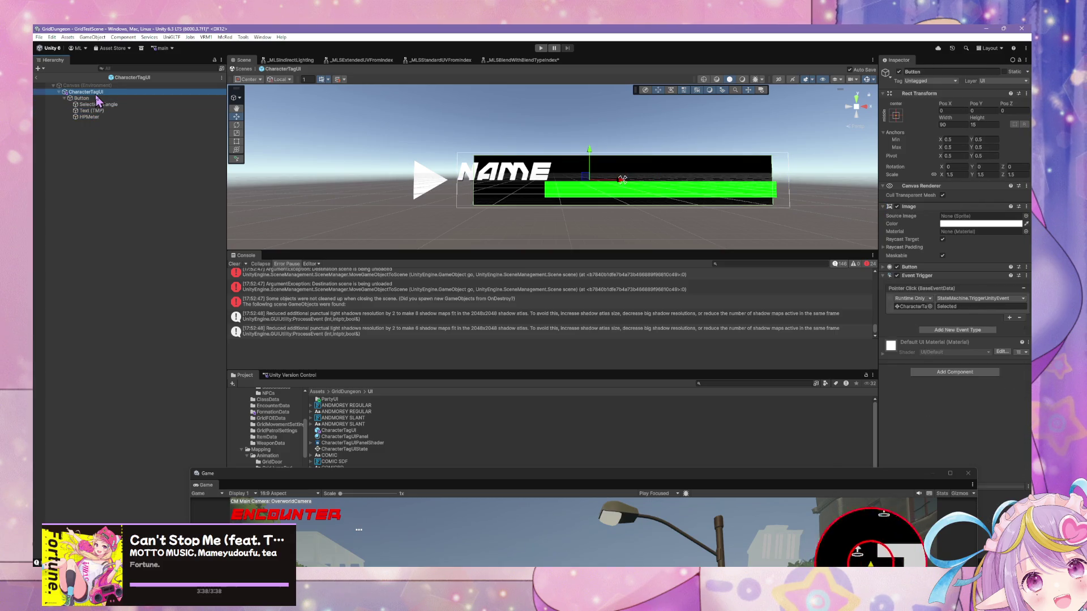
{"action": "left_click", "coordinate": [459, 187]}
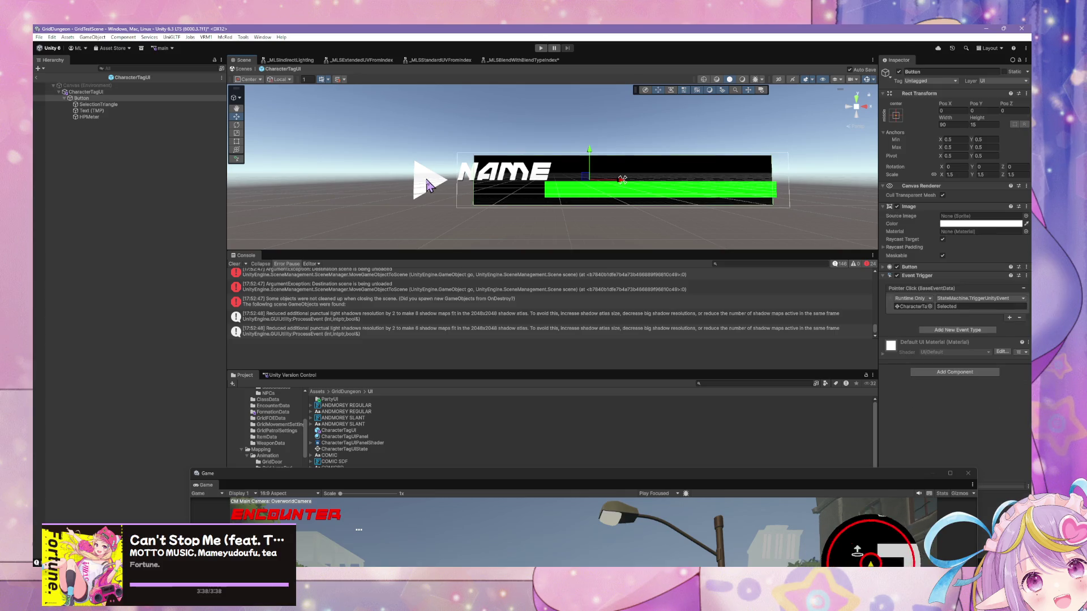
{"action": "left_click", "coordinate": [430, 186]}
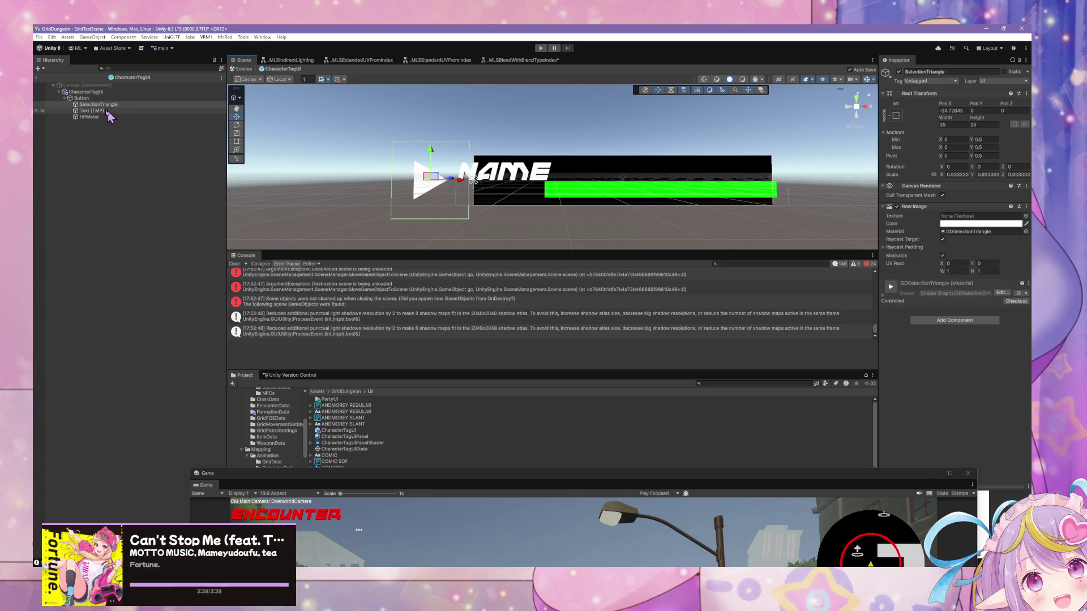
{"action": "mouse_move", "coordinate": [125, 106]}
{"action": "left_mouse_down"}
{"action": "mouse_move", "coordinate": [91, 118]}
{"action": "mouse_move", "coordinate": [92, 107]}
{"action": "left_mouse_up"}
{"action": "left_click", "coordinate": [86, 91]}
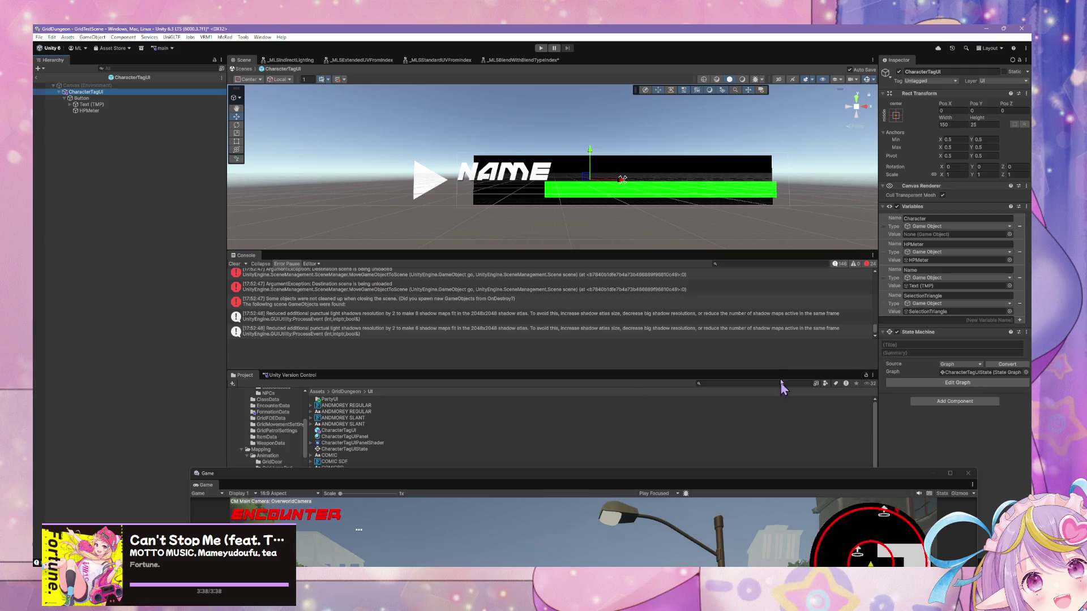
Step: Set SelectionTriangle's Rect Transform to Width 15, Height 15 and Pos X 0
{"action": "left_click", "coordinate": [70, 104]}
{"action": "left_click", "coordinate": [94, 111]}
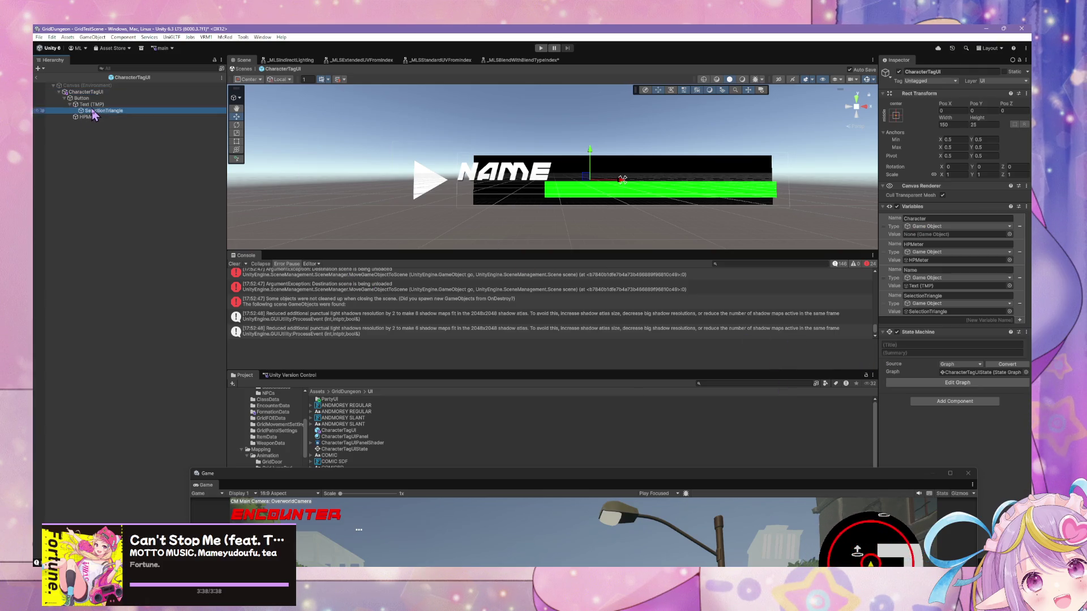
{"action": "double_click", "coordinate": [953, 124]}
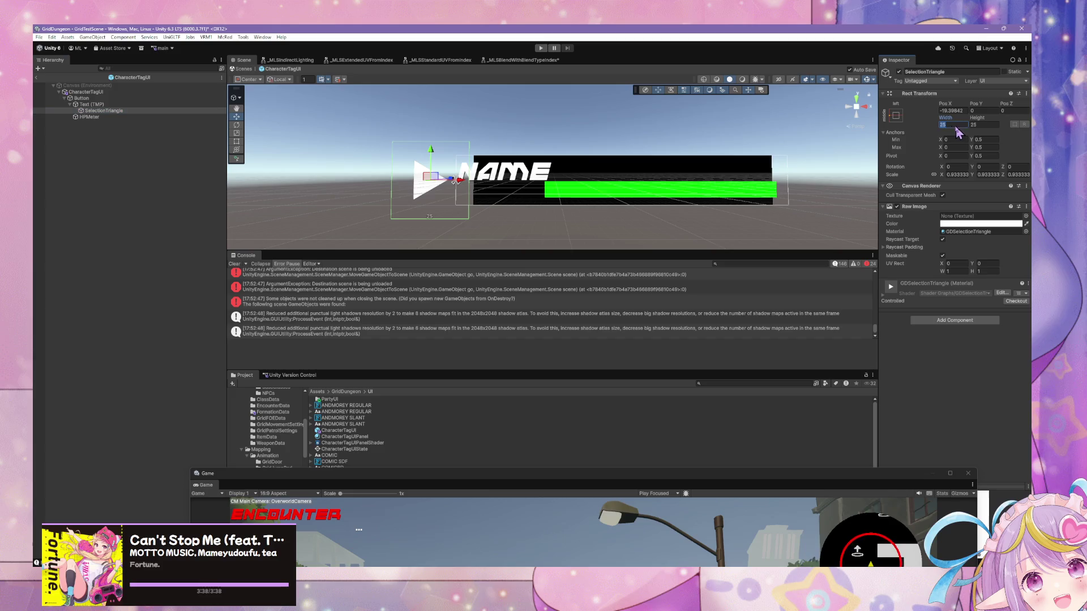
{"action": "type", "text": "15"}
{"action": "key", "text": "Tab"}
{"action": "type", "text": "5"}
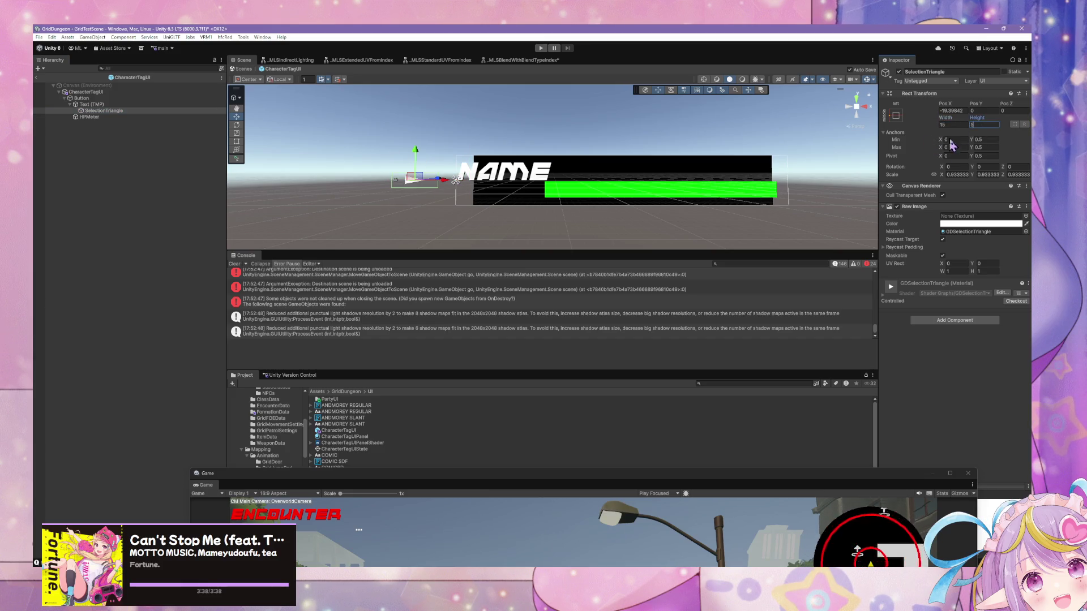
{"action": "key", "text": "BackSpace"}
{"action": "type", "text": "15"}
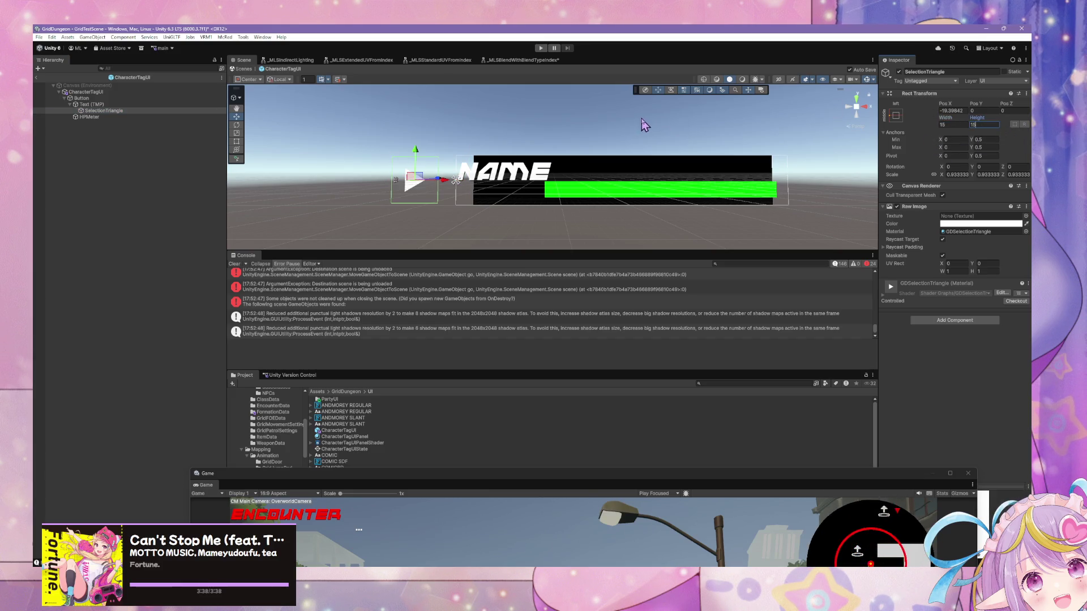
{"action": "double_click", "coordinate": [954, 110]}
{"action": "type", "text": "0"}
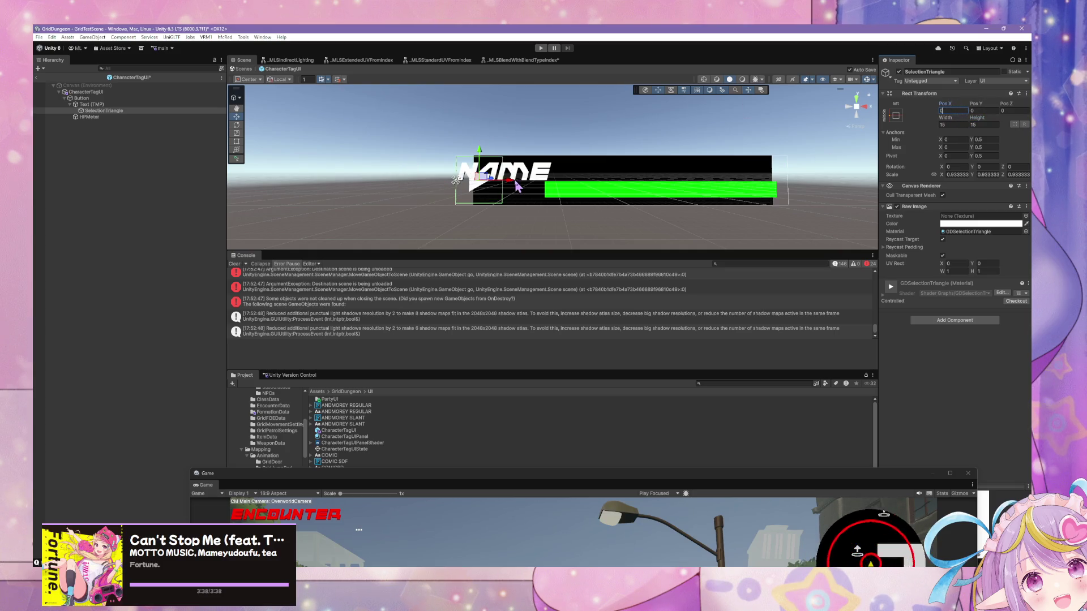
{"action": "left_click", "coordinate": [91, 105]}
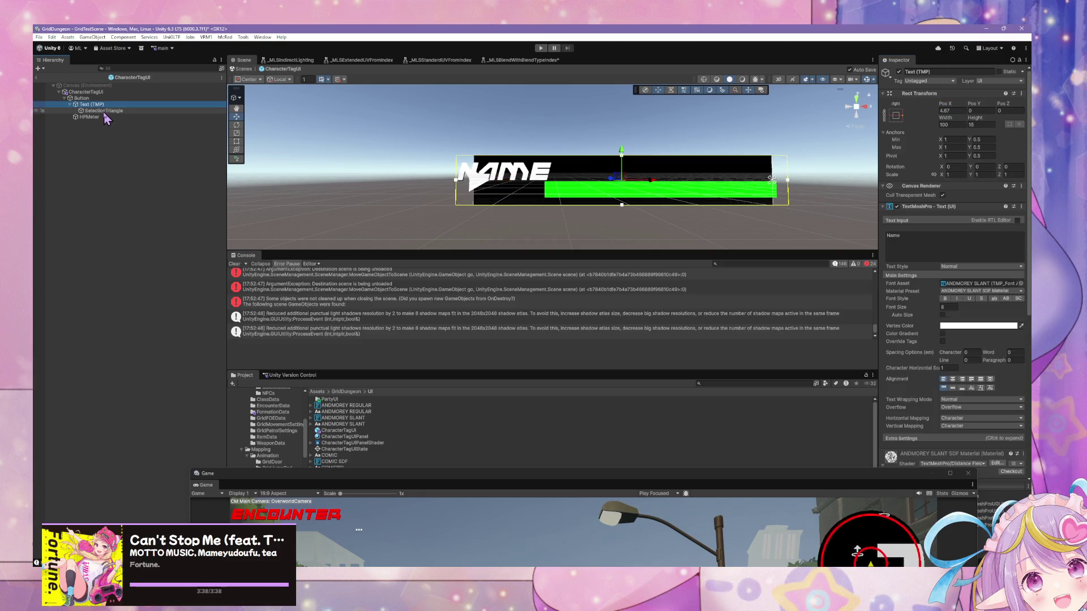
Step: Set the NAME text's vertical alignment to Middle and nudge it up slightly
{"action": "left_click", "coordinate": [106, 111]}
{"action": "left_click", "coordinate": [99, 105]}
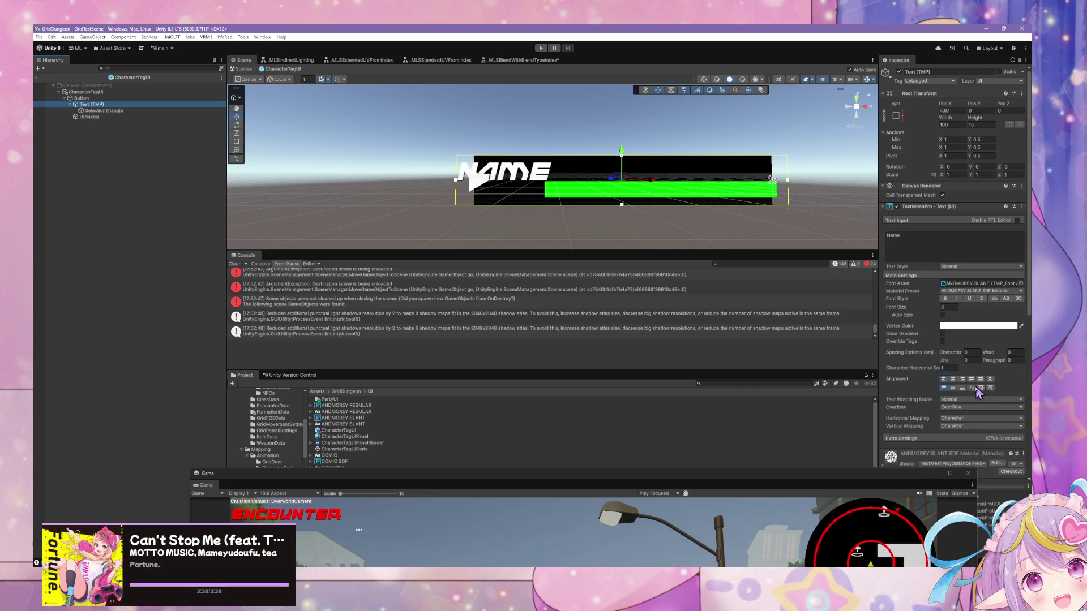
{"action": "left_click", "coordinate": [953, 388]}
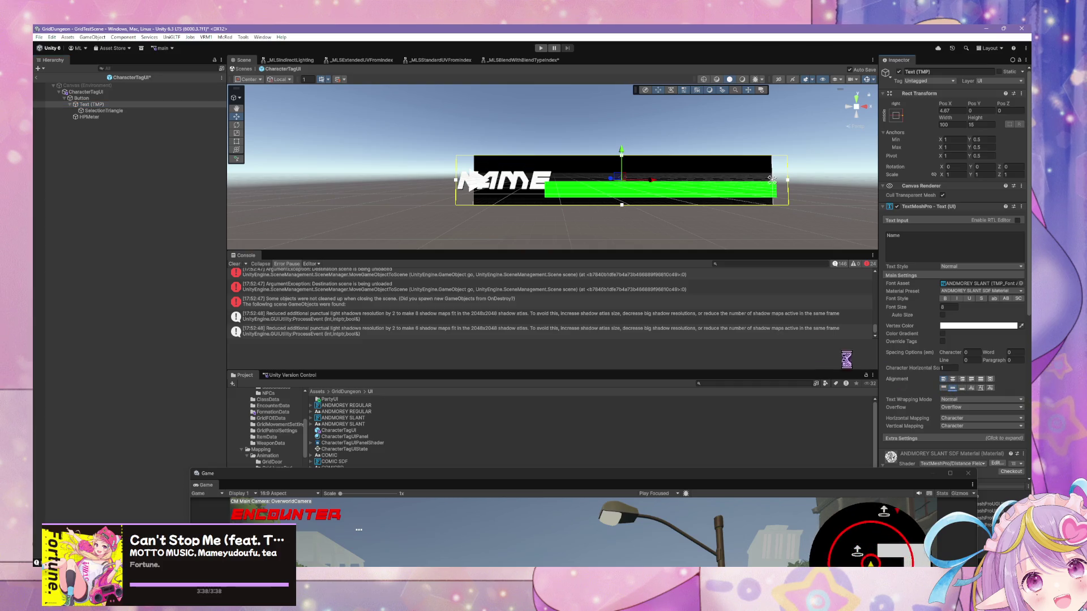
{"action": "left_click_drag", "start_coordinate": [621, 150], "coordinate": [625, 138]}
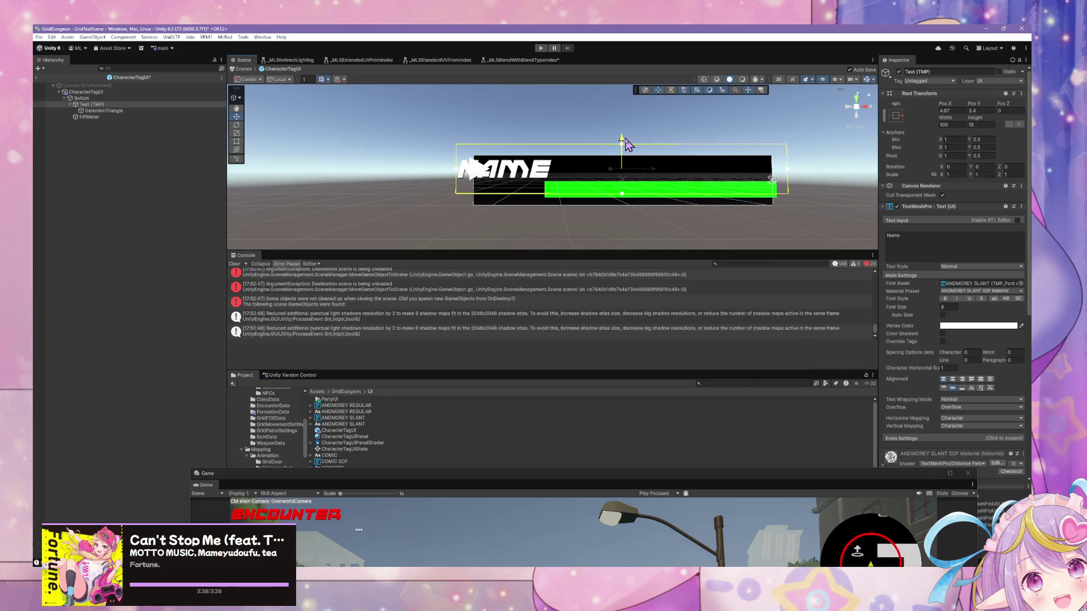
Step: Shift SelectionTriangle left of the NAME label to X -11.4
{"action": "left_click", "coordinate": [104, 111]}
{"action": "left_click_drag", "start_coordinate": [515, 177], "coordinate": [477, 179]}
{"action": "left_click", "coordinate": [509, 242]}
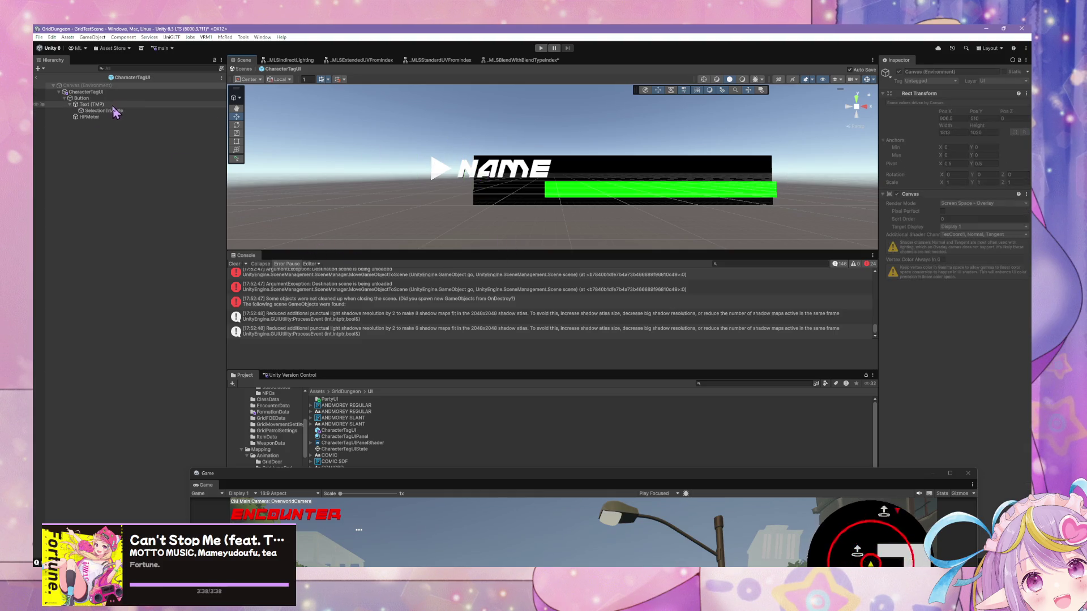
{"action": "mouse_move", "coordinate": [552, 221]}
{"action": "left_mouse_down"}
{"action": "mouse_move", "coordinate": [484, 202]}
{"action": "mouse_move", "coordinate": [554, 203]}
{"action": "left_mouse_up"}
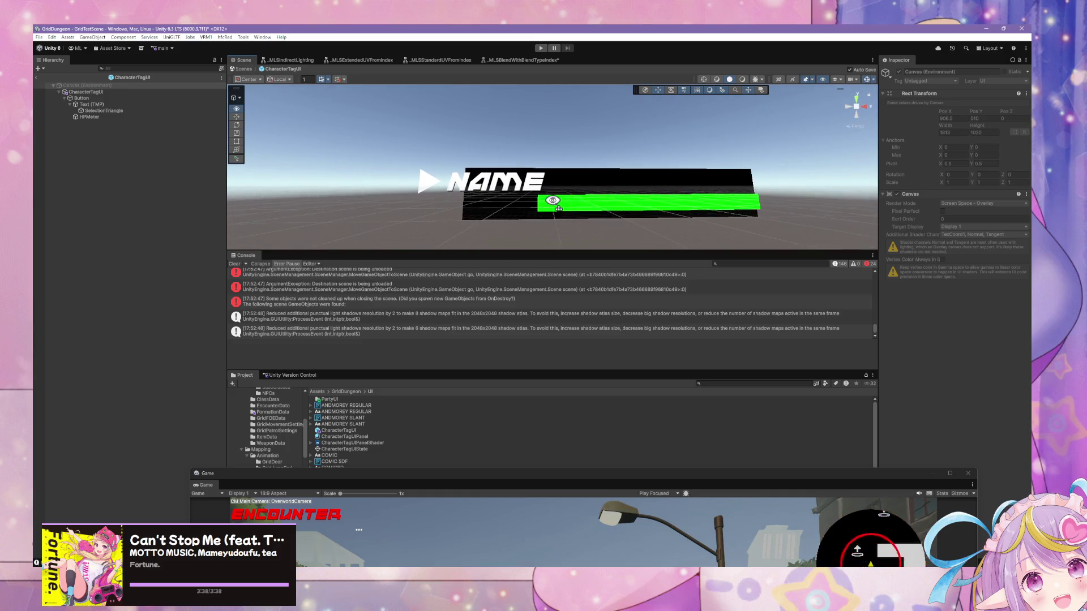
Step: Shift the green HPMeter bar slightly left and lower under NAME, undoing an accidental rotation
{"action": "left_click", "coordinate": [589, 213]}
{"action": "mouse_move", "coordinate": [681, 204]}
{"action": "left_mouse_down"}
{"action": "mouse_move", "coordinate": [668, 209]}
{"action": "mouse_move", "coordinate": [680, 214]}
{"action": "left_mouse_up"}
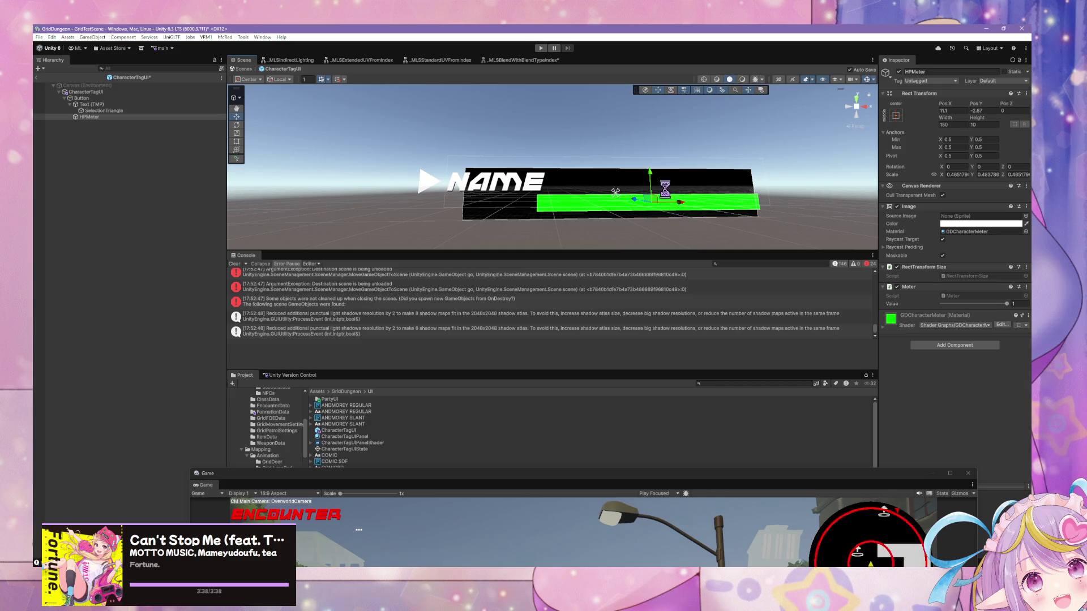
{"action": "mouse_move", "coordinate": [655, 179]}
{"action": "left_mouse_down"}
{"action": "mouse_move", "coordinate": [674, 213]}
{"action": "mouse_move", "coordinate": [621, 216]}
{"action": "mouse_move", "coordinate": [672, 215]}
{"action": "left_mouse_up"}
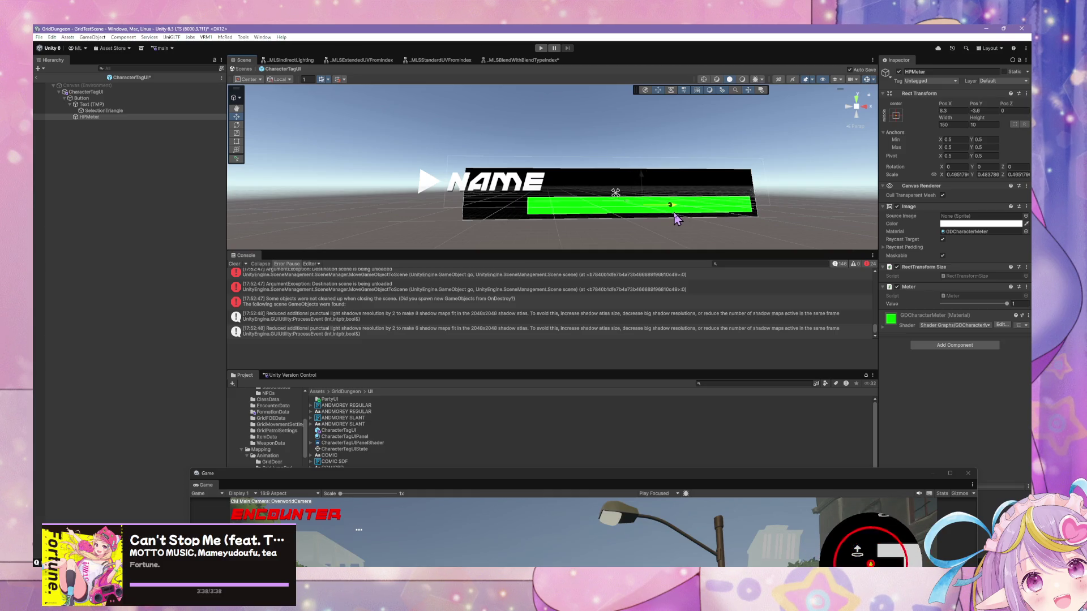
{"action": "mouse_move", "coordinate": [654, 206]}
{"action": "left_mouse_down"}
{"action": "mouse_move", "coordinate": [600, 188]}
{"action": "mouse_move", "coordinate": [674, 212]}
{"action": "mouse_move", "coordinate": [571, 194]}
{"action": "mouse_move", "coordinate": [532, 201]}
{"action": "mouse_move", "coordinate": [551, 167]}
{"action": "mouse_move", "coordinate": [586, 202]}
{"action": "mouse_move", "coordinate": [447, 185]}
{"action": "mouse_move", "coordinate": [530, 198]}
{"action": "left_mouse_up"}
{"action": "key", "text": "ctrl+z"}
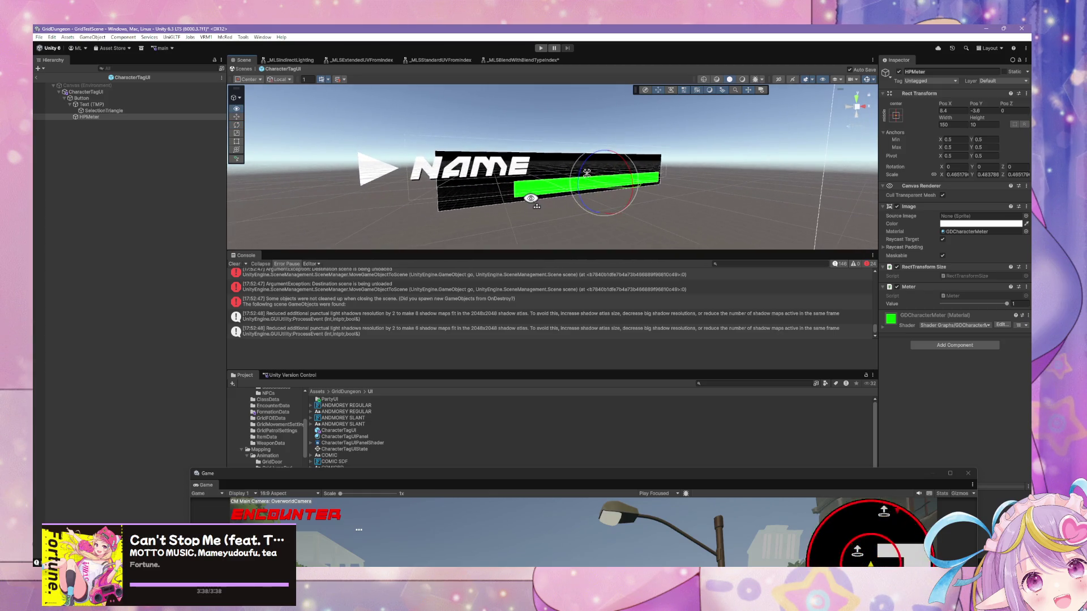
{"action": "left_click", "coordinate": [516, 170]}
{"action": "left_click", "coordinate": [486, 176]}
Step: Nudge the NAME text slightly right on the tag so its triangle pointer moves with it
{"action": "key", "text": "w"}
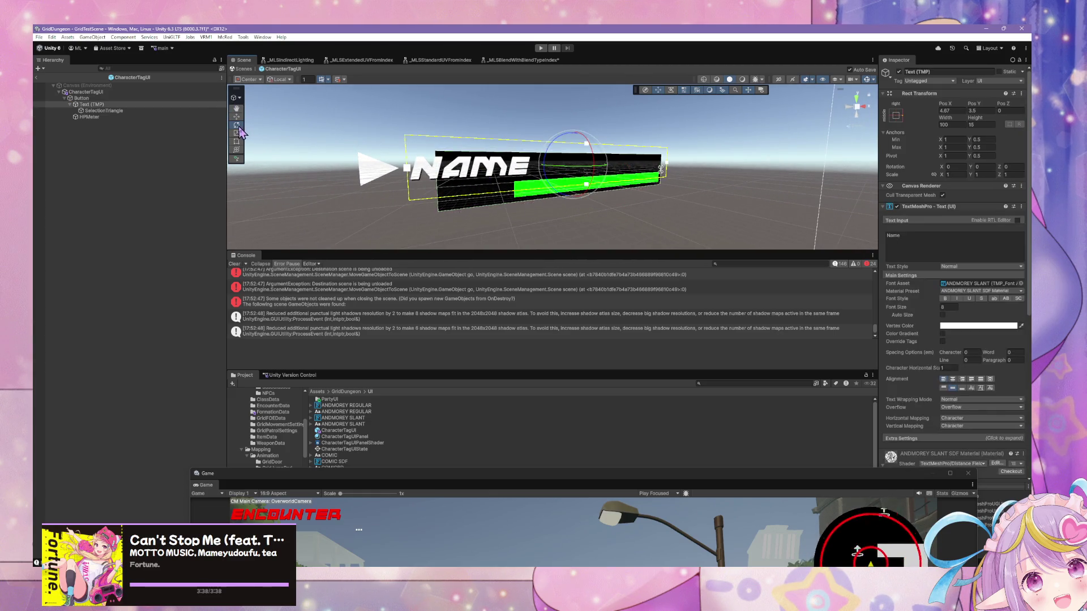
{"action": "left_click", "coordinate": [607, 229]}
{"action": "mouse_move", "coordinate": [553, 228]}
{"action": "left_mouse_down"}
{"action": "mouse_move", "coordinate": [487, 203]}
{"action": "mouse_move", "coordinate": [564, 211]}
{"action": "left_mouse_up"}
{"action": "scroll", "coordinate": [566, 209], "scroll_direction": "up", "scroll_amount": 5}
{"action": "mouse_move", "coordinate": [408, 171]}
{"action": "left_mouse_down"}
{"action": "mouse_move", "coordinate": [498, 187]}
{"action": "mouse_move", "coordinate": [318, 175]}
{"action": "left_mouse_up"}
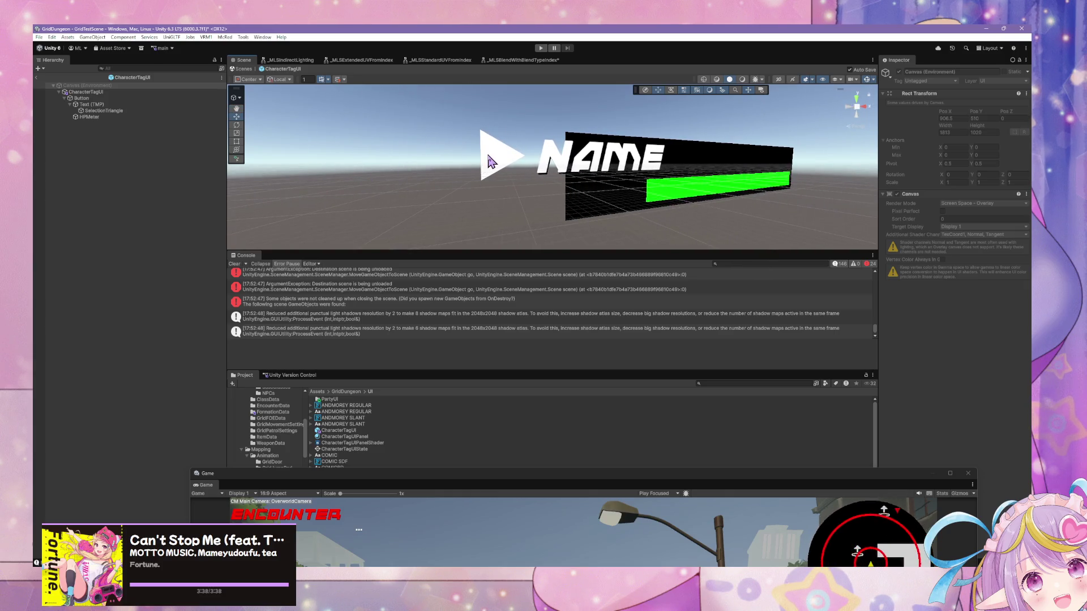
{"action": "left_click", "coordinate": [491, 161]}
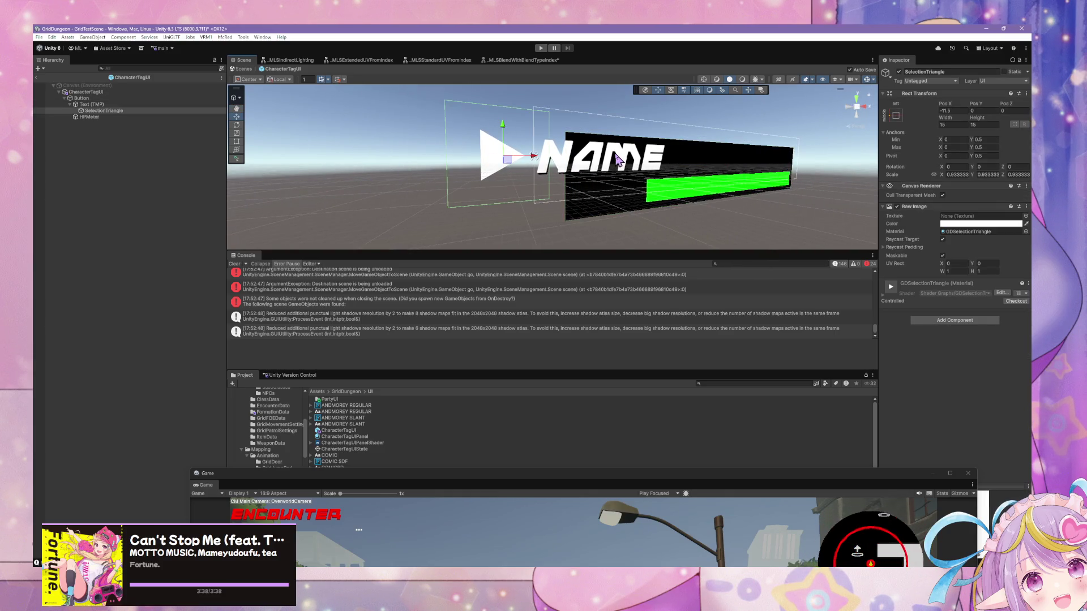
{"action": "left_click", "coordinate": [575, 179]}
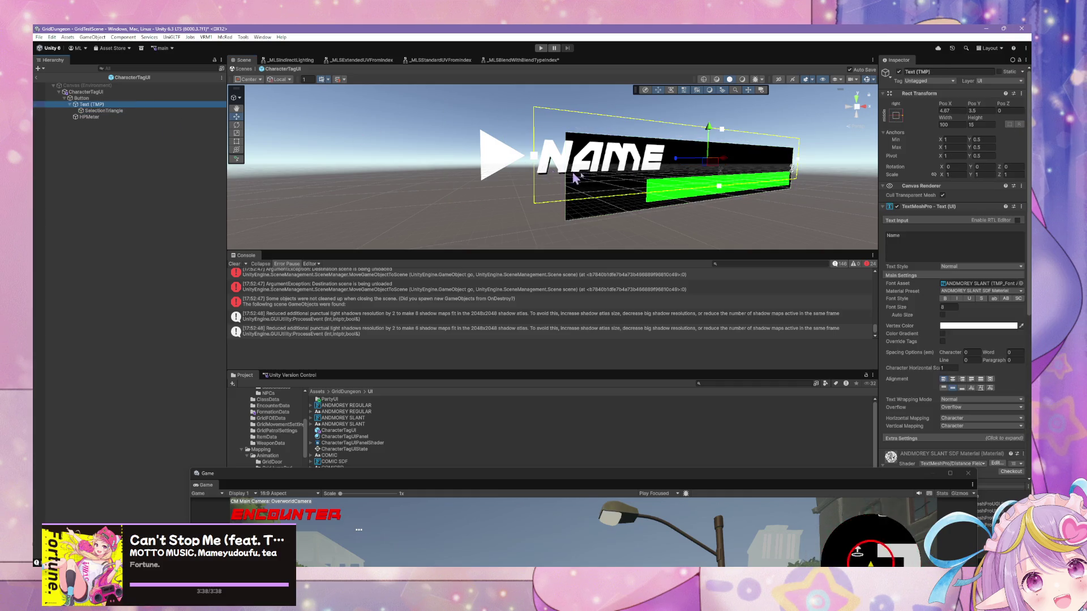
{"action": "mouse_move", "coordinate": [685, 165]}
{"action": "left_mouse_down"}
{"action": "mouse_move", "coordinate": [751, 164]}
{"action": "mouse_move", "coordinate": [724, 164]}
{"action": "left_mouse_up"}
{"action": "scroll", "coordinate": [729, 171], "scroll_direction": "down", "scroll_amount": 2}
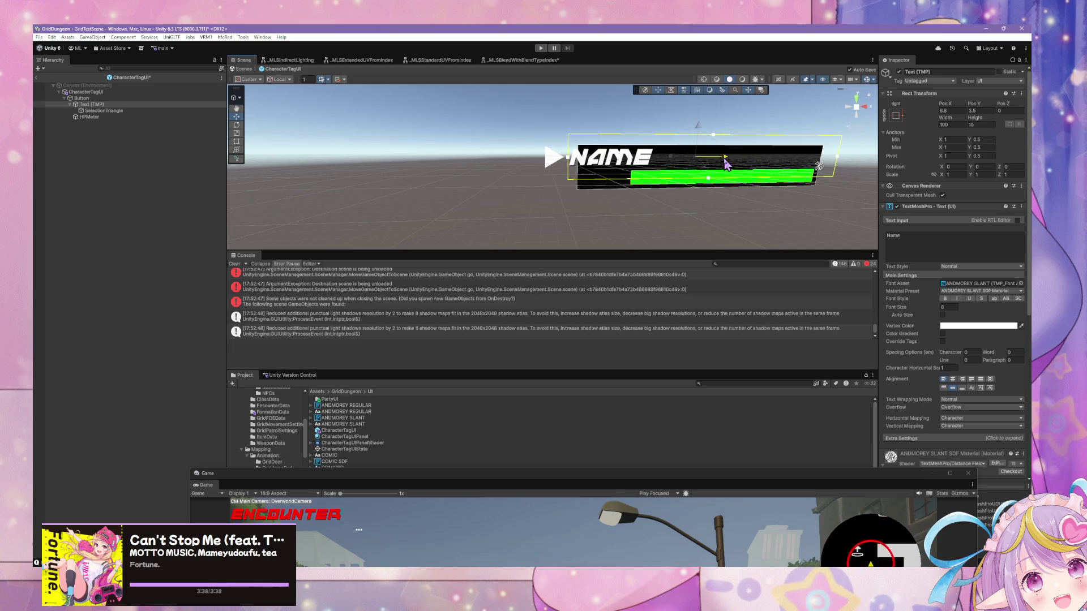
{"action": "left_click", "coordinate": [105, 92]}
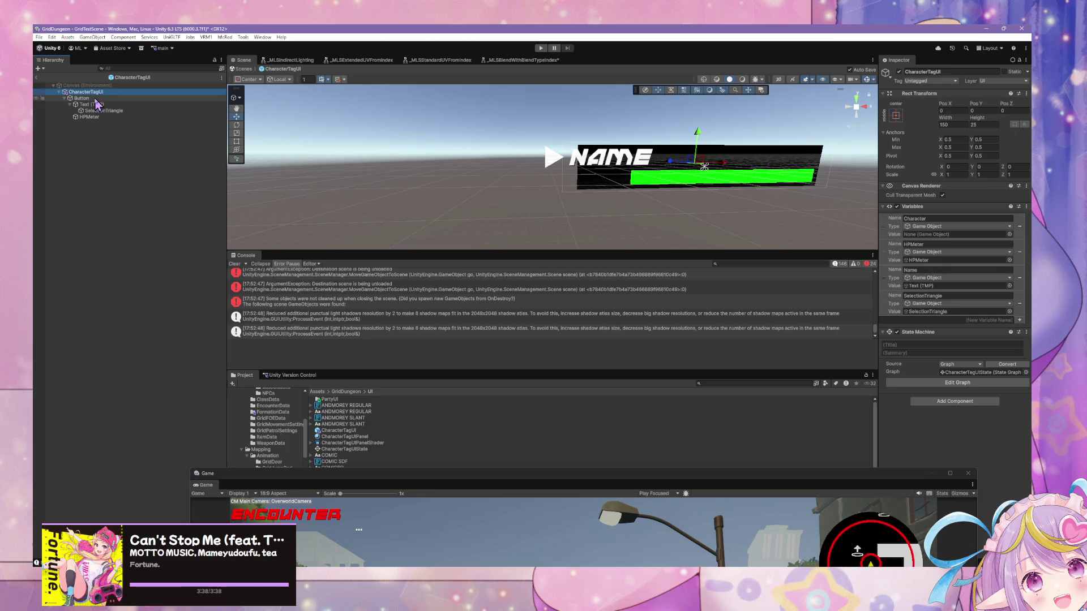
Step: Set the CharacterTagUI root width to 175, after briefly trying 200
{"action": "left_click", "coordinate": [951, 124]}
{"action": "type", "text": "00"}
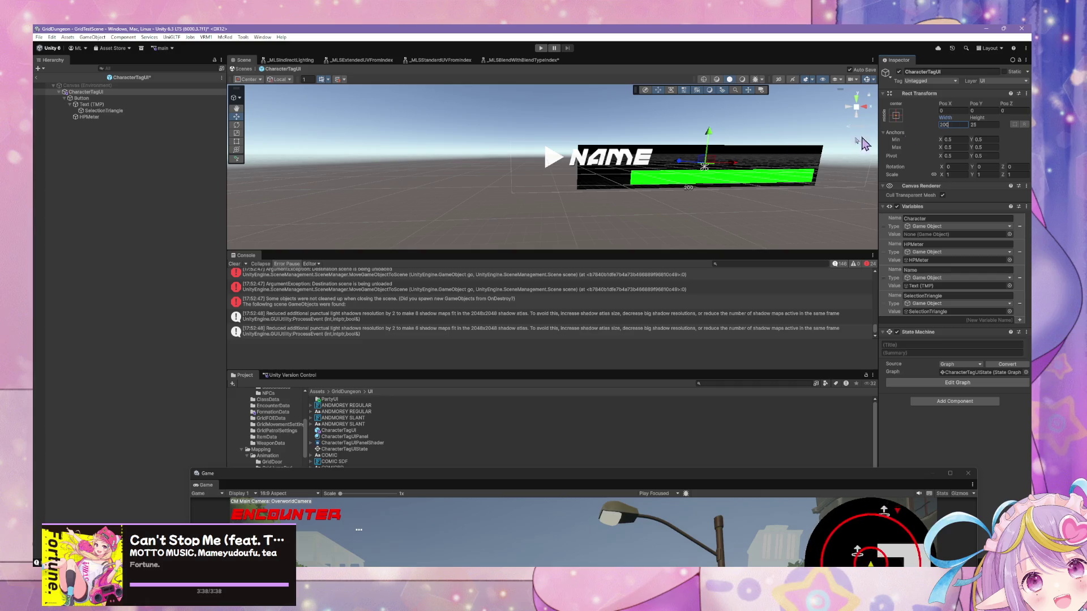
{"action": "key", "text": "Return"}
{"action": "left_click", "coordinate": [963, 124]}
{"action": "type", "text": "175"}
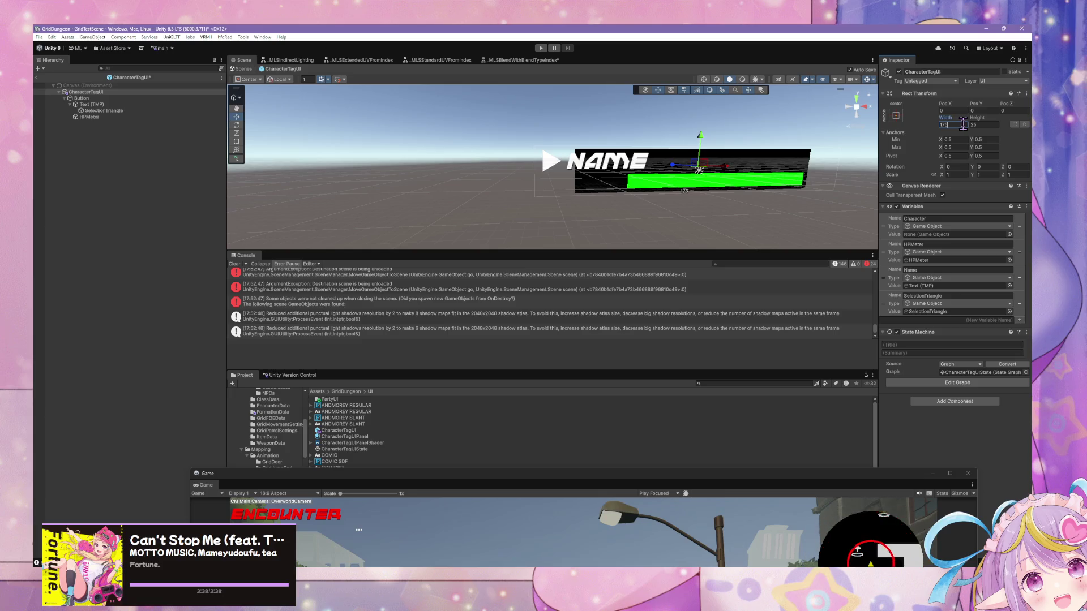
Step: Leave prefab editing and start the game in play mode
{"action": "left_click", "coordinate": [896, 115]}
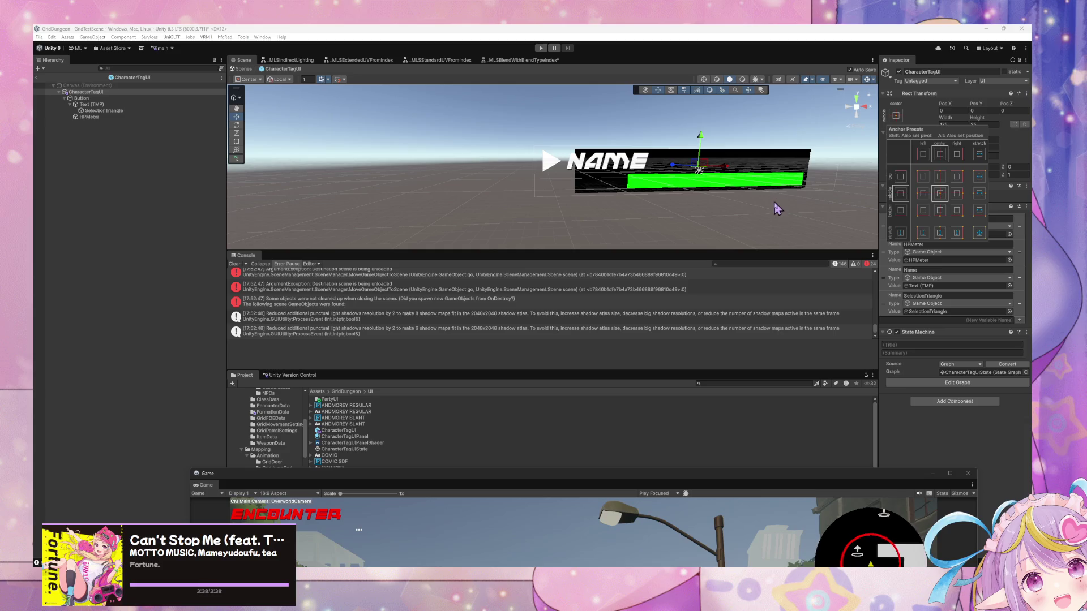
{"action": "left_click", "coordinate": [789, 207]}
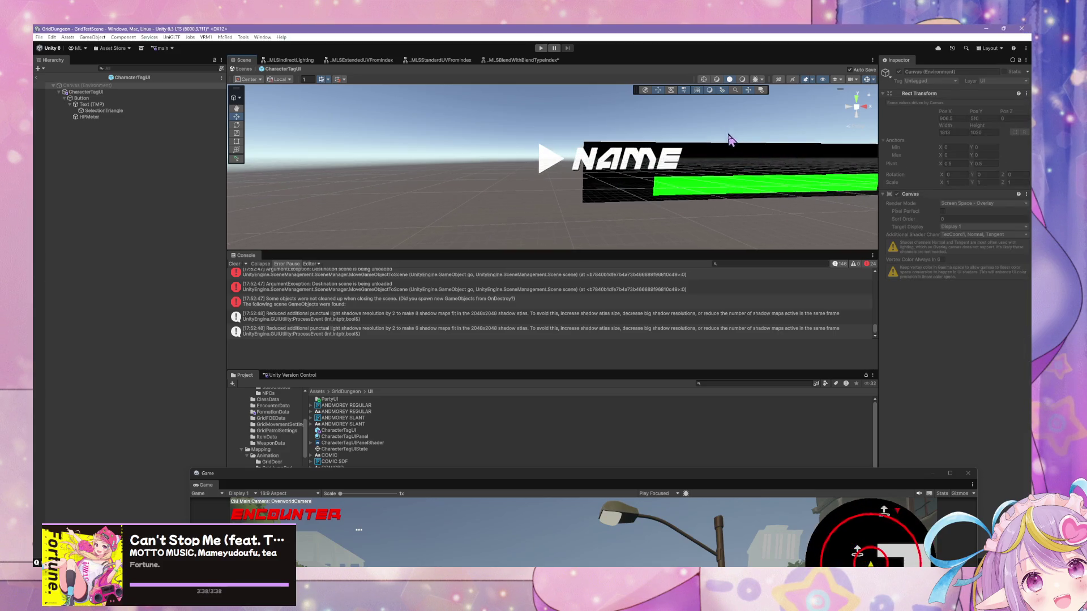
{"action": "left_click", "coordinate": [245, 69]}
{"action": "left_click", "coordinate": [540, 48]}
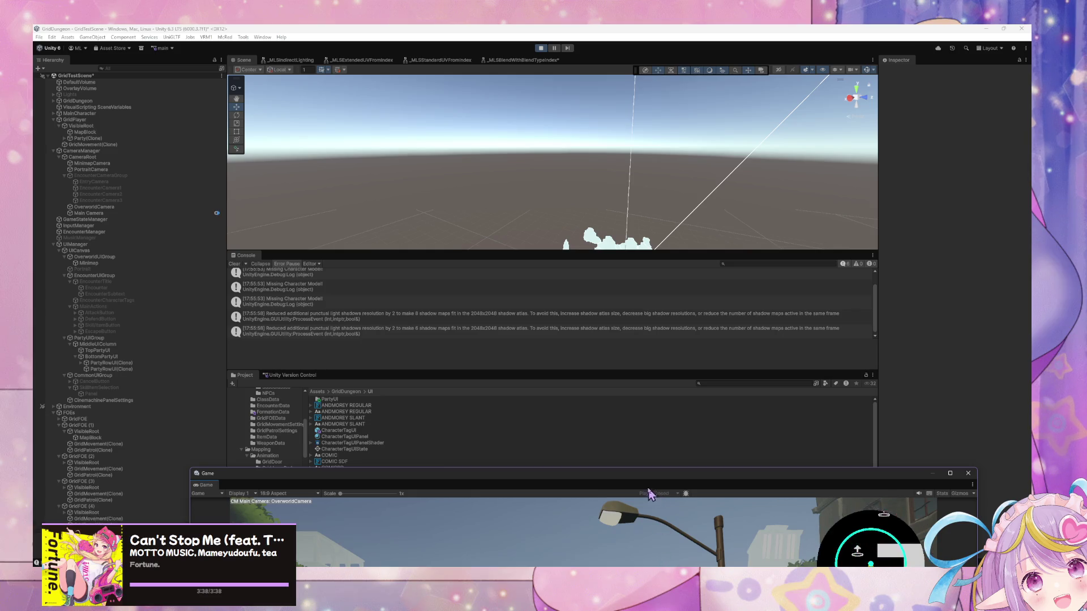
Step: Bring the game window forward, walk through the street and escape the first encounters
{"action": "left_click_drag", "start_coordinate": [634, 479], "coordinate": [524, 123]}
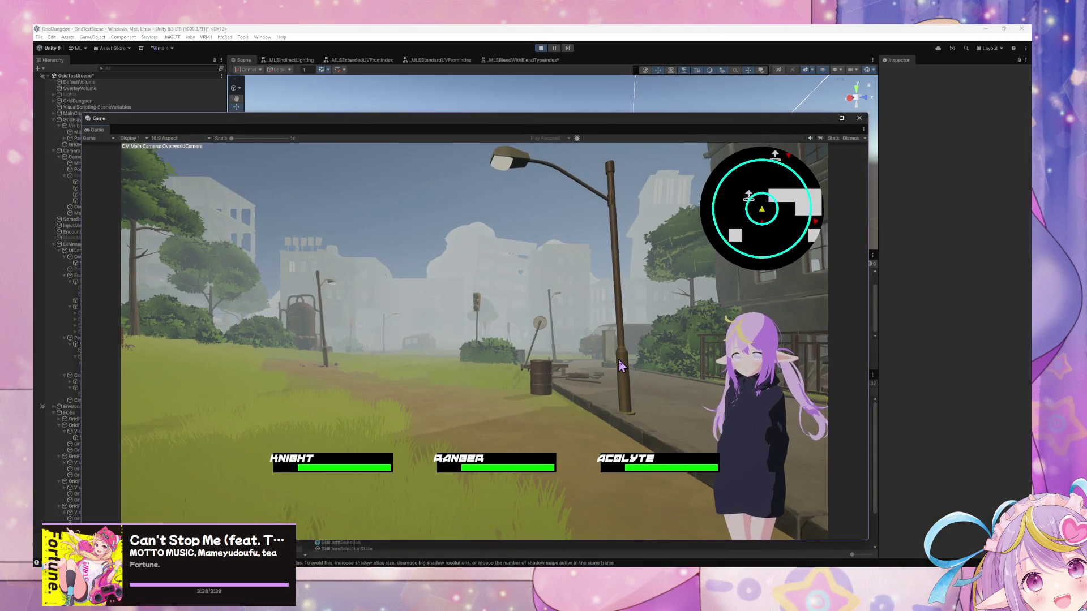
{"action": "key", "text": "d"}
{"action": "key", "text": "w"}
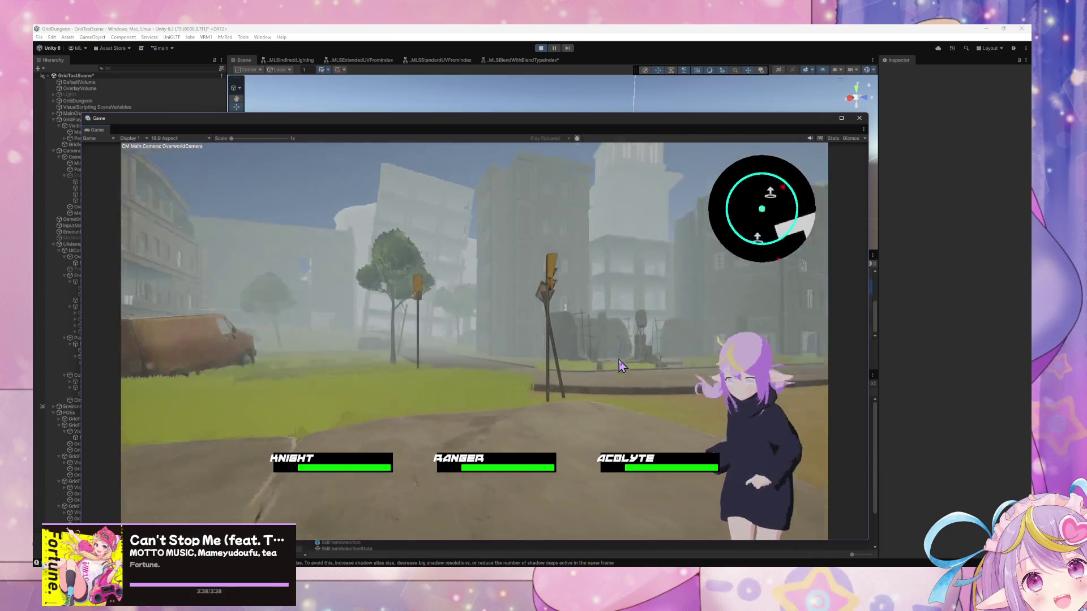
{"action": "key", "text": "a"}
{"action": "key", "text": "w"}
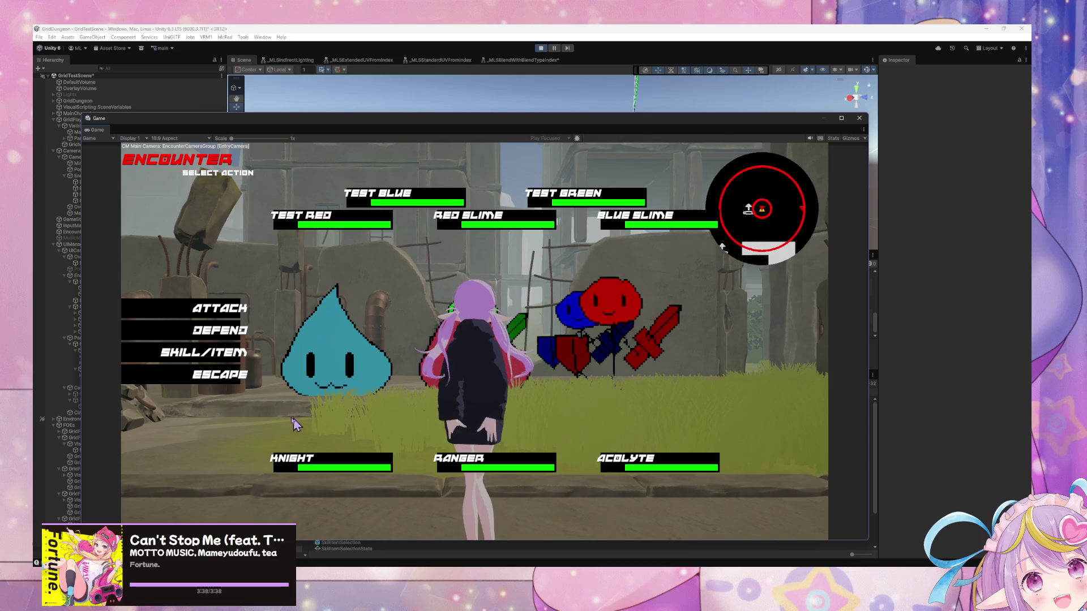
{"action": "left_click", "coordinate": [223, 383]}
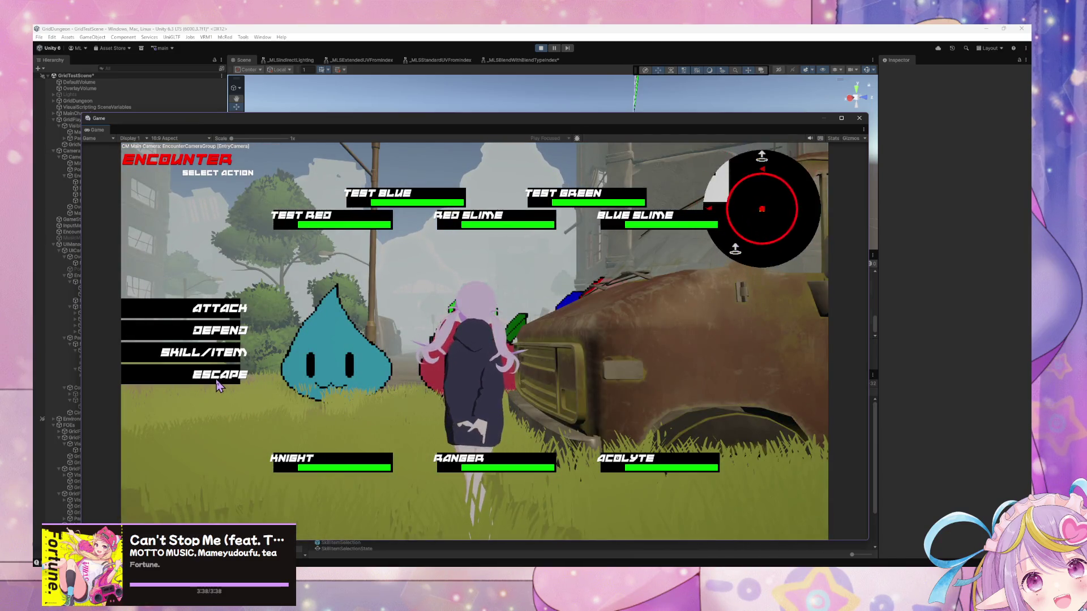
{"action": "left_click", "coordinate": [218, 384]}
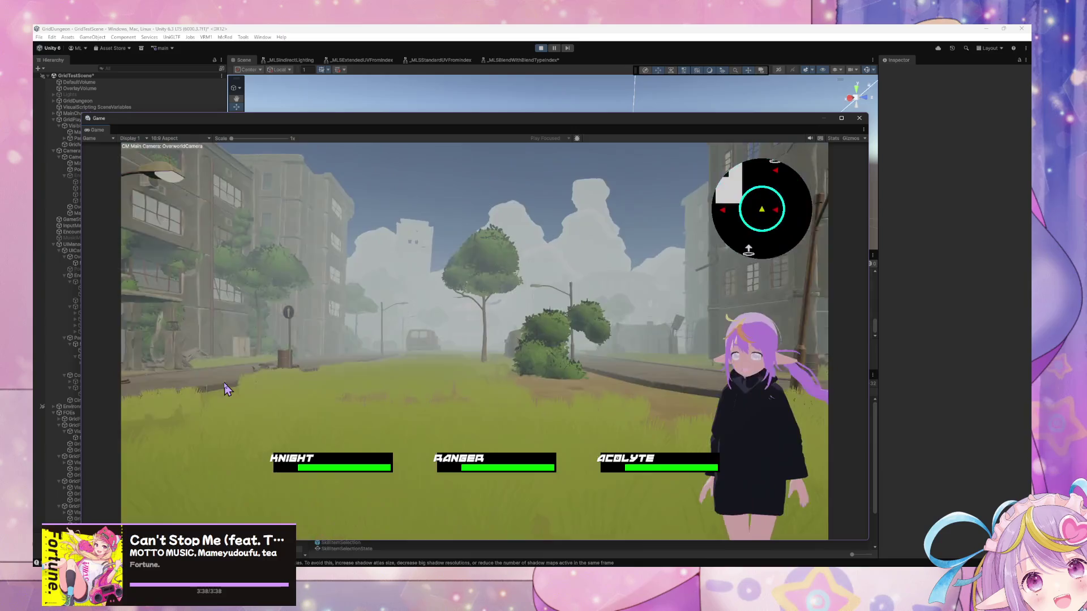
{"action": "key", "text": "d"}
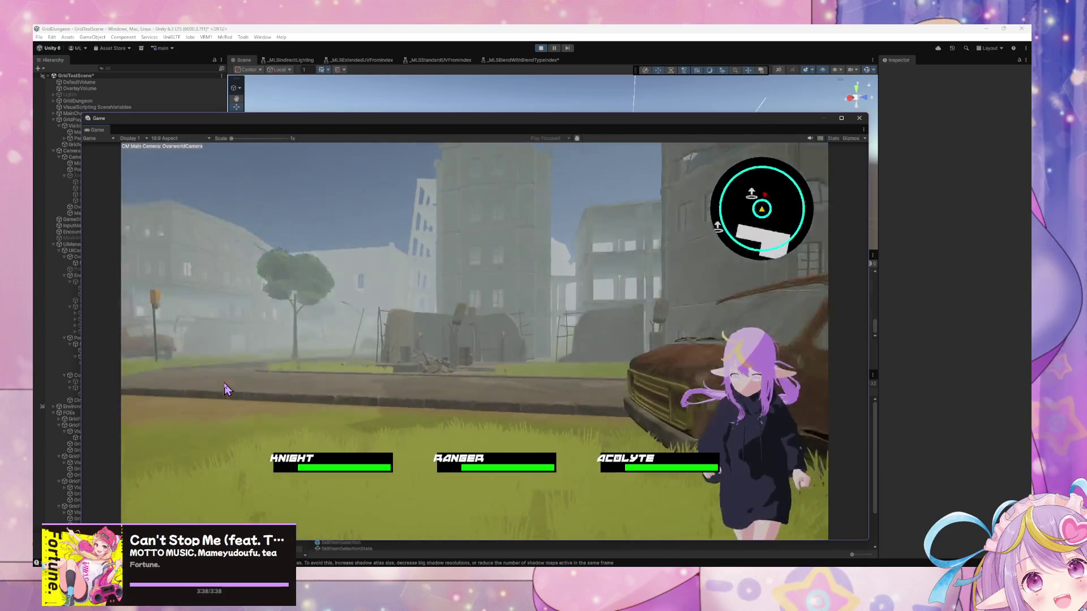
{"action": "key", "text": "w"}
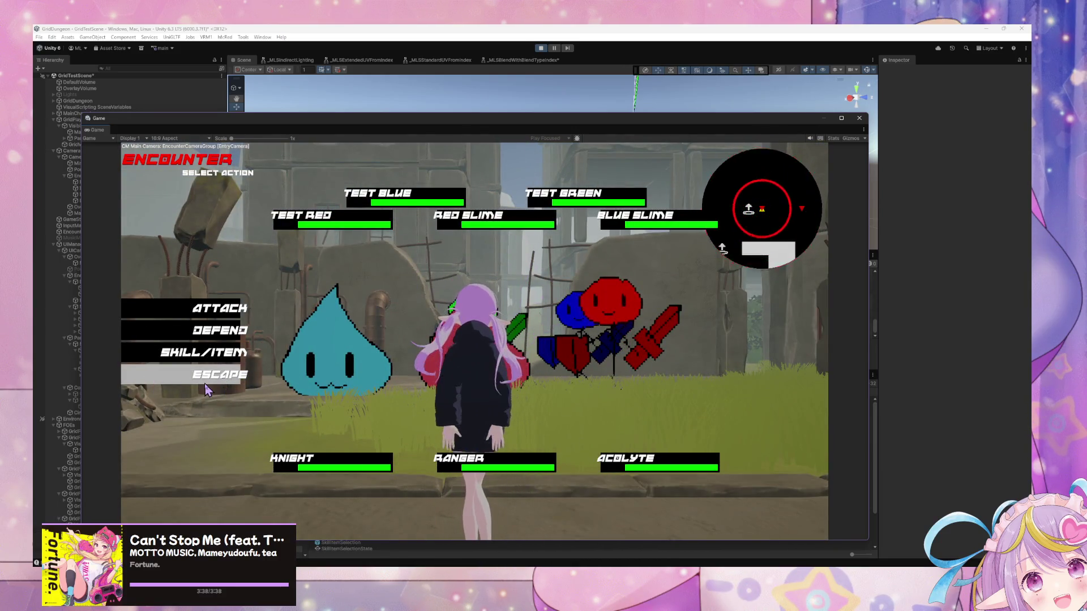
Step: Keep fleeing battles and roaming the town until a new five-enemy encounter begins
{"action": "left_click", "coordinate": [233, 384]}
{"action": "key", "text": "d"}
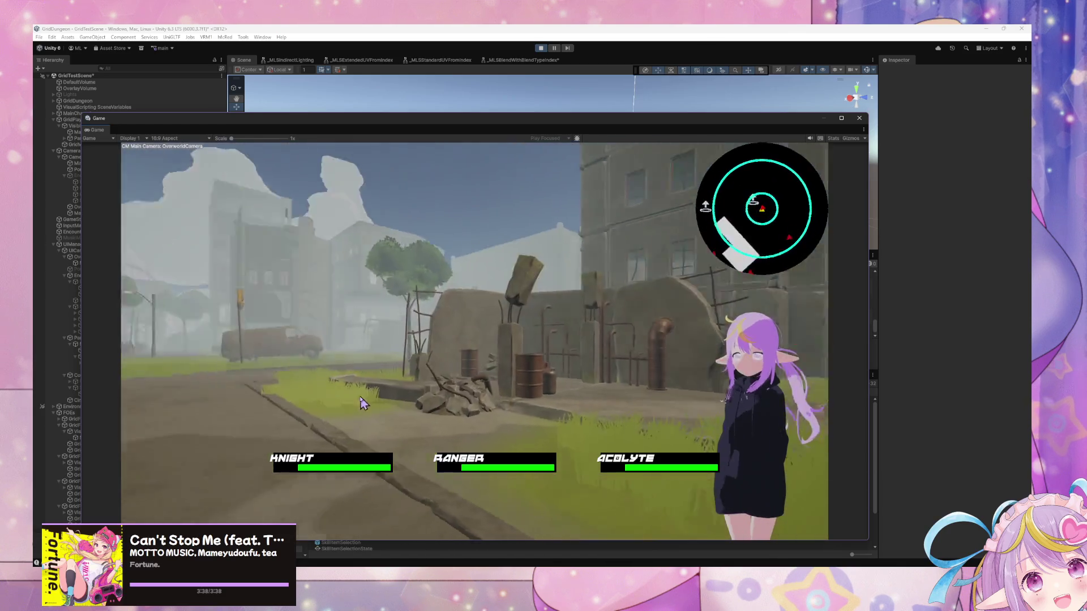
{"action": "key", "text": "w"}
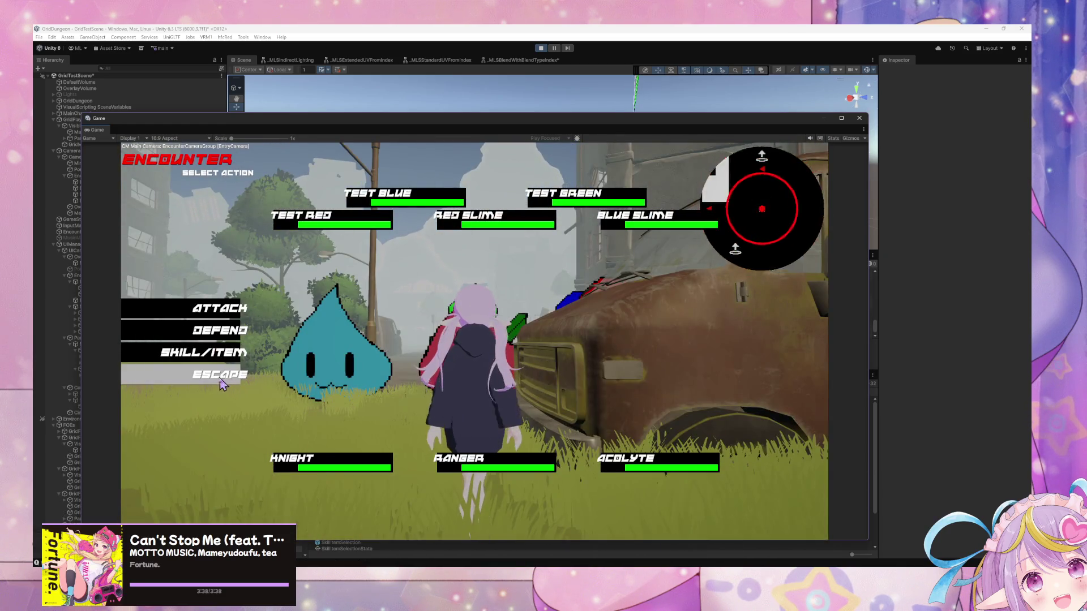
{"action": "left_click", "coordinate": [217, 383]}
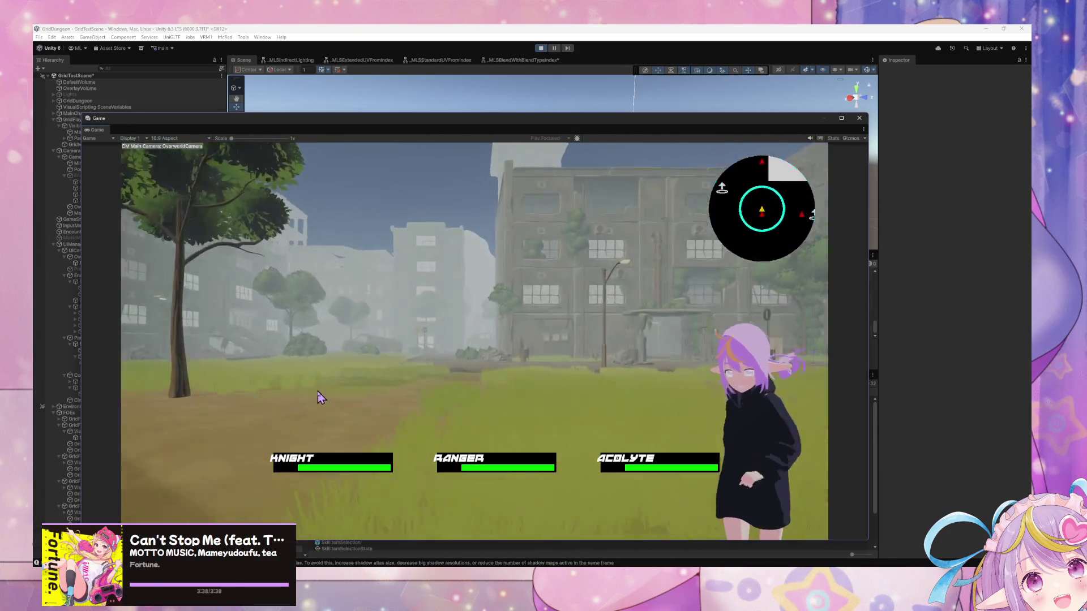
{"action": "key", "text": "d"}
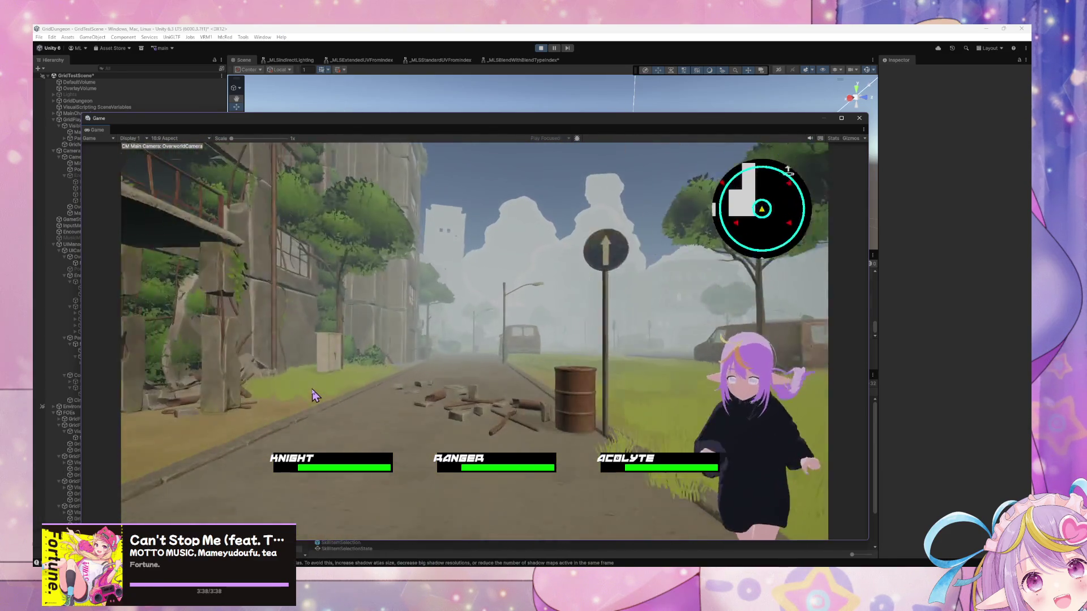
{"action": "key", "text": "w"}
{"action": "key", "text": "a"}
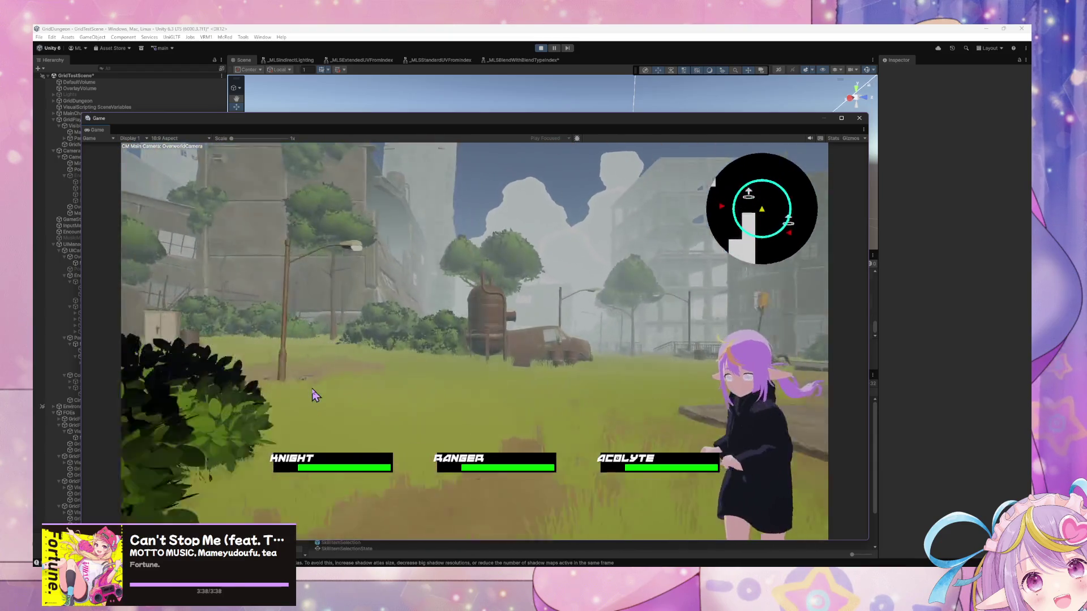
{"action": "key", "text": "w"}
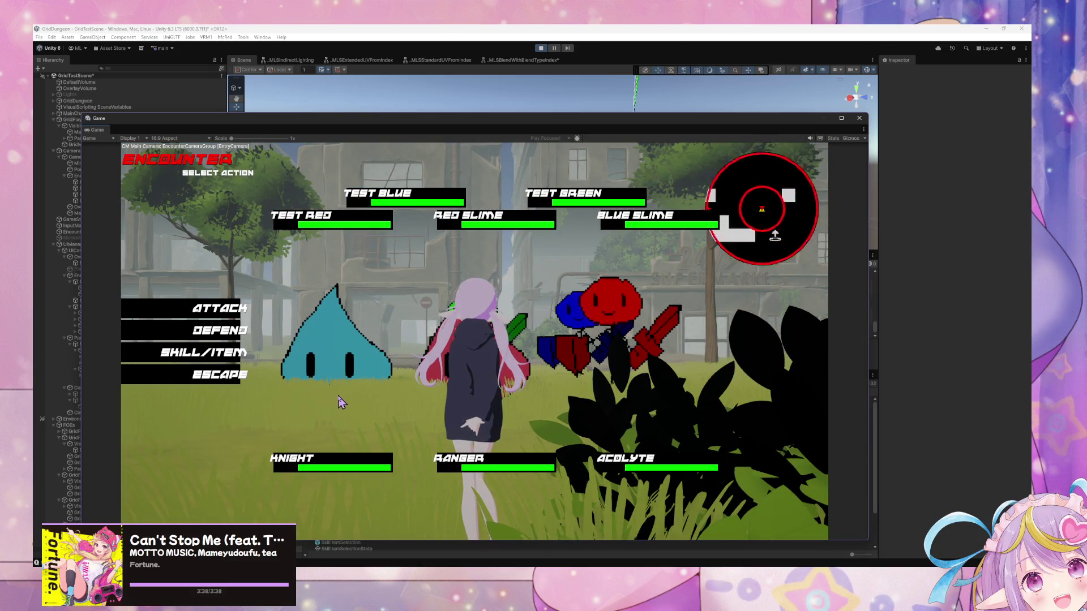
{"action": "left_click", "coordinate": [209, 378]}
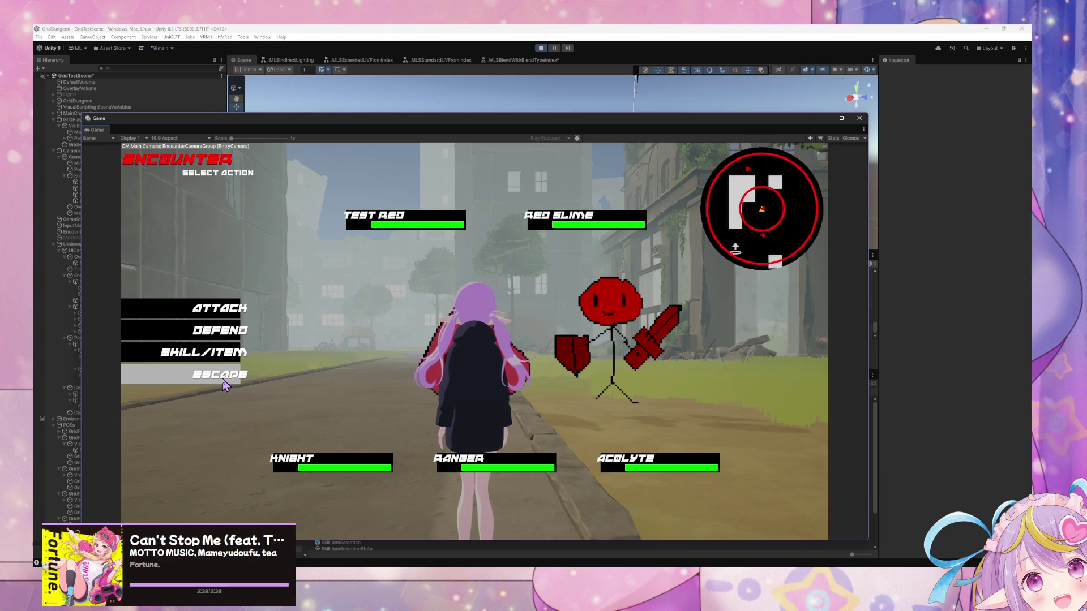
{"action": "left_click", "coordinate": [222, 377]}
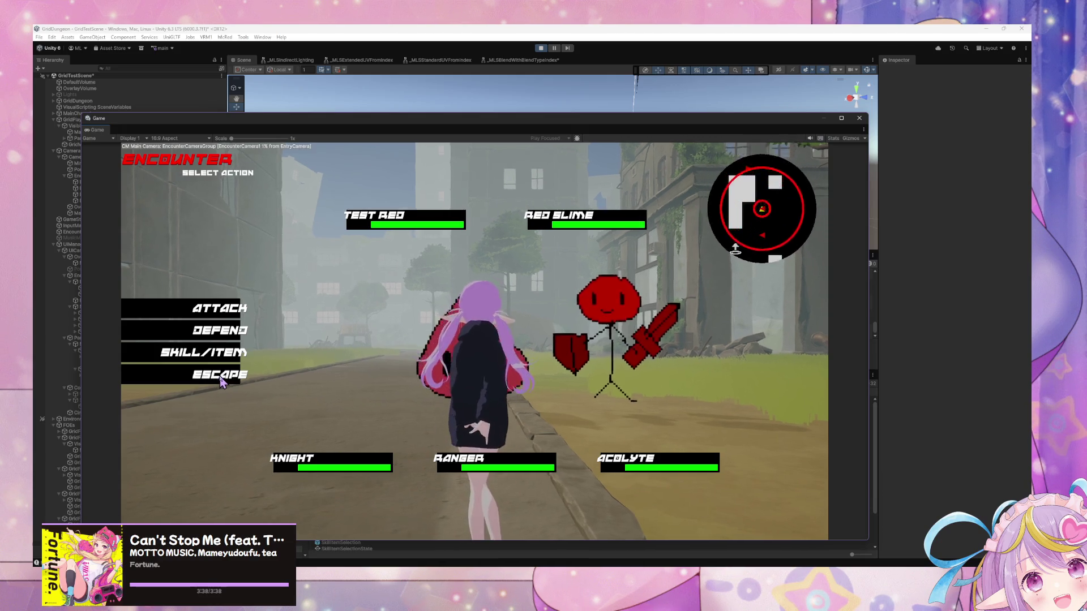
{"action": "key", "text": "w"}
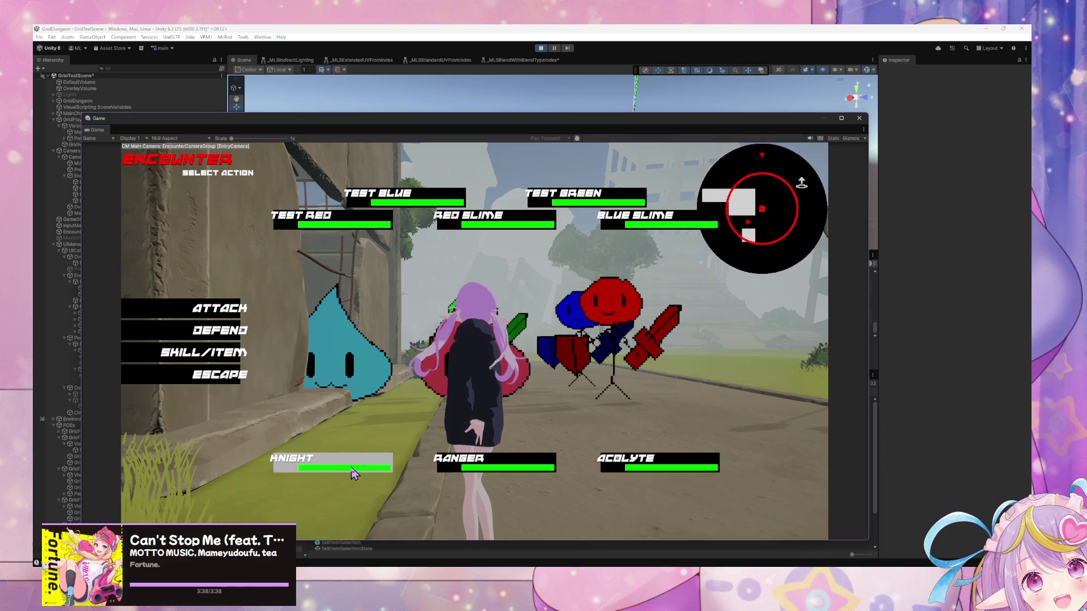
{"action": "left_click", "coordinate": [201, 354]}
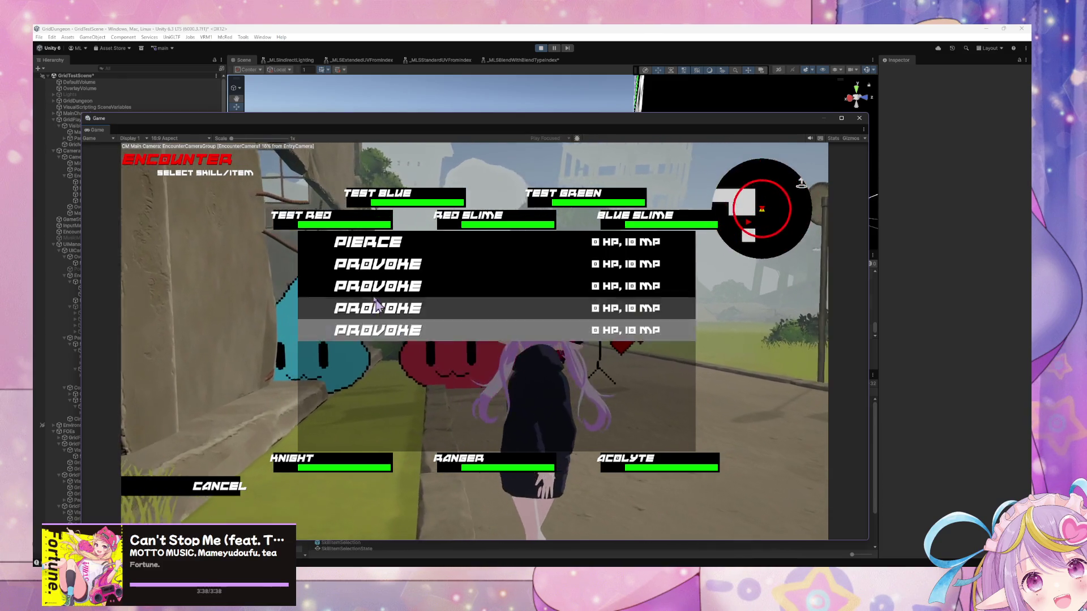
{"action": "key", "text": "Return"}
{"action": "left_click", "coordinate": [218, 485]}
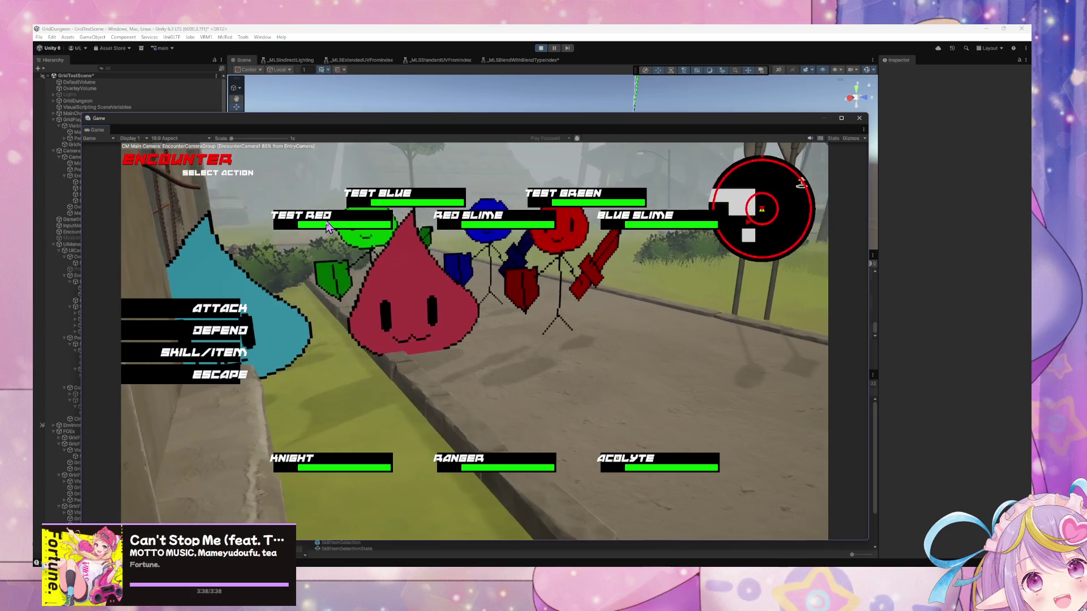
{"action": "left_click", "coordinate": [220, 354]}
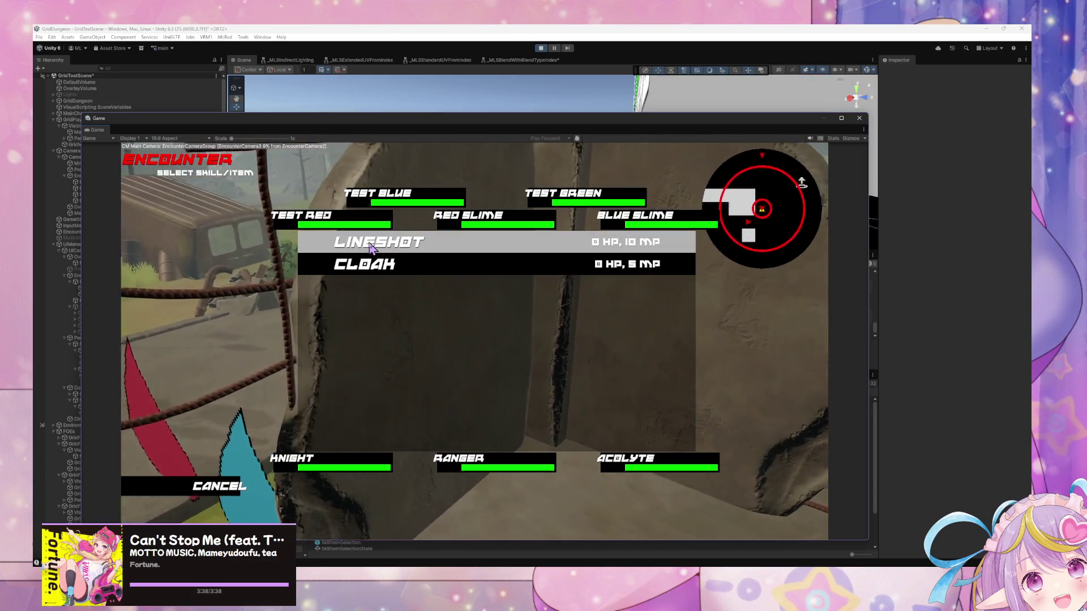
{"action": "left_click", "coordinate": [371, 246]}
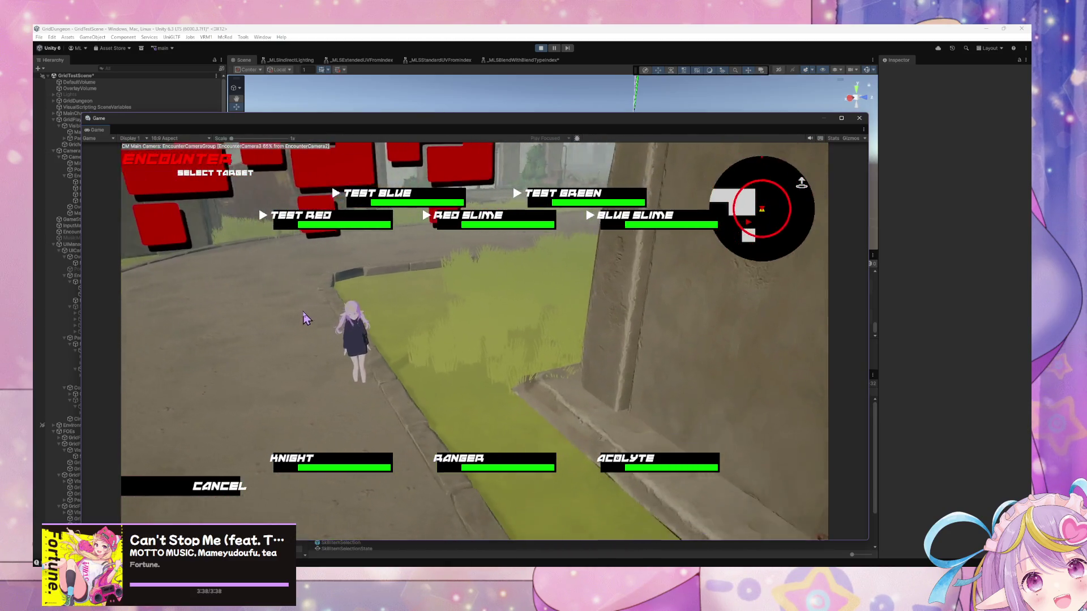
{"action": "left_click", "coordinate": [399, 209]}
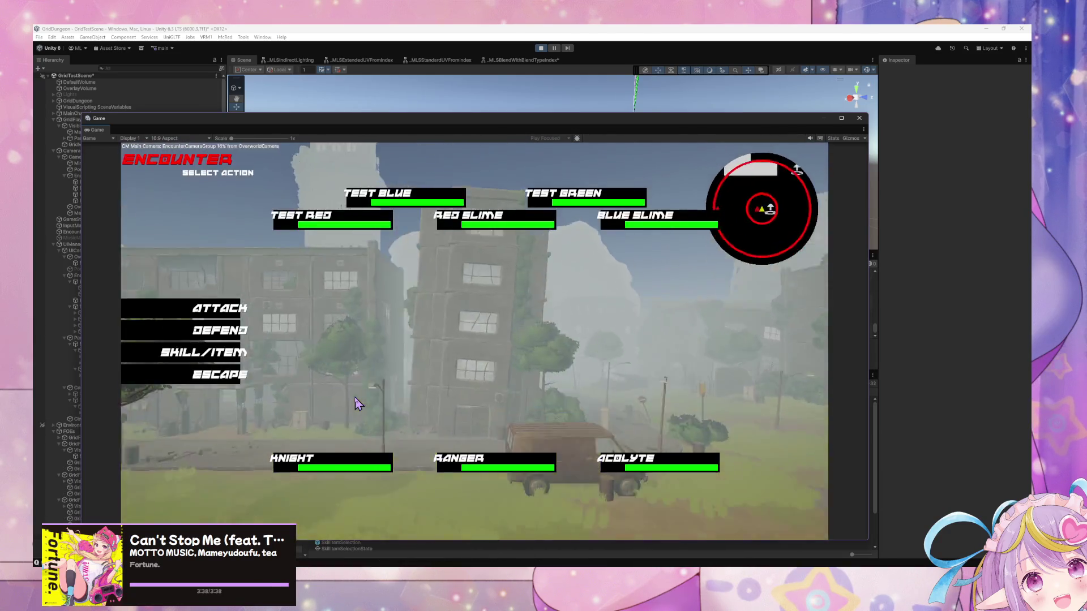
Step: Flee three battles, including one against Red Slime, while walking through the foggy town
{"action": "left_click", "coordinate": [198, 378]}
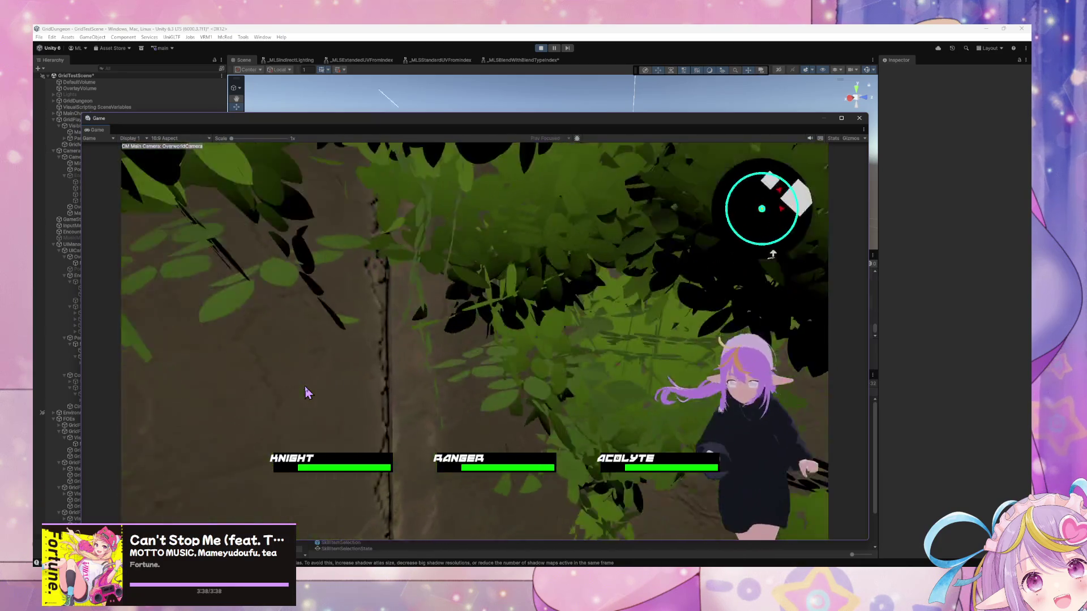
{"action": "key", "text": "w"}
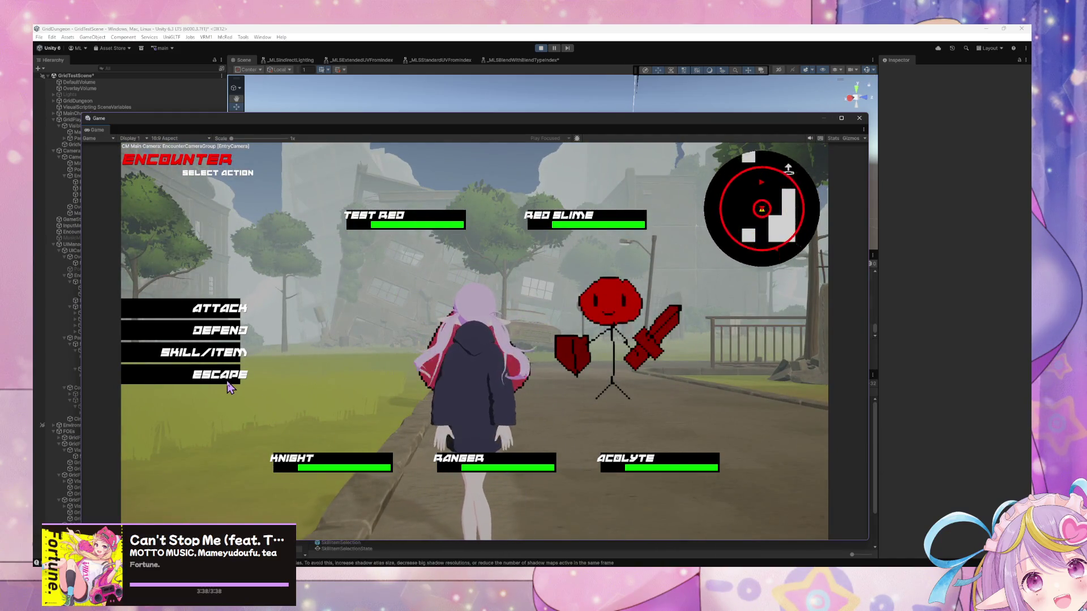
{"action": "left_click", "coordinate": [224, 378]}
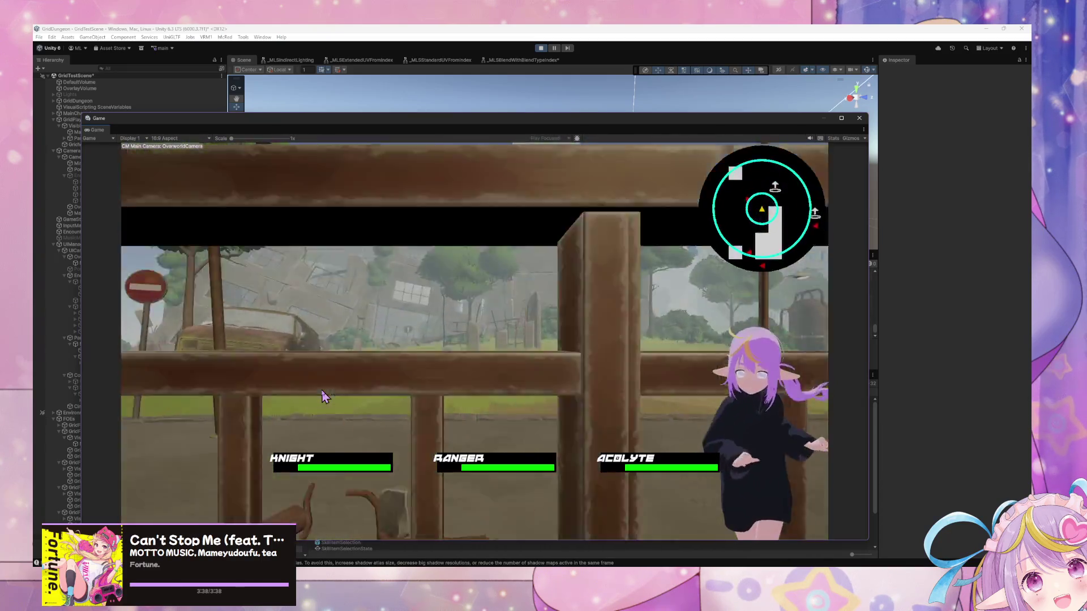
{"action": "key", "text": "w"}
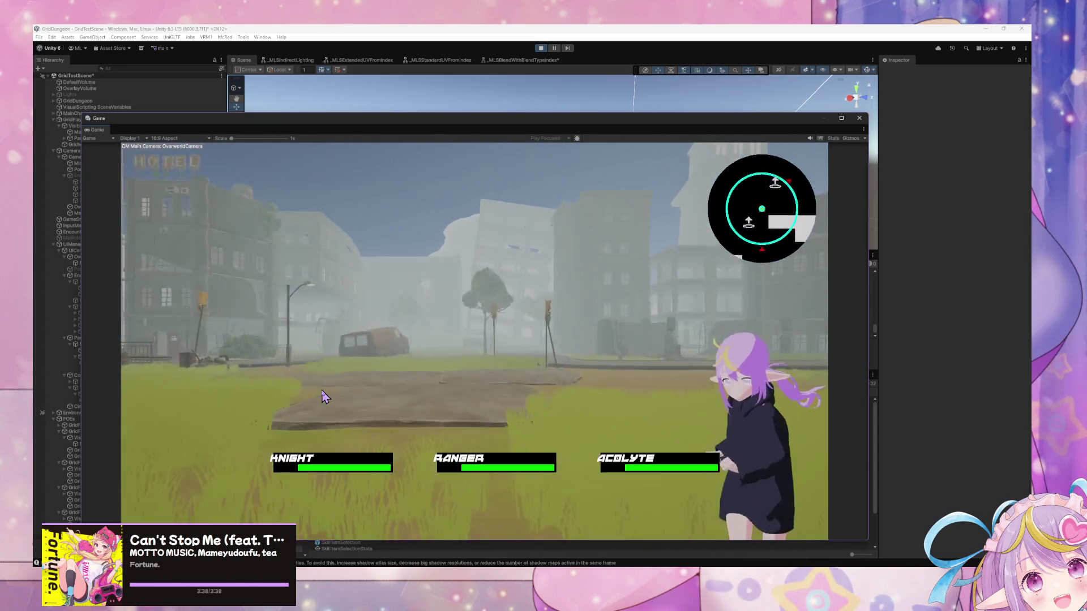
{"action": "key", "text": "a"}
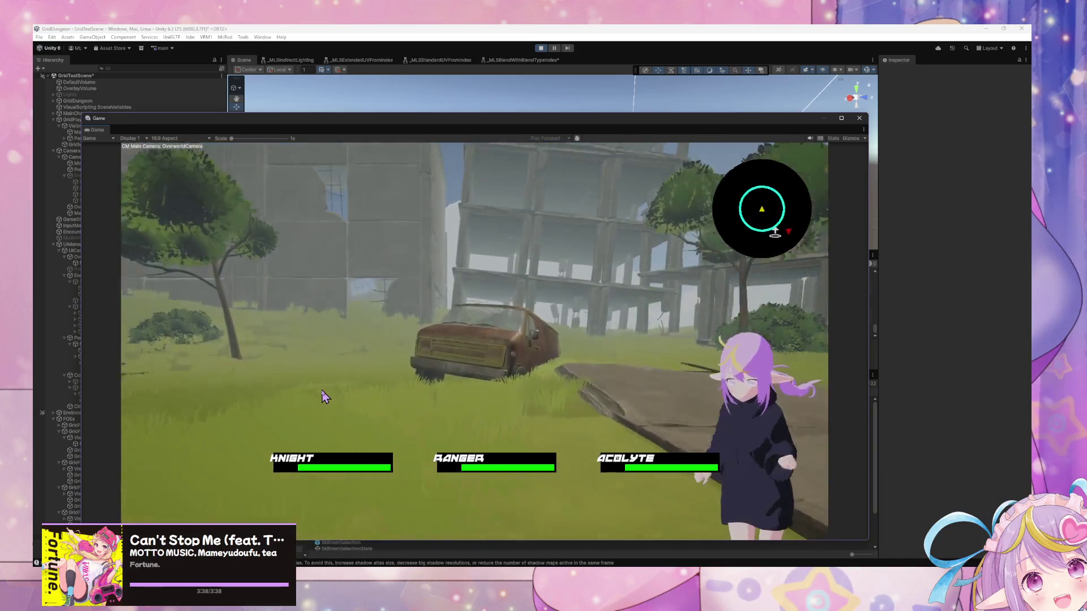
{"action": "key", "text": "w"}
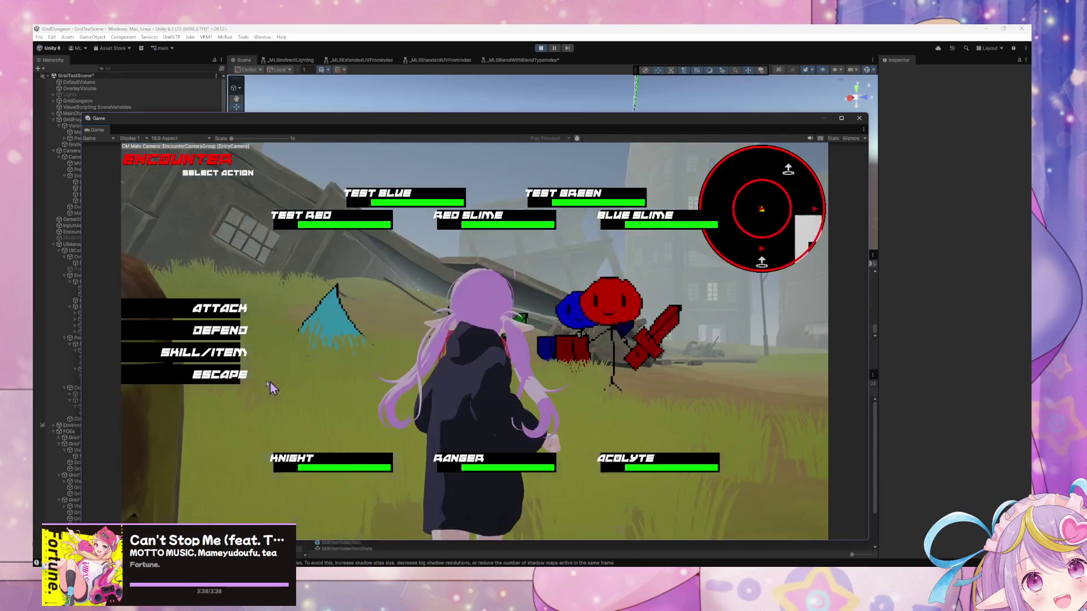
{"action": "left_click", "coordinate": [233, 383]}
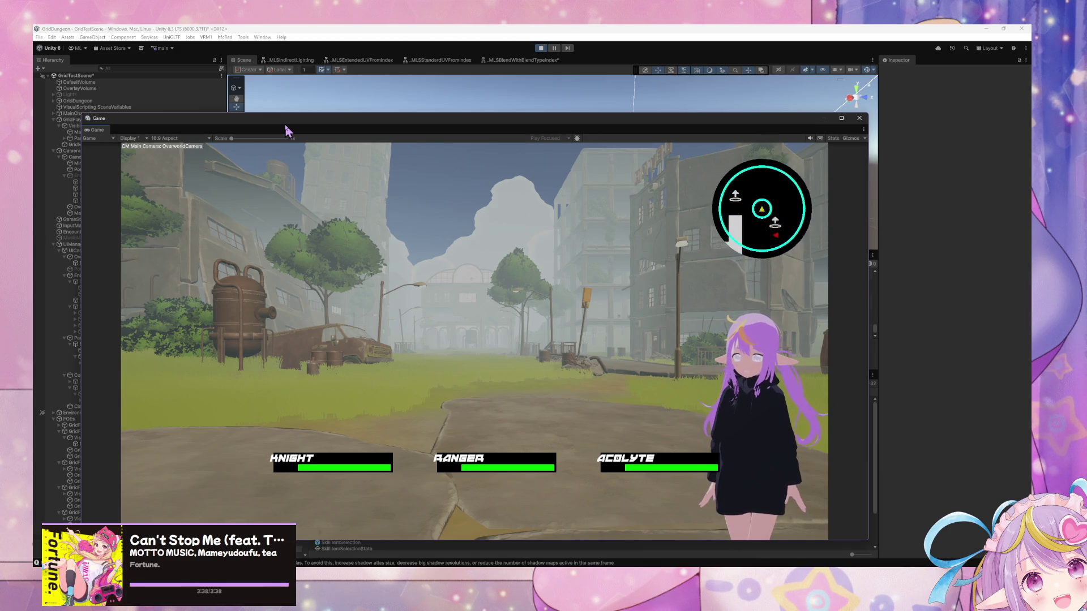
Step: Walk the character down the street, past the arches and van, across the grass to the ruins
{"action": "key", "text": "w"}
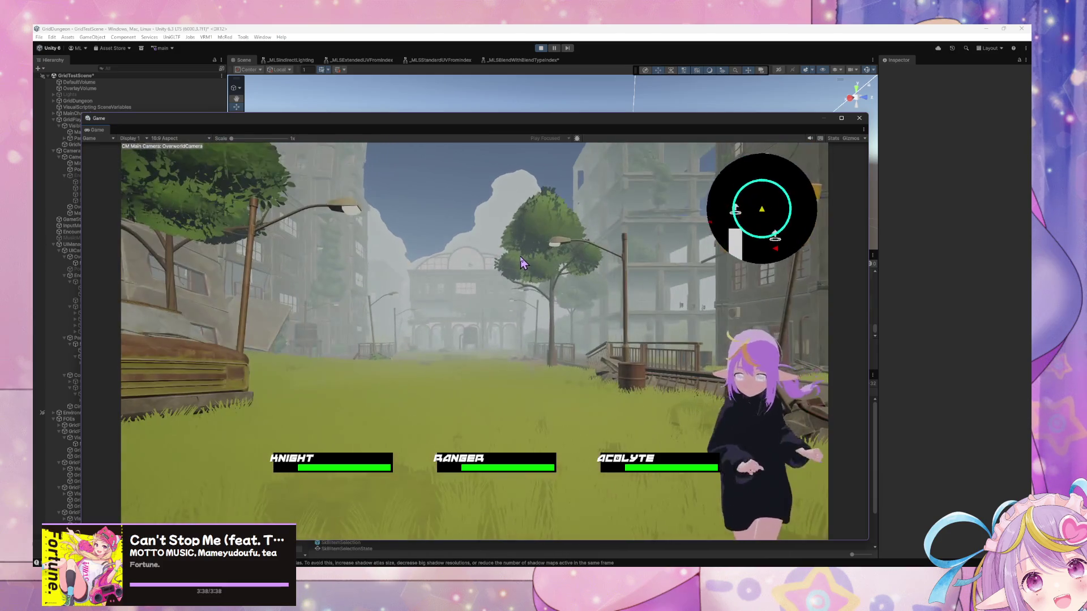
{"action": "key", "text": "w"}
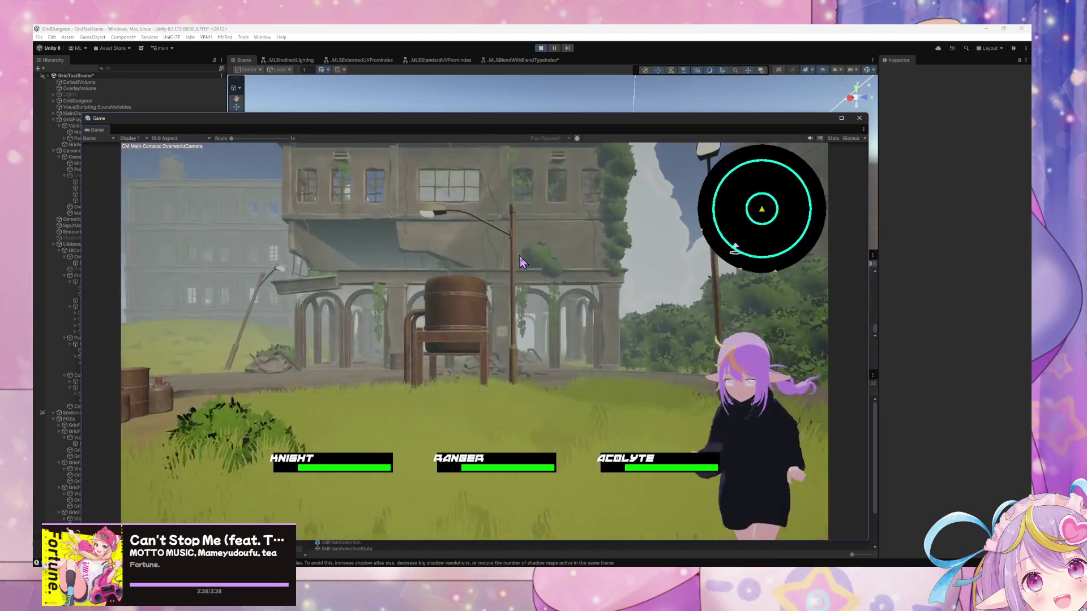
{"action": "key", "text": "w"}
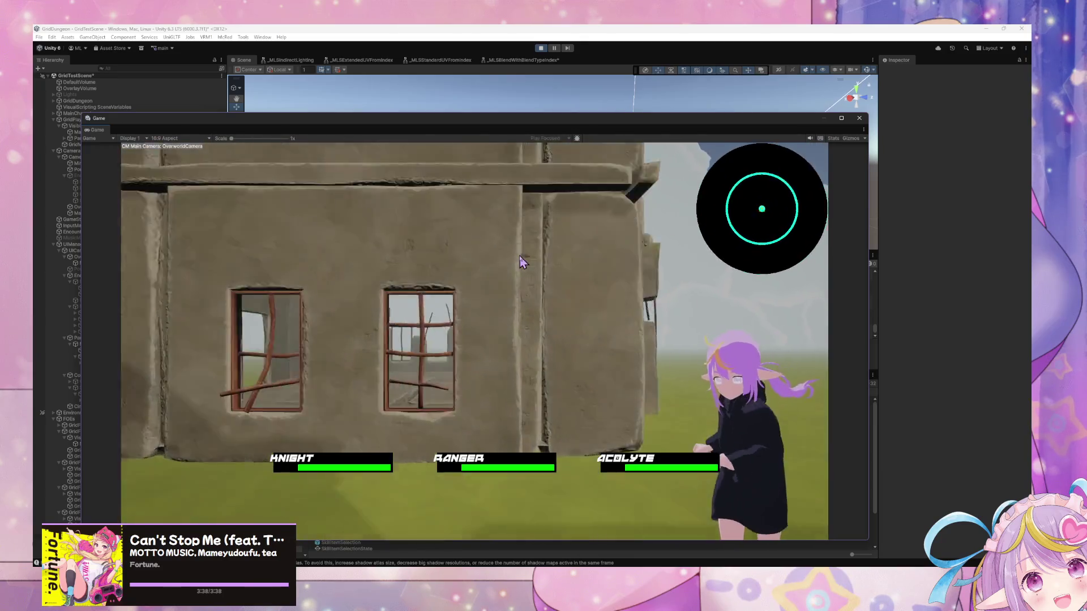
{"action": "key", "text": "w"}
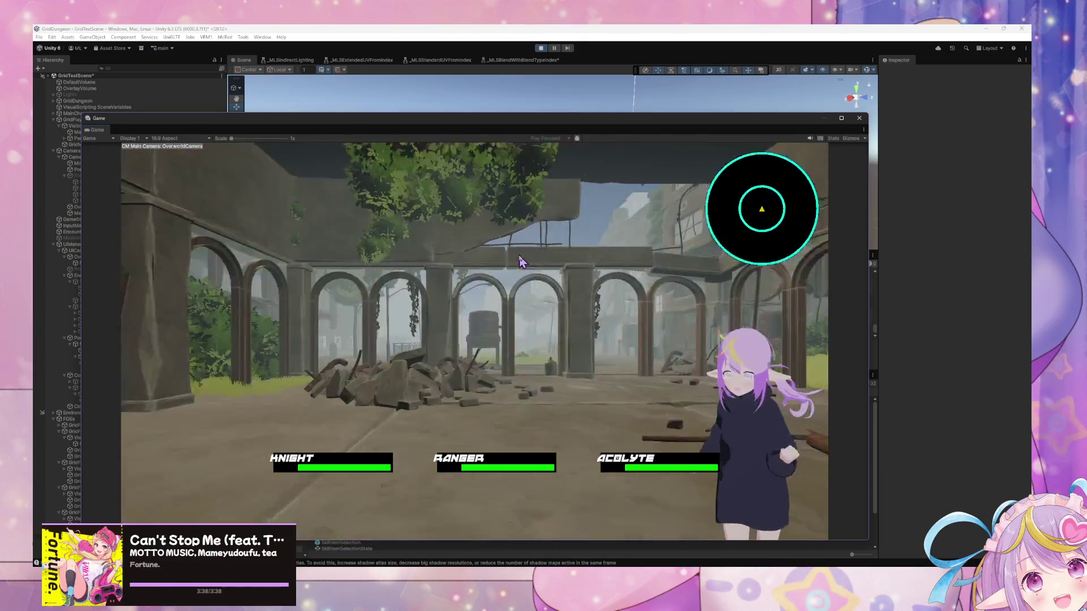
{"action": "key", "text": "w"}
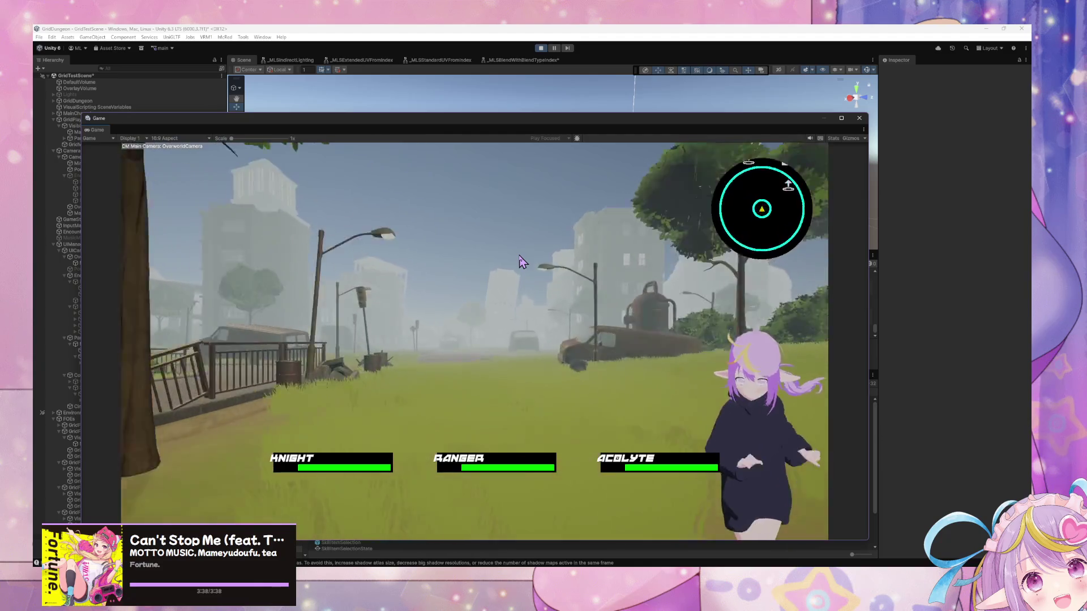
{"action": "key", "text": "w"}
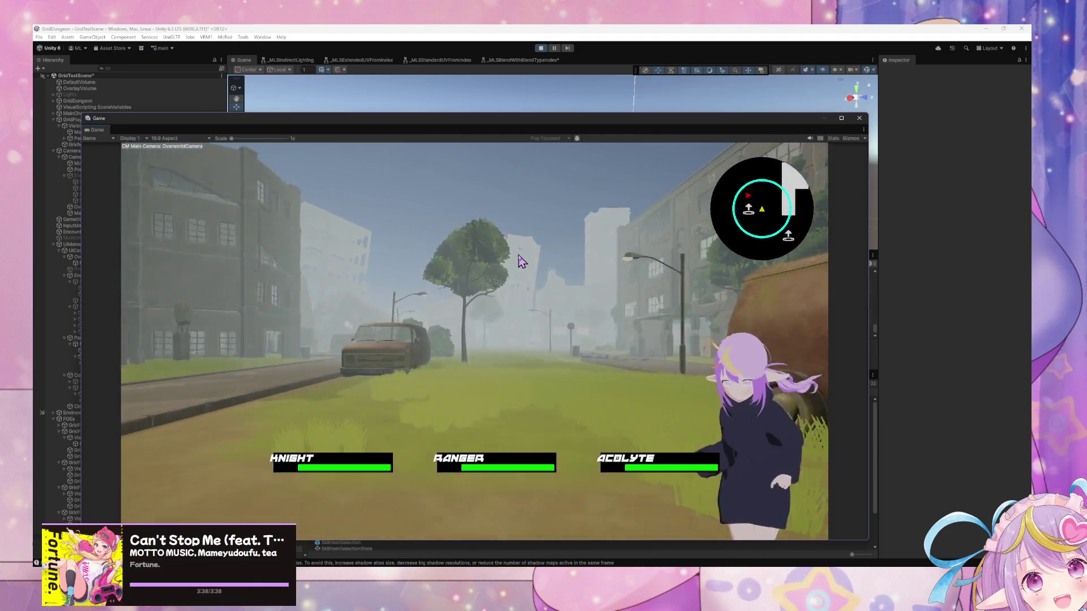
{"action": "key", "text": "w"}
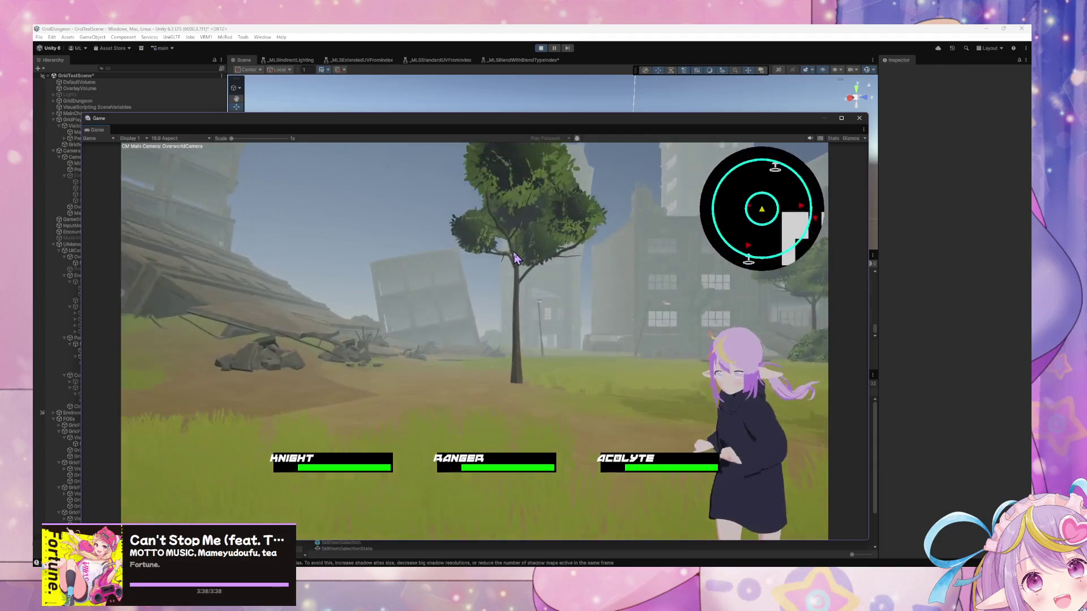
{"action": "key", "text": "w"}
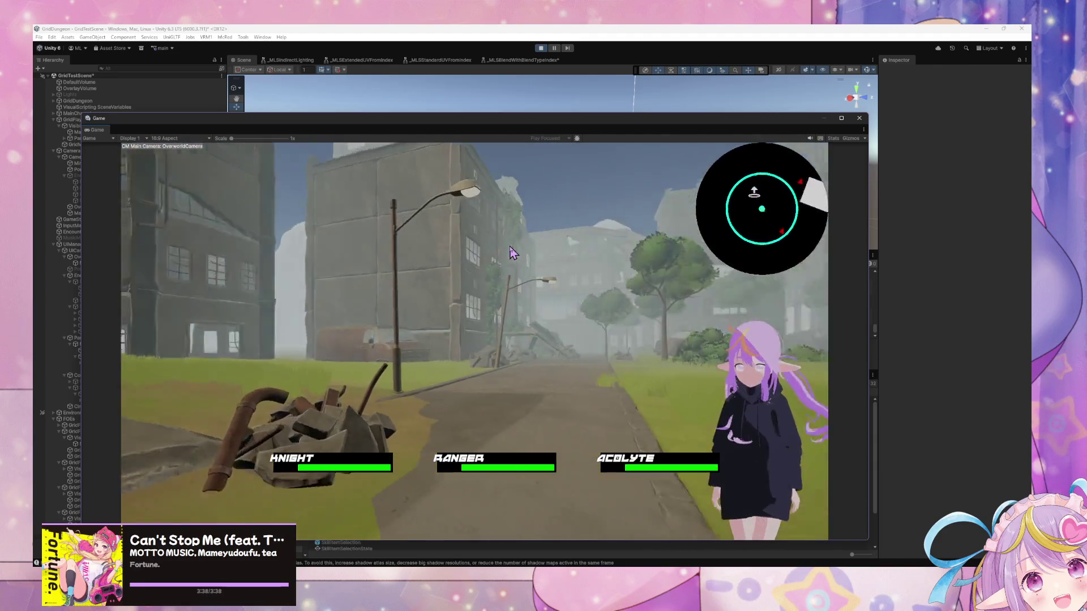
{"action": "key", "text": "w"}
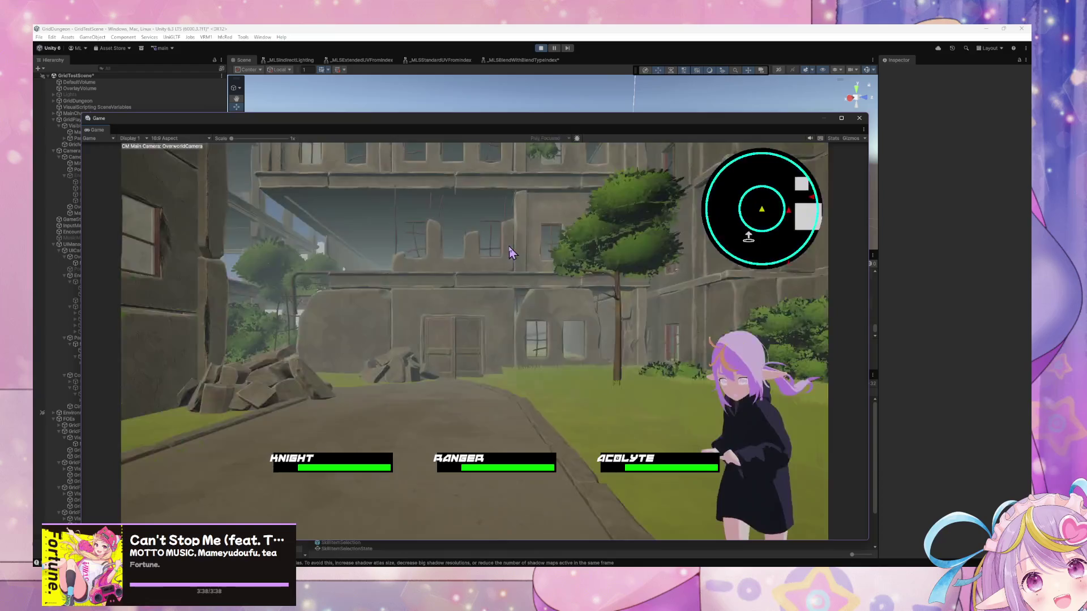
{"action": "key", "text": "w"}
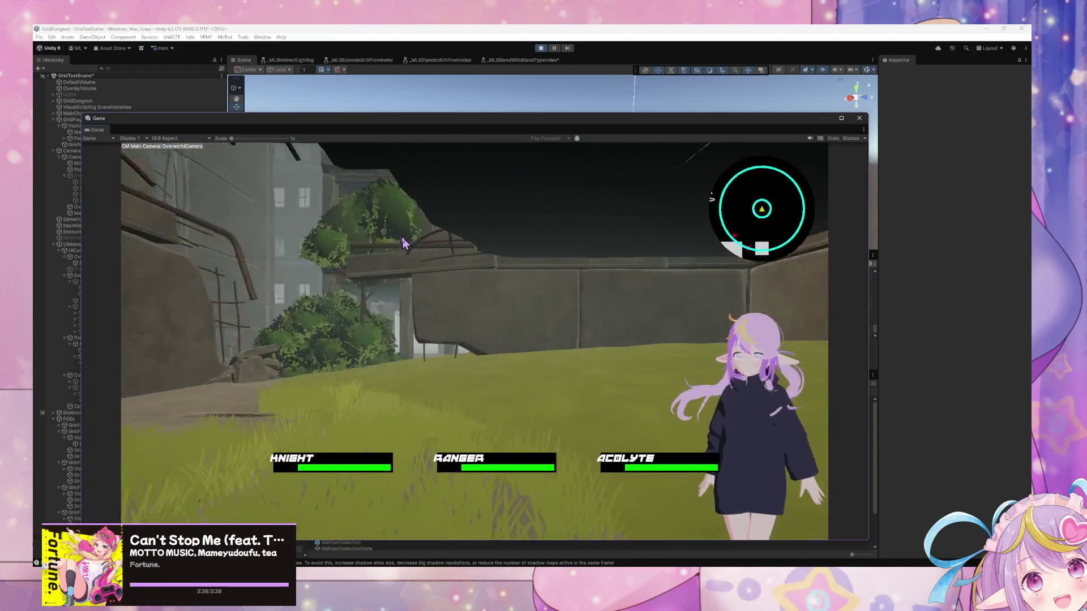
{"action": "key", "text": "w"}
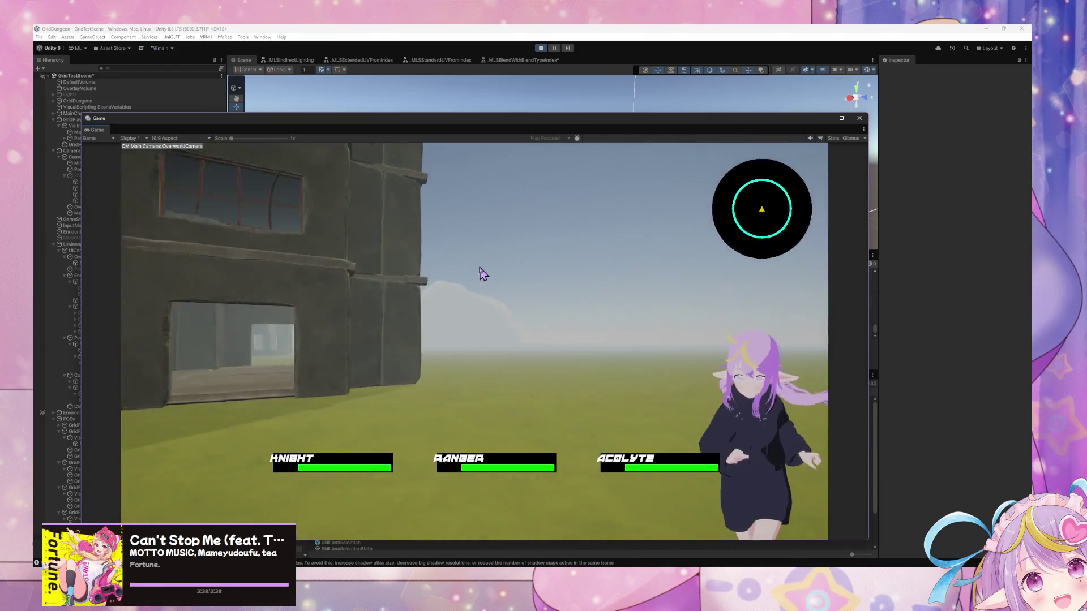
{"action": "key", "text": "w"}
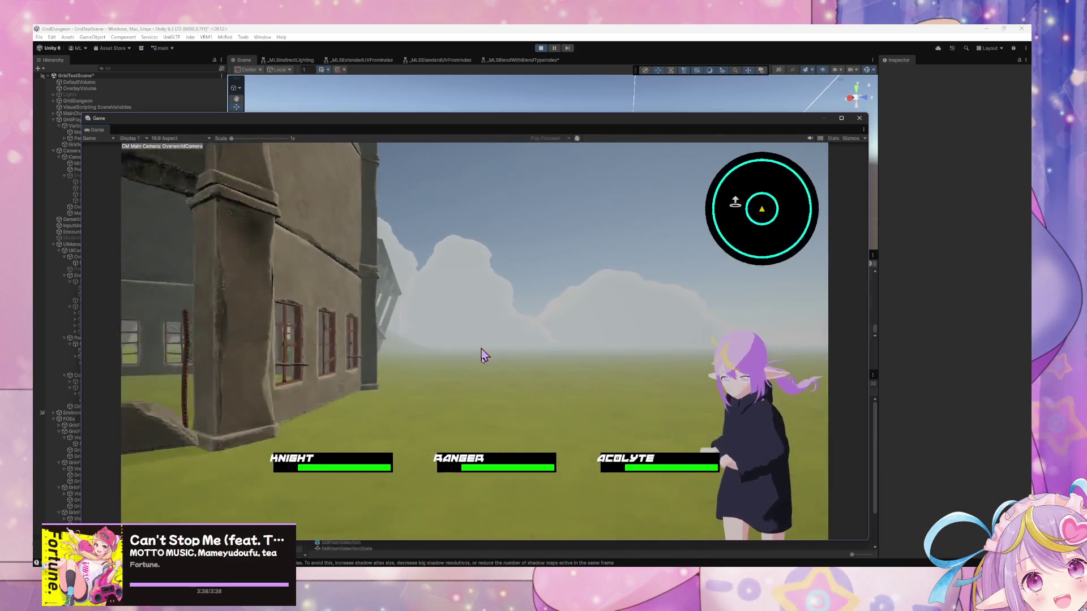
Step: Stop play mode and move the floating Game window down-right to reveal Scene, Console and Project
{"action": "left_click", "coordinate": [654, 544]}
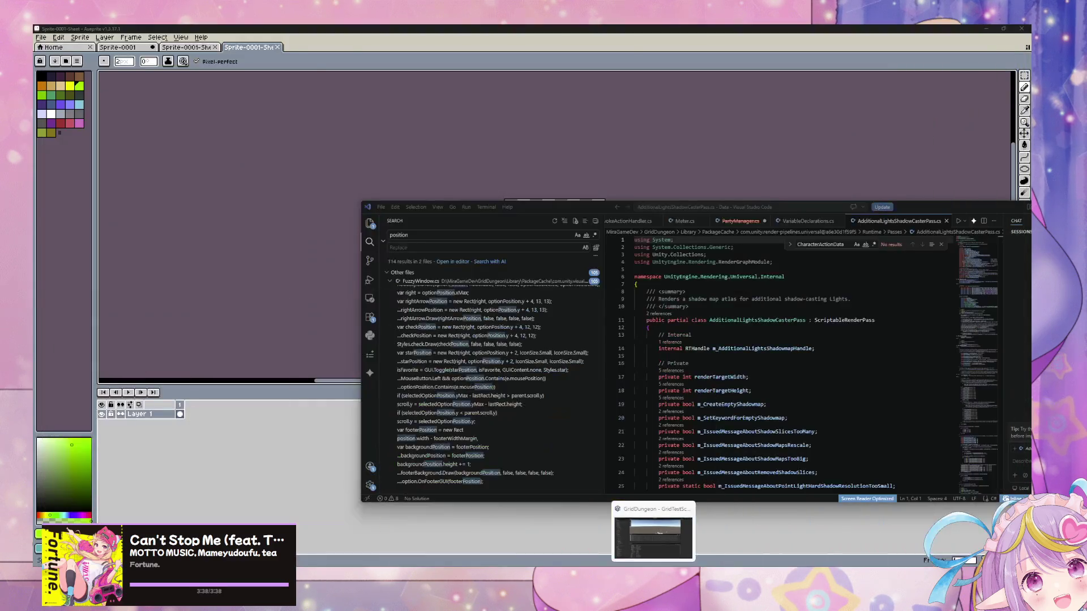
{"action": "left_click", "coordinate": [648, 561]}
{"action": "mouse_move", "coordinate": [253, 124]}
{"action": "left_mouse_down"}
{"action": "mouse_move", "coordinate": [419, 182]}
{"action": "mouse_move", "coordinate": [388, 145]}
{"action": "mouse_move", "coordinate": [437, 130]}
{"action": "mouse_move", "coordinate": [480, 234]}
{"action": "mouse_move", "coordinate": [402, 287]}
{"action": "mouse_move", "coordinate": [397, 313]}
{"action": "left_mouse_up"}
{"action": "mouse_move", "coordinate": [521, 253]}
{"action": "left_mouse_down"}
{"action": "mouse_move", "coordinate": [517, 298]}
{"action": "mouse_move", "coordinate": [539, 315]}
{"action": "mouse_move", "coordinate": [517, 126]}
{"action": "left_mouse_up"}
{"action": "left_click", "coordinate": [542, 49]}
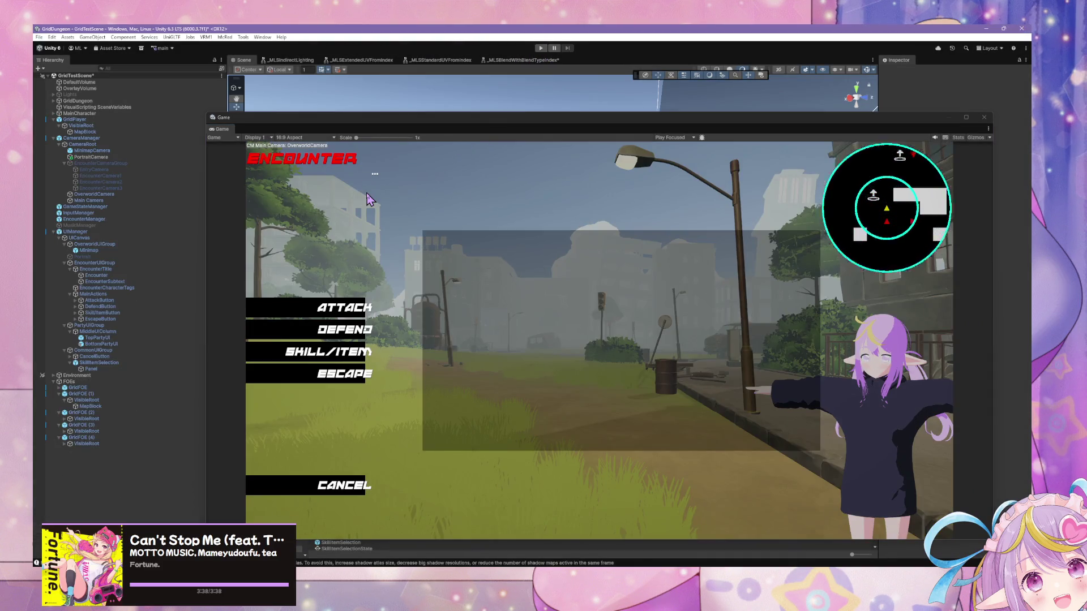
{"action": "mouse_move", "coordinate": [279, 129]}
{"action": "left_mouse_down"}
{"action": "mouse_move", "coordinate": [323, 138]}
{"action": "mouse_move", "coordinate": [357, 169]}
{"action": "mouse_move", "coordinate": [502, 362]}
{"action": "mouse_move", "coordinate": [566, 339]}
{"action": "left_mouse_up"}
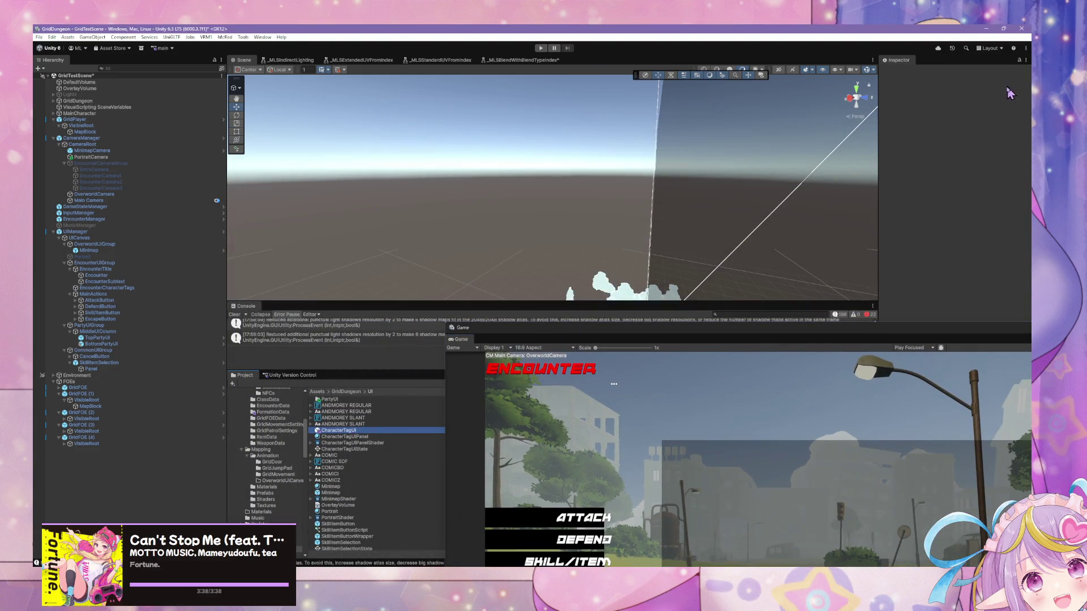
Step: Open the CharacterTagUI prefab and duplicate HPMeter, placing the copy below the original
{"action": "left_click", "coordinate": [356, 431]}
{"action": "left_click", "coordinate": [1021, 79]}
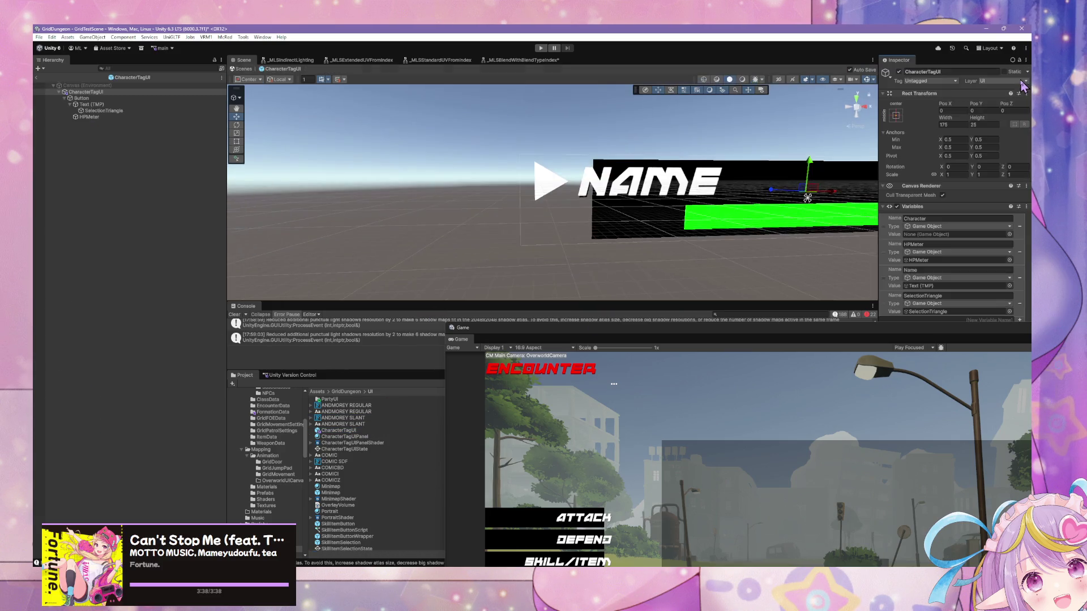
{"action": "mouse_move", "coordinate": [679, 196]}
{"action": "left_mouse_down"}
{"action": "mouse_move", "coordinate": [764, 170]}
{"action": "mouse_move", "coordinate": [659, 209]}
{"action": "mouse_move", "coordinate": [668, 165]}
{"action": "mouse_move", "coordinate": [685, 169]}
{"action": "mouse_move", "coordinate": [602, 156]}
{"action": "left_mouse_up"}
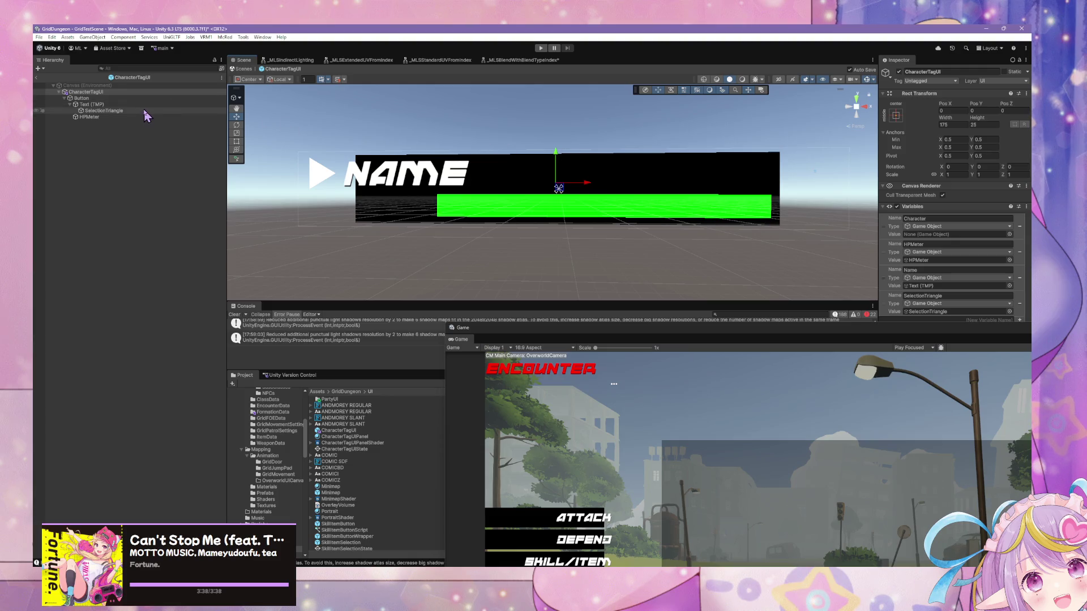
{"action": "left_click", "coordinate": [90, 116]}
{"action": "key", "text": "ctrl+d"}
{"action": "left_click_drag", "start_coordinate": [602, 182], "coordinate": [602, 208]}
Step: Move both green bars up slightly and set their Height to 5
{"action": "left_click", "coordinate": [140, 116], "text": "ctrl"}
{"action": "left_click_drag", "start_coordinate": [598, 188], "coordinate": [606, 188]}
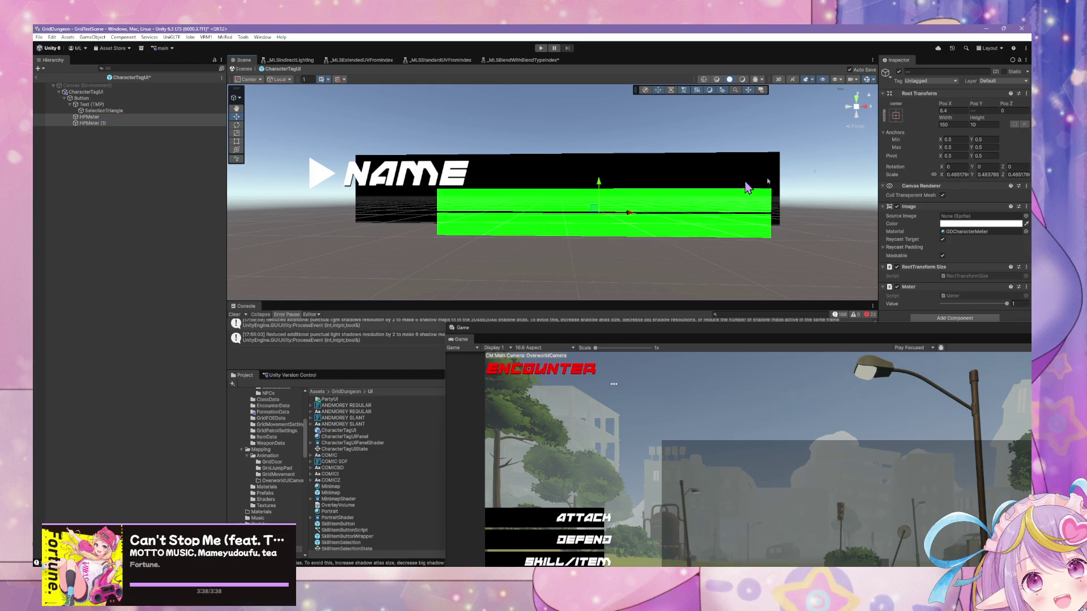
{"action": "double_click", "coordinate": [982, 124]}
{"action": "type", "text": "5"}
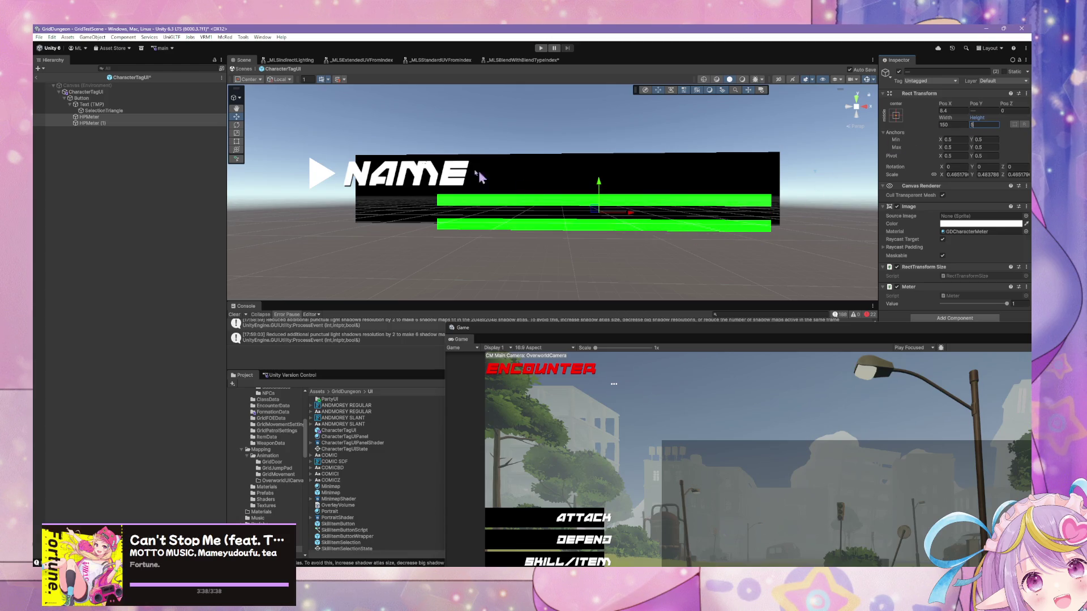
Step: Rename the copy MPMeter and position it just under the HP bar at X 8.4
{"action": "left_click", "coordinate": [108, 123]}
{"action": "left_click", "coordinate": [112, 123]}
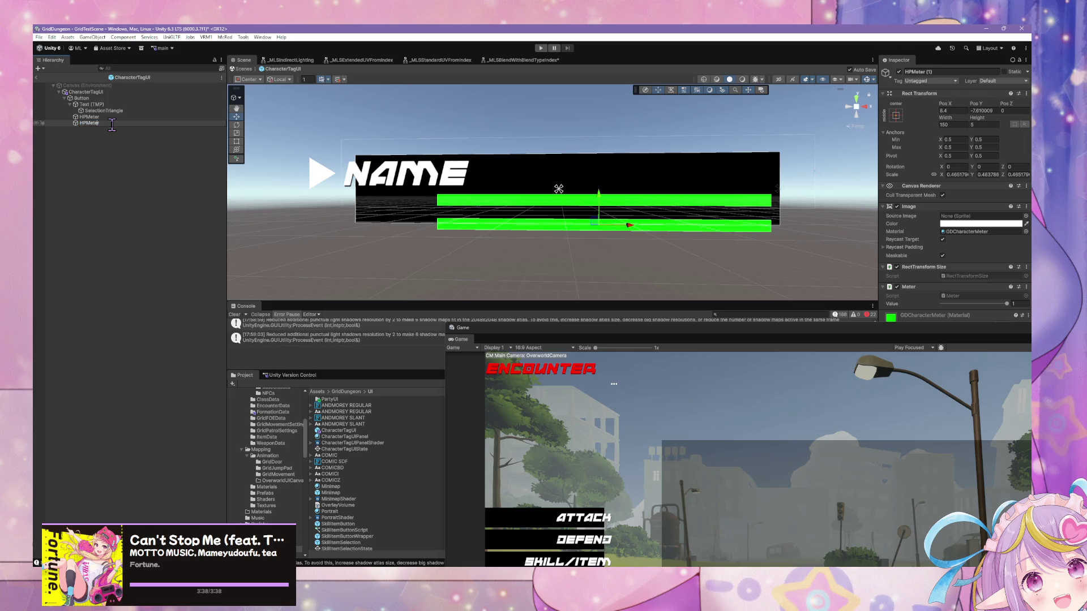
{"action": "type", "text": "M"}
{"action": "key", "text": "Return"}
{"action": "left_click_drag", "start_coordinate": [598, 194], "coordinate": [602, 183]}
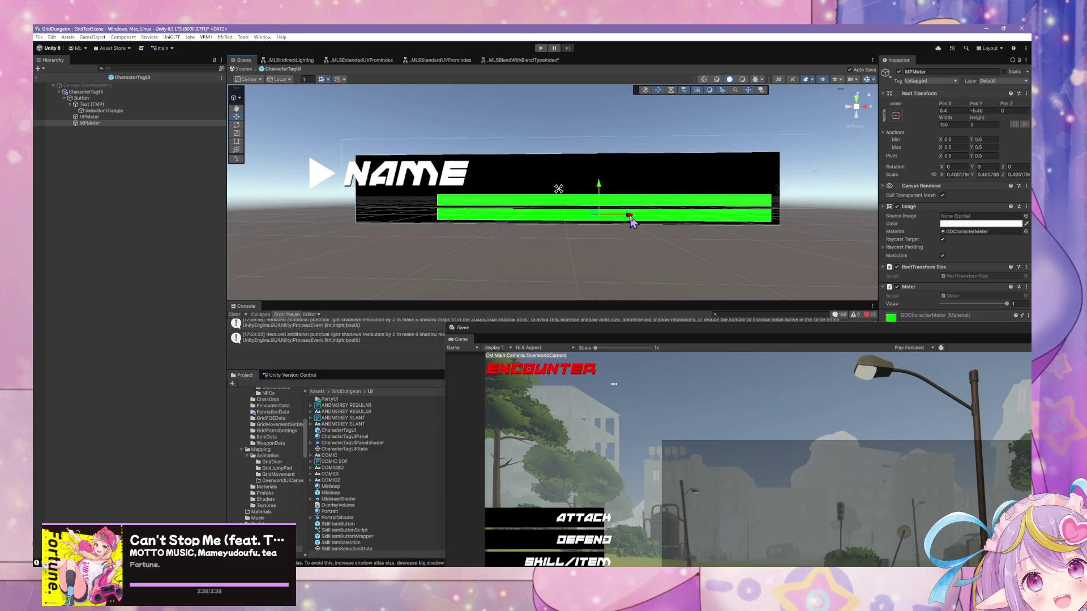
{"action": "left_click", "coordinate": [856, 113]}
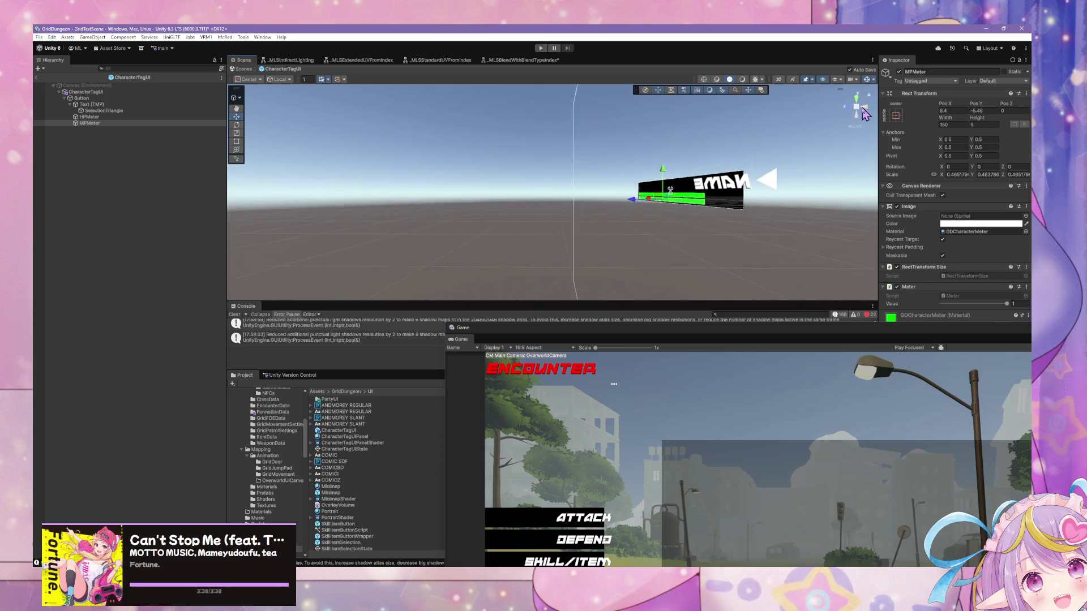
{"action": "left_click", "coordinate": [856, 111]}
{"action": "left_click_drag", "start_coordinate": [611, 205], "coordinate": [593, 216]}
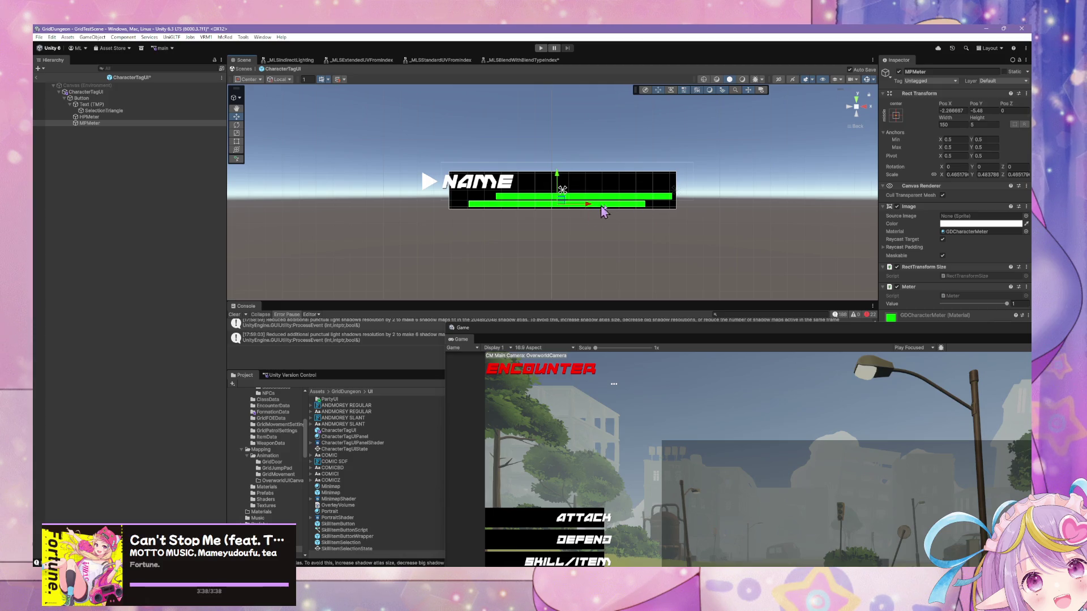
{"action": "left_click", "coordinate": [539, 155]}
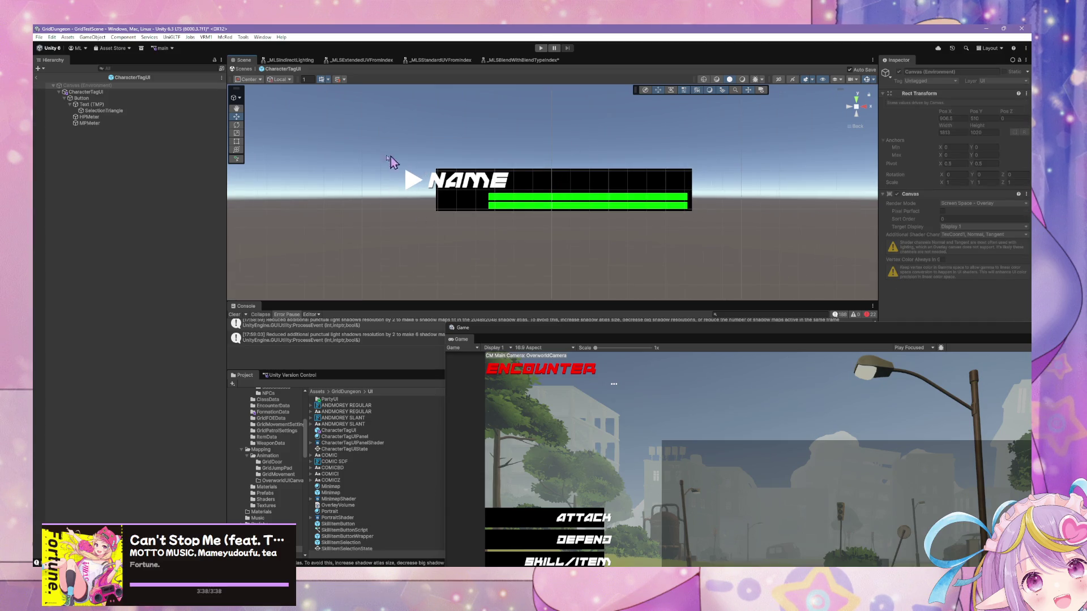
{"action": "left_click", "coordinate": [113, 111]}
Step: Duplicate the tag's text, naming the original Name and the copy LevelLabel
{"action": "left_click", "coordinate": [113, 104]}
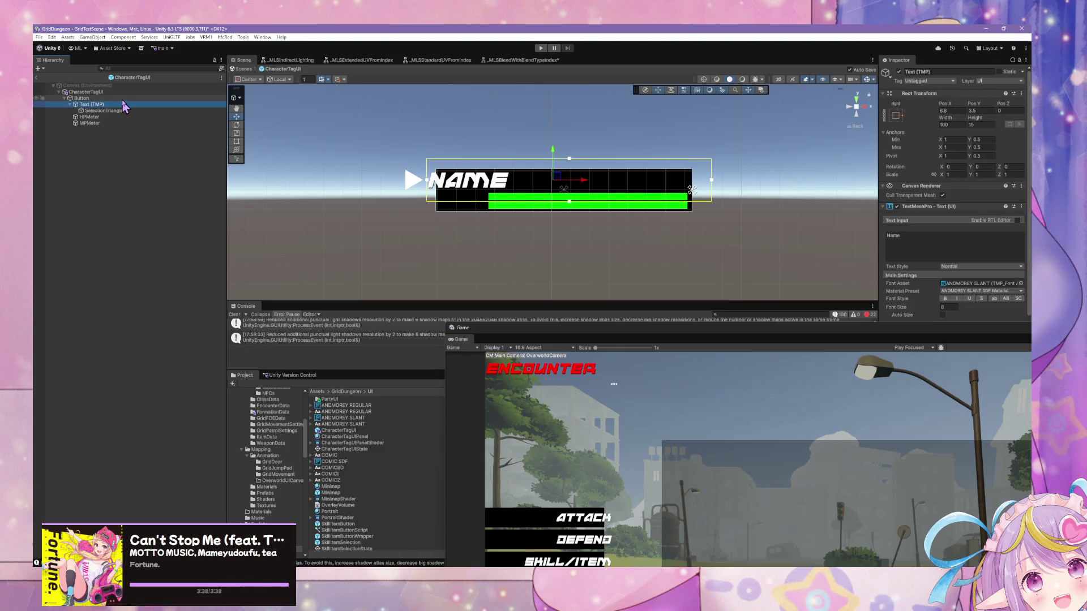
{"action": "key", "text": "ctrl+d"}
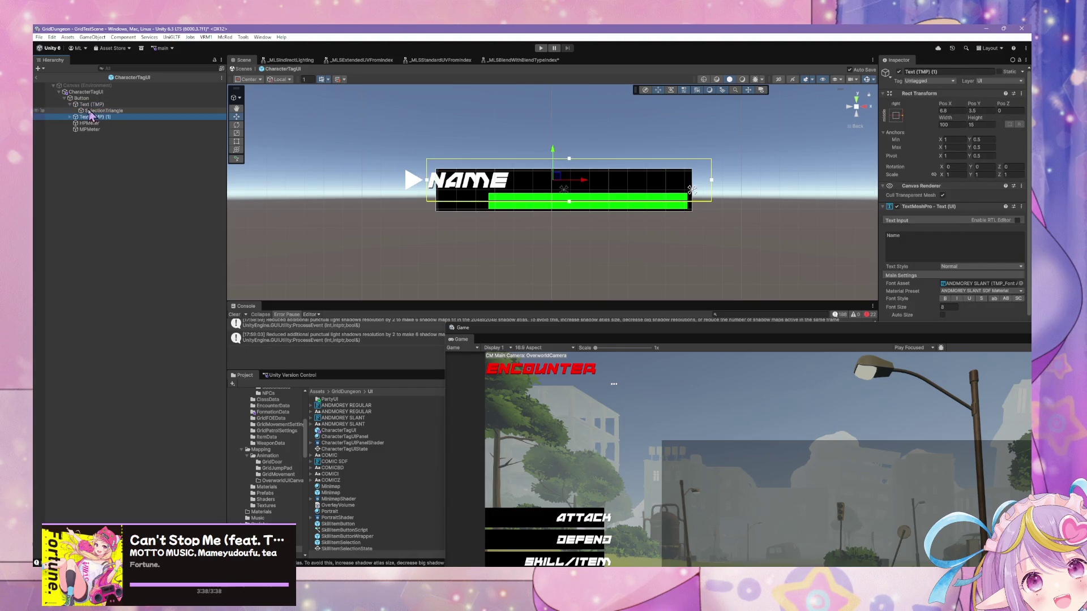
{"action": "left_click", "coordinate": [69, 117]}
{"action": "left_click", "coordinate": [94, 105]}
{"action": "left_click", "coordinate": [93, 105]}
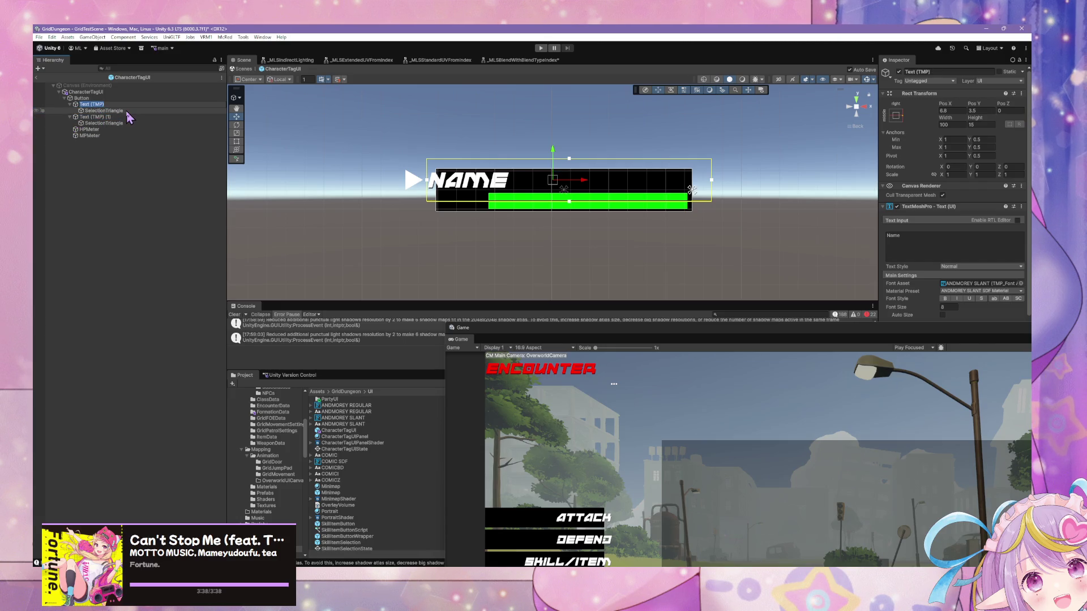
{"action": "type", "text": "Name"}
{"action": "key", "text": "Return"}
{"action": "left_click", "coordinate": [90, 117]}
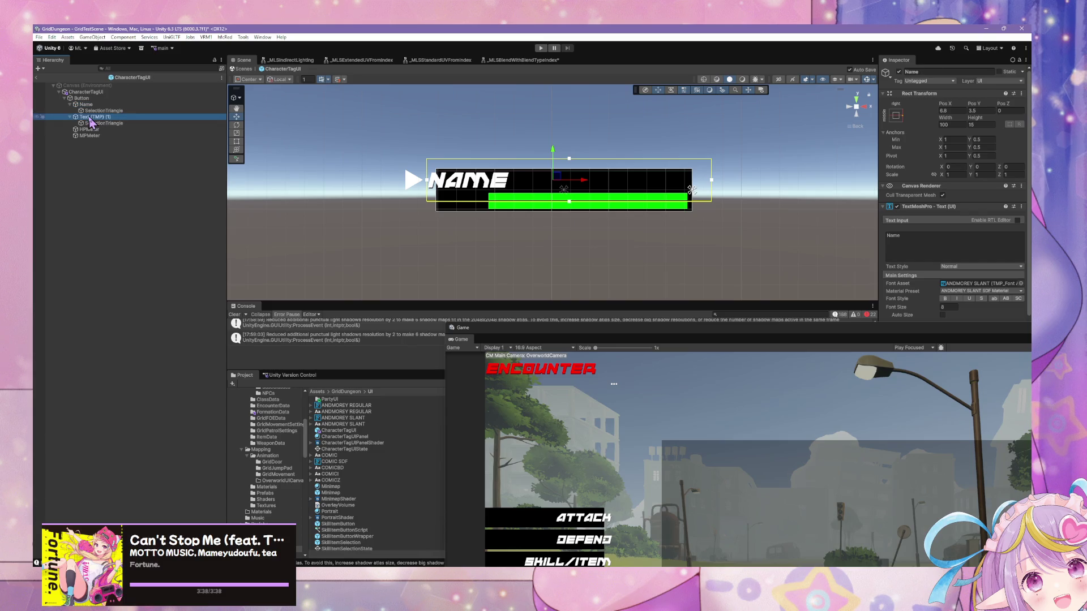
{"action": "left_click", "coordinate": [90, 117]}
{"action": "type", "text": "Level"}
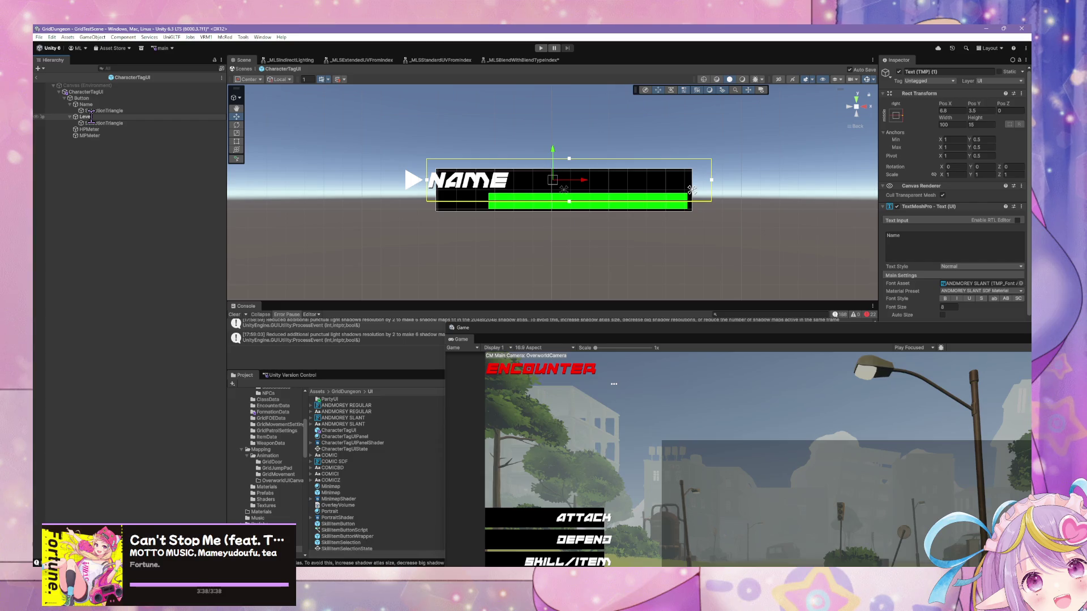
{"action": "type", "text": "Label"}
{"action": "key", "text": "Return"}
Step: Right-align LevelLabel at font size 5.44 and move it below the meter bars, after MPMeter
{"action": "left_click", "coordinate": [93, 116]}
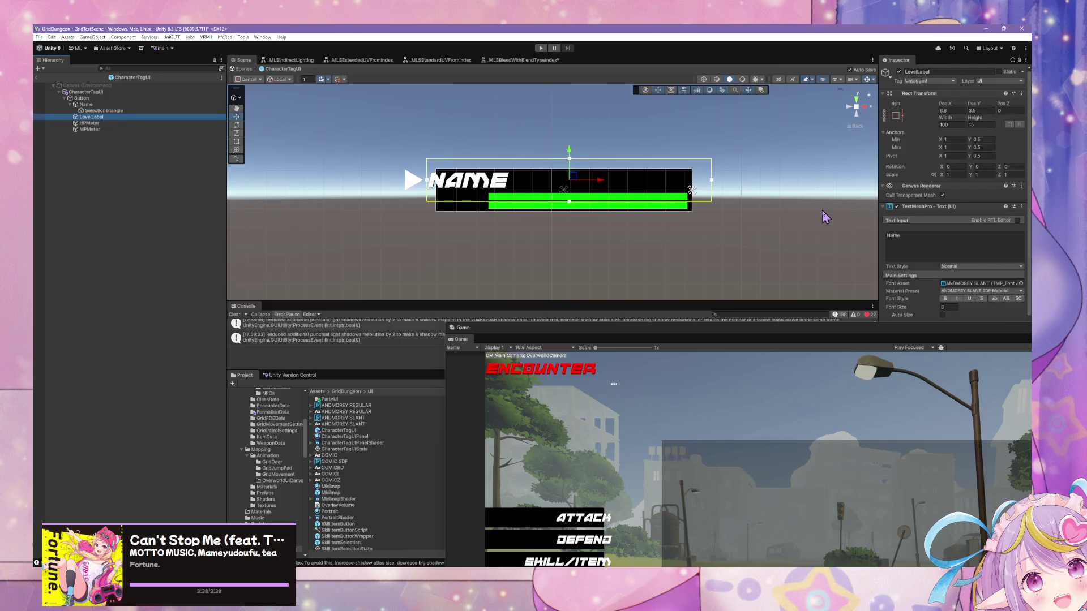
{"action": "left_click", "coordinate": [973, 332]}
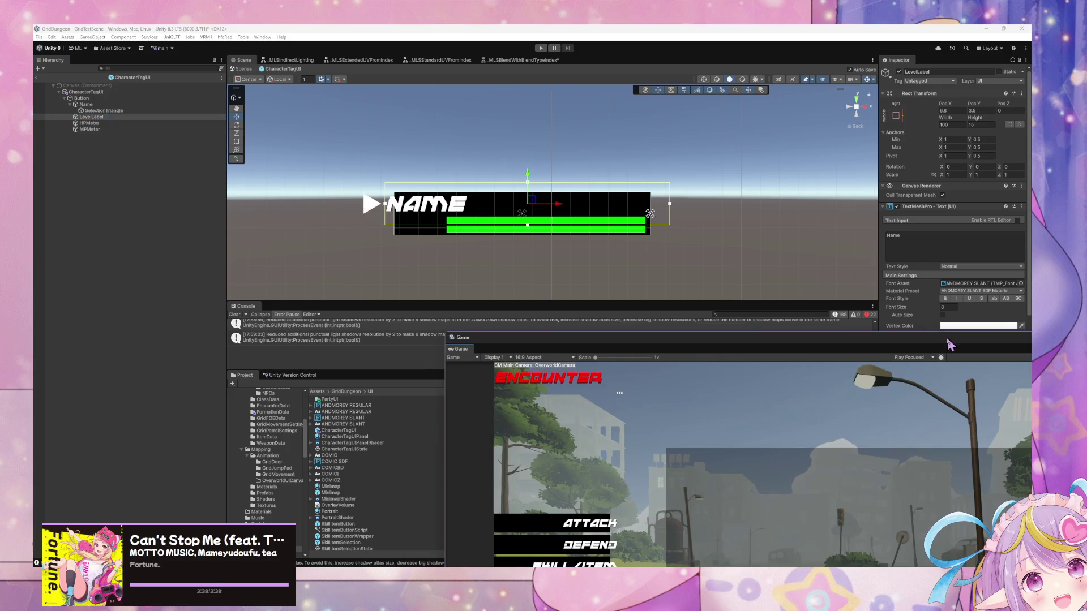
{"action": "left_click", "coordinate": [972, 379]}
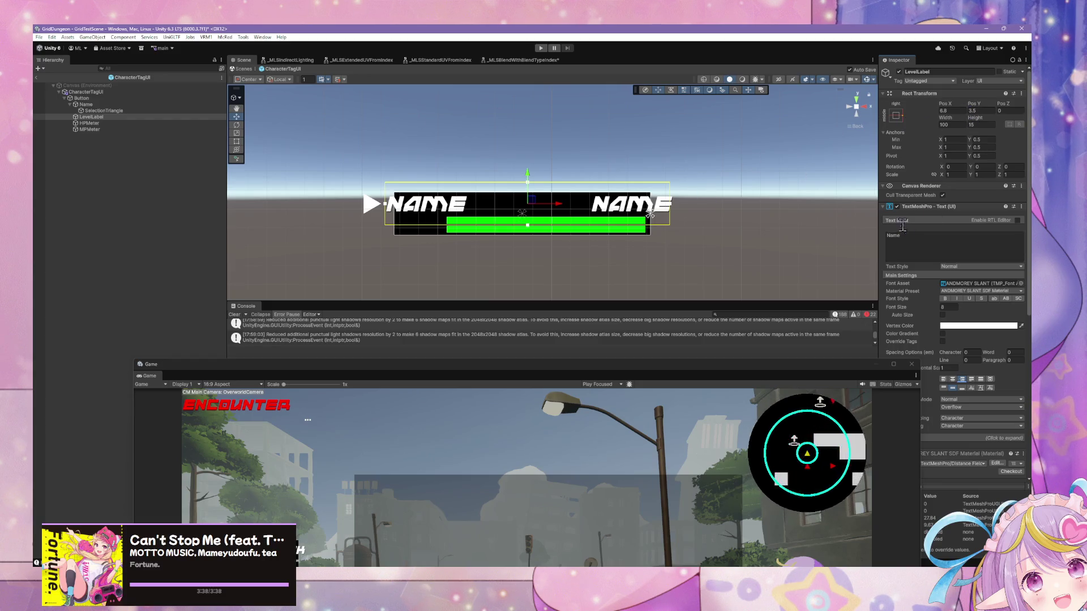
{"action": "left_click_drag", "start_coordinate": [939, 306], "coordinate": [902, 307]}
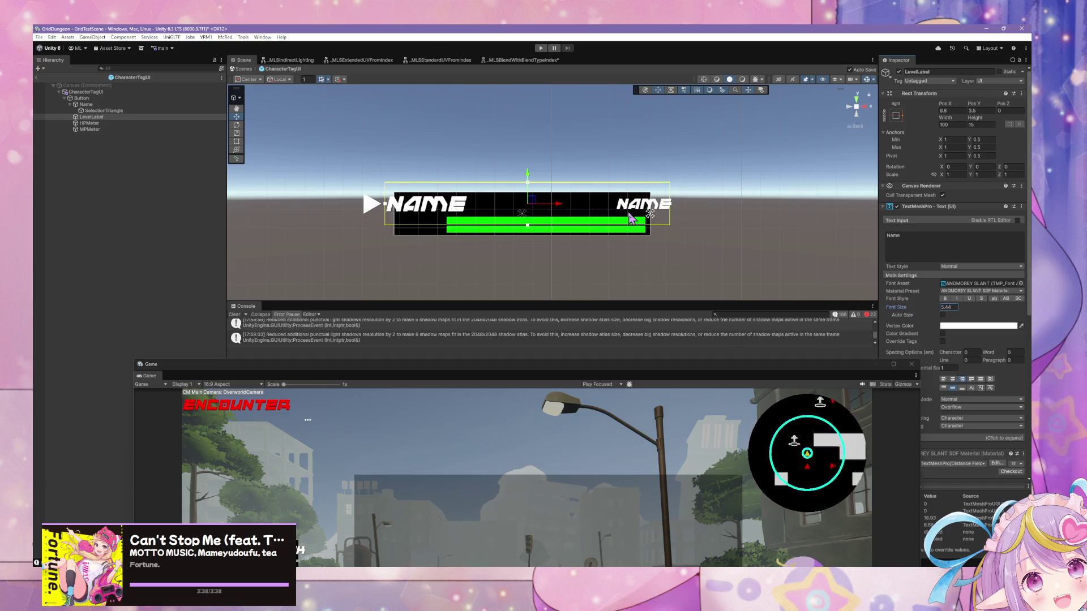
{"action": "left_click_drag", "start_coordinate": [530, 178], "coordinate": [520, 212]}
{"action": "mouse_move", "coordinate": [85, 117]}
{"action": "left_mouse_down"}
{"action": "mouse_move", "coordinate": [99, 149]}
{"action": "mouse_move", "coordinate": [88, 102]}
{"action": "left_mouse_up"}
Step: Place LevelLabel after MPMeter in the hierarchy and pick it out in the Scene view
{"action": "left_click", "coordinate": [89, 117]}
{"action": "left_click", "coordinate": [90, 123], "text": "shift"}
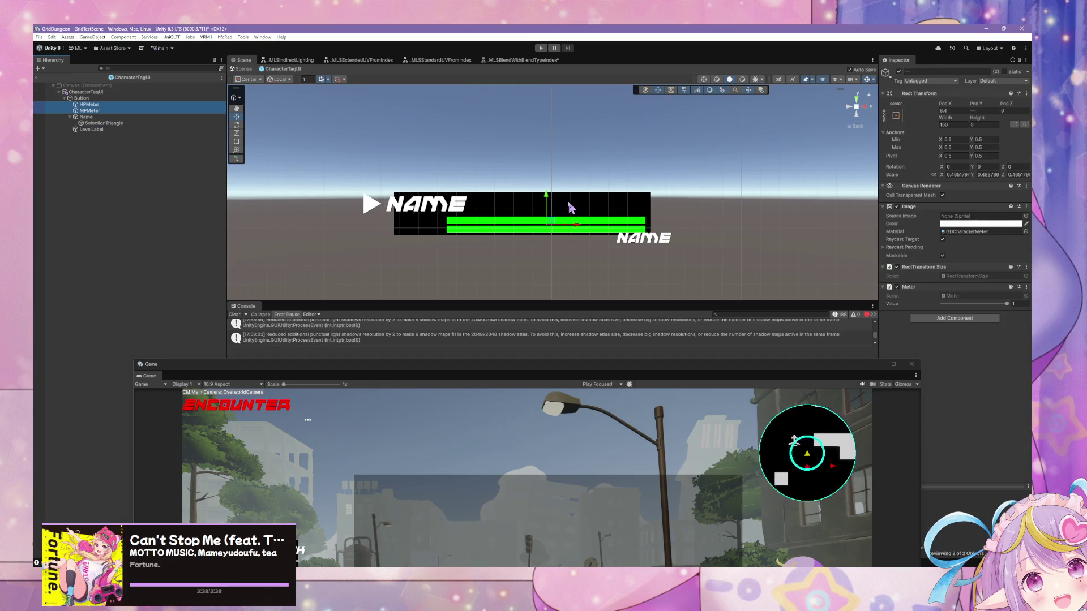
{"action": "left_click", "coordinate": [661, 247]}
{"action": "left_click", "coordinate": [660, 247]}
{"action": "left_click", "coordinate": [659, 247]}
{"action": "left_click", "coordinate": [658, 247]}
{"action": "left_click", "coordinate": [656, 247]}
{"action": "left_click", "coordinate": [657, 248]}
{"action": "left_click", "coordinate": [655, 247]}
{"action": "left_click", "coordinate": [656, 248]}
{"action": "left_click", "coordinate": [655, 247]}
Step: Move LevelLabel to the tag's upper right above the bars and set its width to 25
{"action": "mouse_move", "coordinate": [555, 236]}
{"action": "left_mouse_down"}
{"action": "mouse_move", "coordinate": [340, 237]}
{"action": "mouse_move", "coordinate": [548, 253]}
{"action": "left_mouse_up"}
{"action": "key", "text": "ctrl+z"}
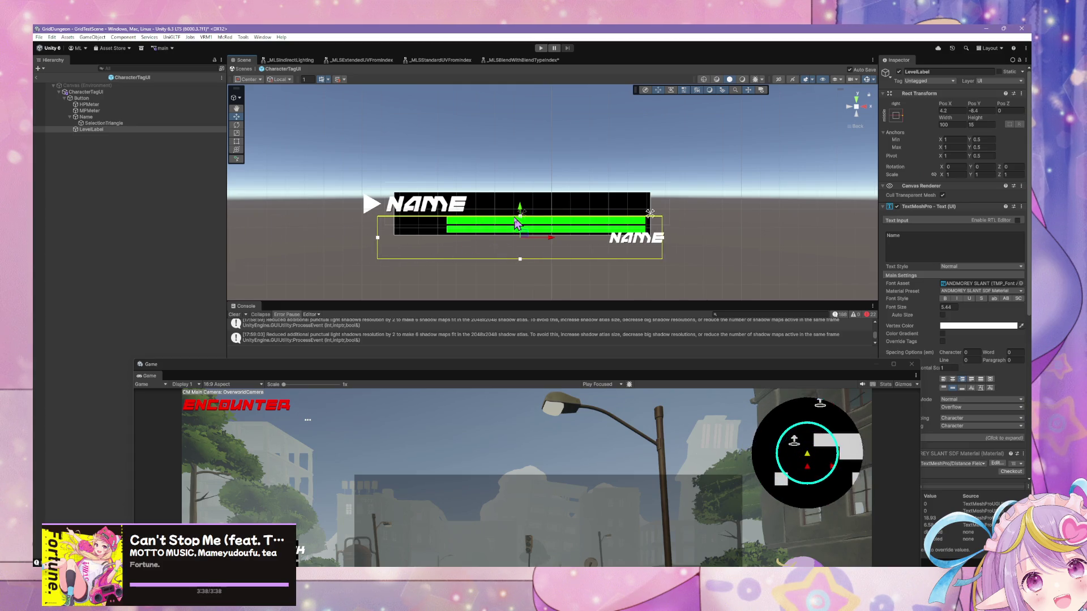
{"action": "mouse_move", "coordinate": [560, 242]}
{"action": "left_mouse_down"}
{"action": "mouse_move", "coordinate": [326, 242]}
{"action": "mouse_move", "coordinate": [559, 238]}
{"action": "mouse_move", "coordinate": [558, 268]}
{"action": "left_mouse_up"}
{"action": "mouse_move", "coordinate": [525, 215]}
{"action": "left_mouse_down"}
{"action": "mouse_move", "coordinate": [524, 190]}
{"action": "mouse_move", "coordinate": [537, 193]}
{"action": "mouse_move", "coordinate": [515, 195]}
{"action": "mouse_move", "coordinate": [485, 170]}
{"action": "mouse_move", "coordinate": [505, 193]}
{"action": "mouse_move", "coordinate": [488, 193]}
{"action": "left_mouse_up"}
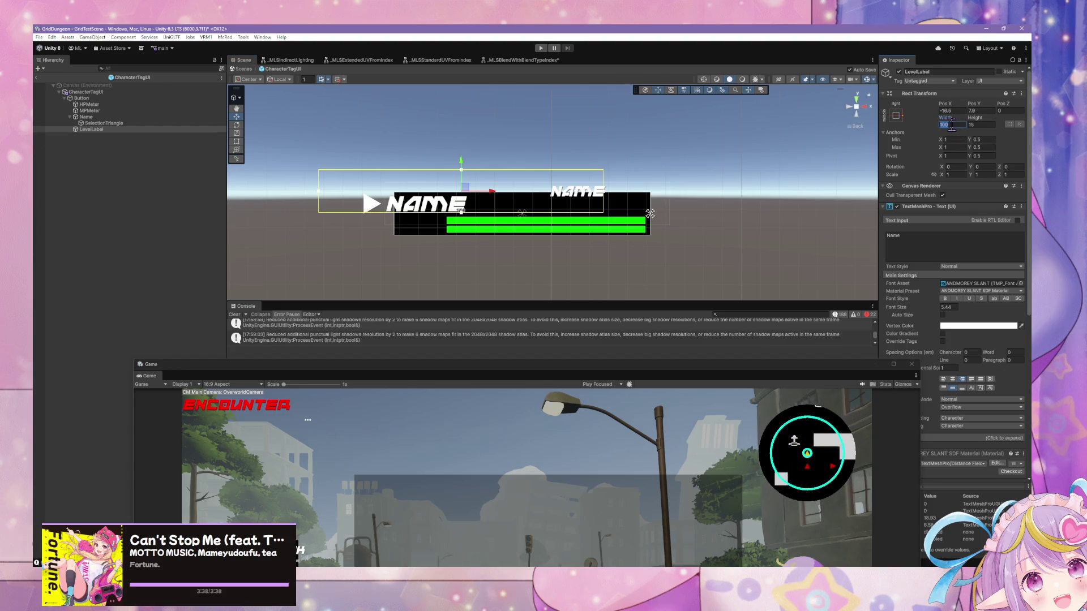
{"action": "type", "text": "1"}
{"action": "key", "text": "BackSpace"}
{"action": "key", "text": "BackSpace"}
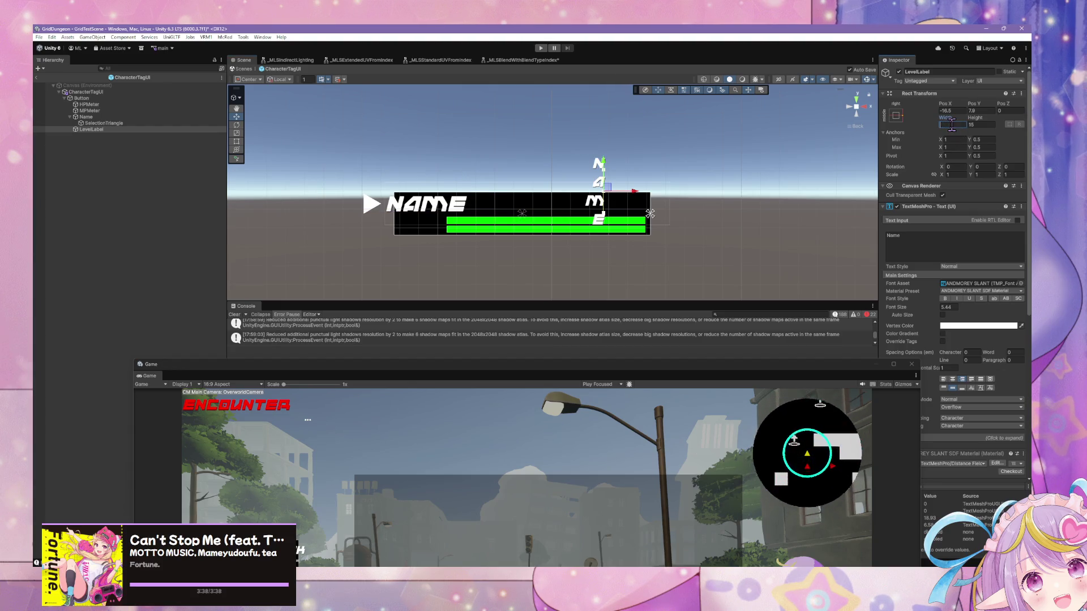
{"action": "type", "text": "50"}
{"action": "key", "text": "BackSpace"}
{"action": "key", "text": "BackSpace"}
{"action": "type", "text": "25"}
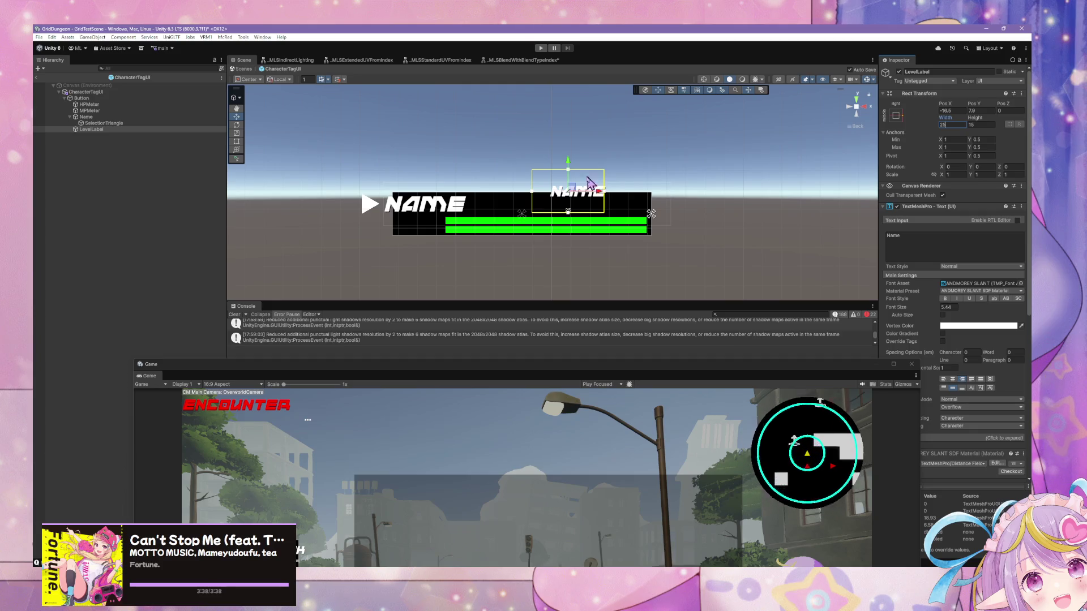
{"action": "left_click_drag", "start_coordinate": [569, 162], "coordinate": [573, 166]}
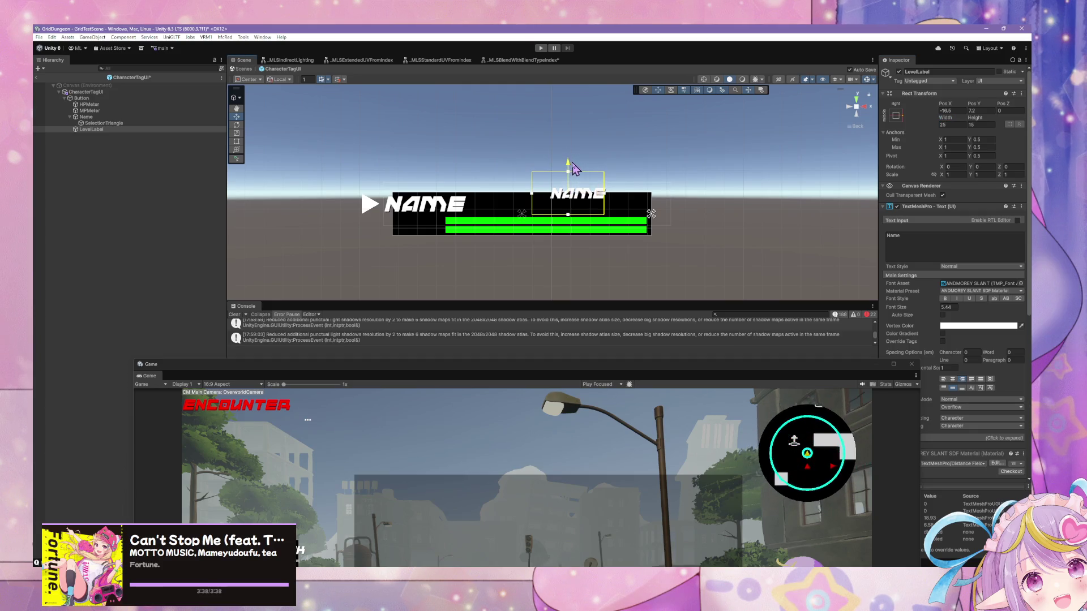
Step: Change the LevelLabel text to 'Lv.' in place of NAME
{"action": "left_click", "coordinate": [858, 109]}
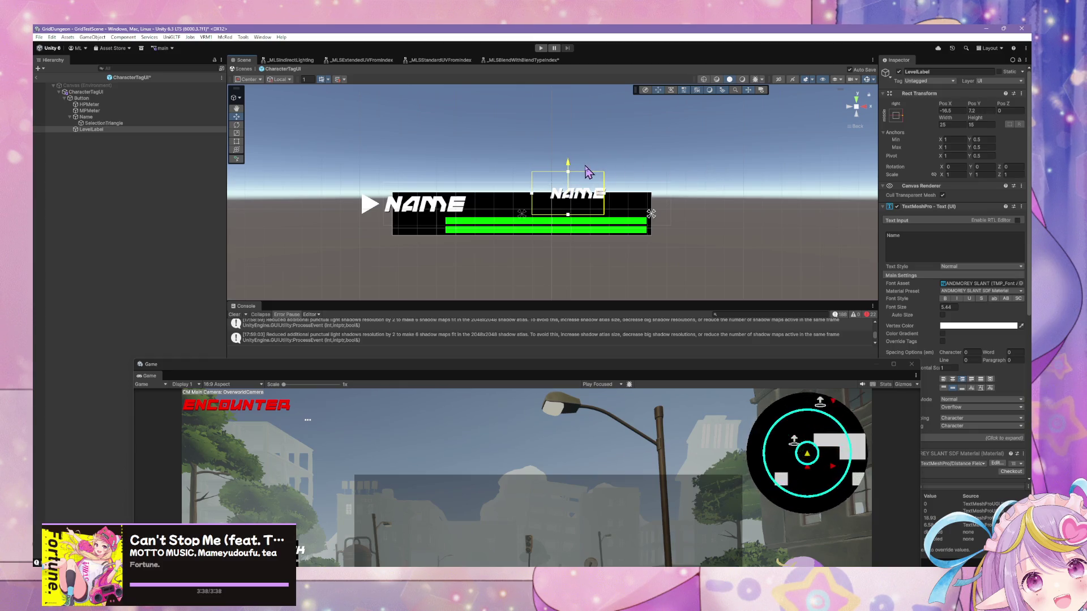
{"action": "type", "text": "Lvl"}
{"action": "key", "text": "BackSpace"}
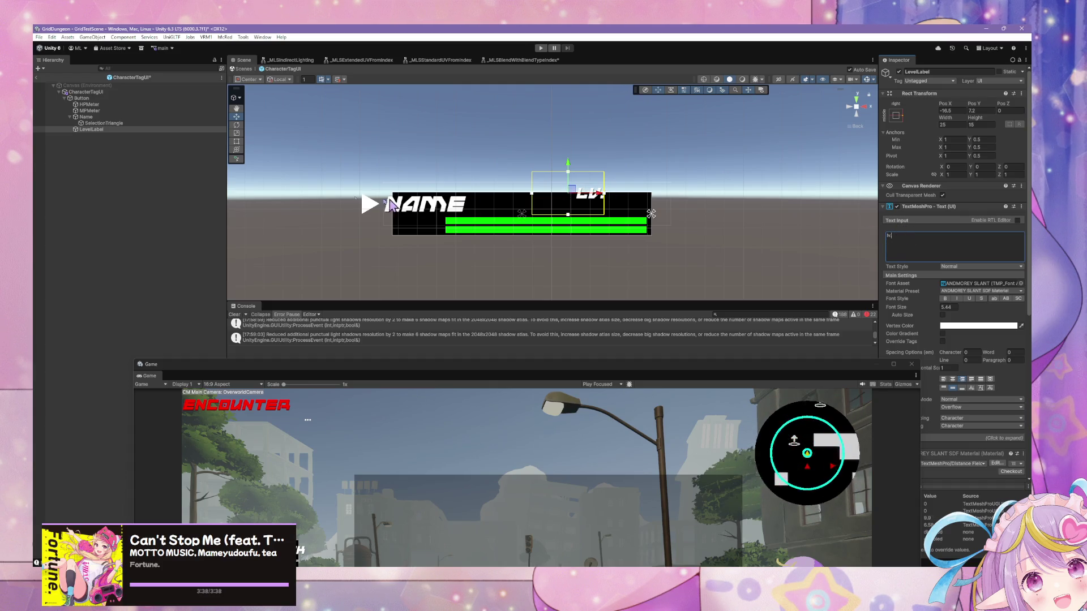
{"action": "left_click", "coordinate": [357, 201]}
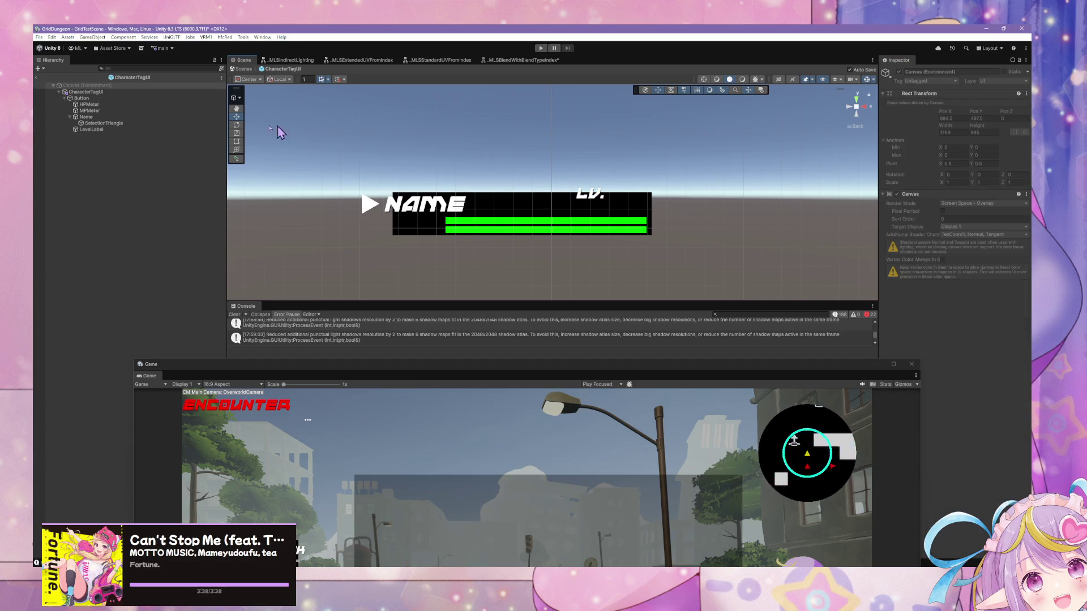
Step: Duplicate LevelLabel, rename the copy Level and make it a child of LevelLabel
{"action": "left_click", "coordinate": [100, 130]}
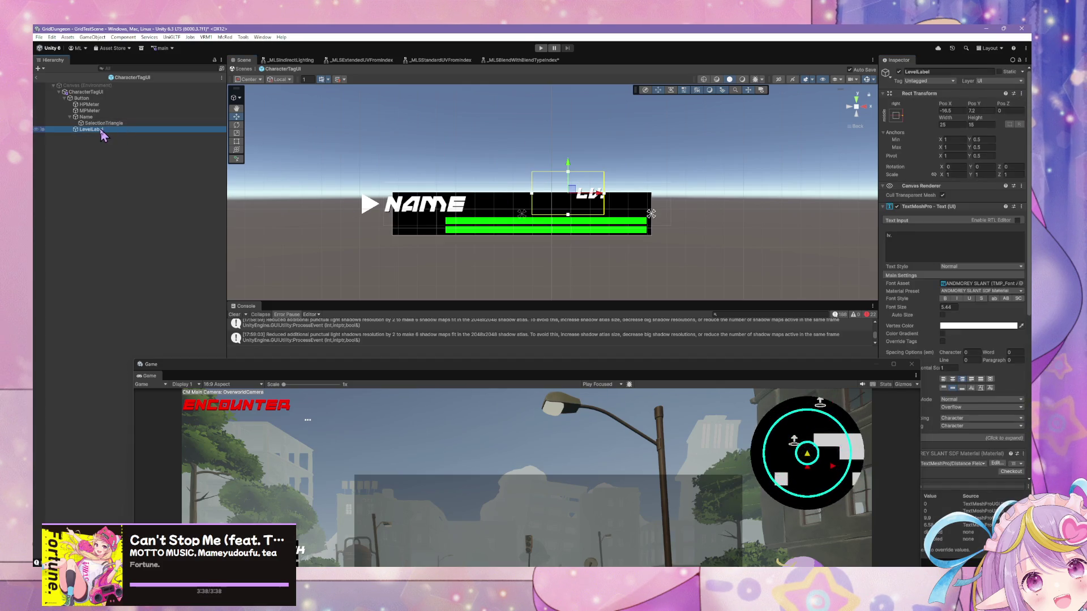
{"action": "key", "text": "ctrl+d"}
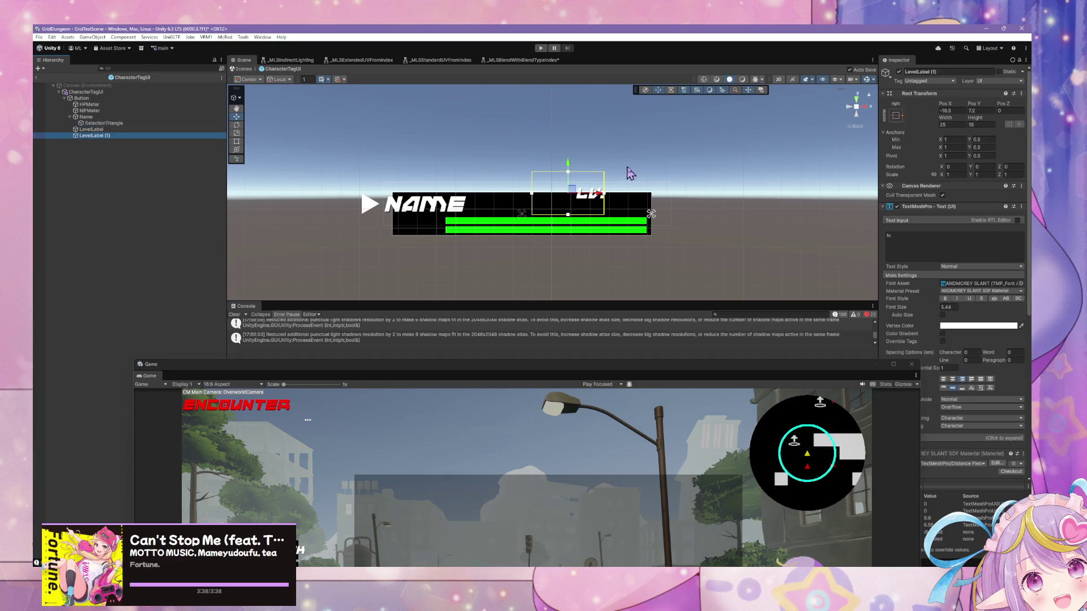
{"action": "left_click", "coordinate": [101, 135]}
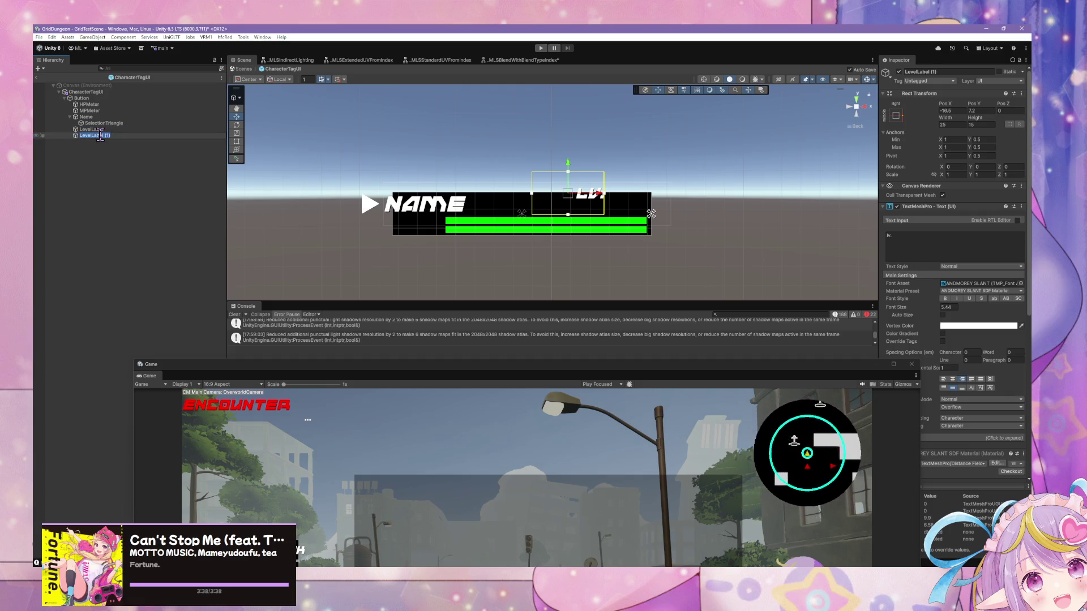
{"action": "type", "text": "Level"}
{"action": "key", "text": "Return"}
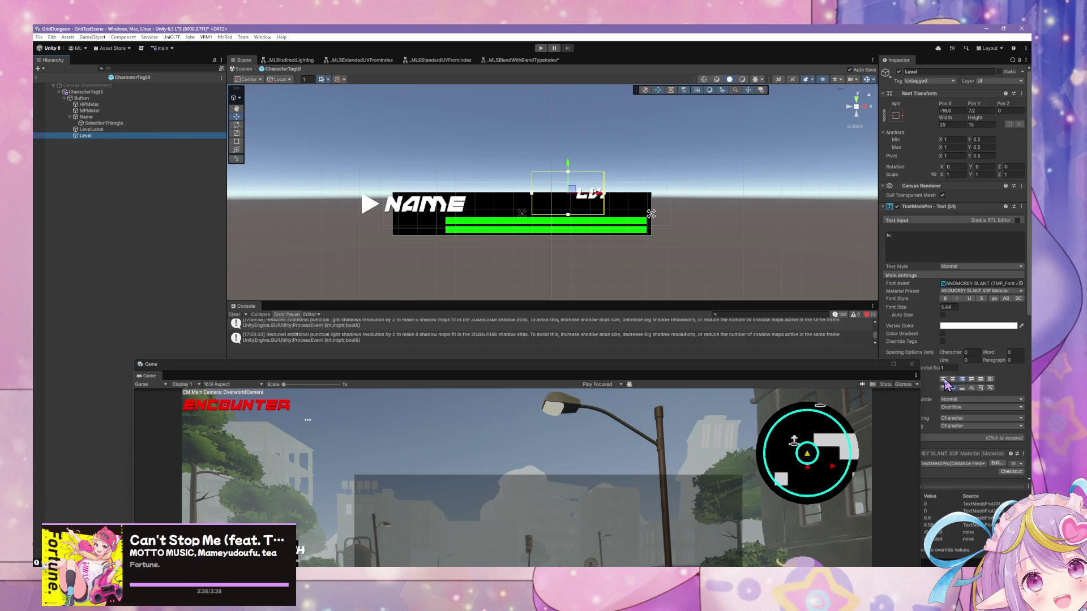
{"action": "left_click_drag", "start_coordinate": [85, 136], "coordinate": [86, 130]}
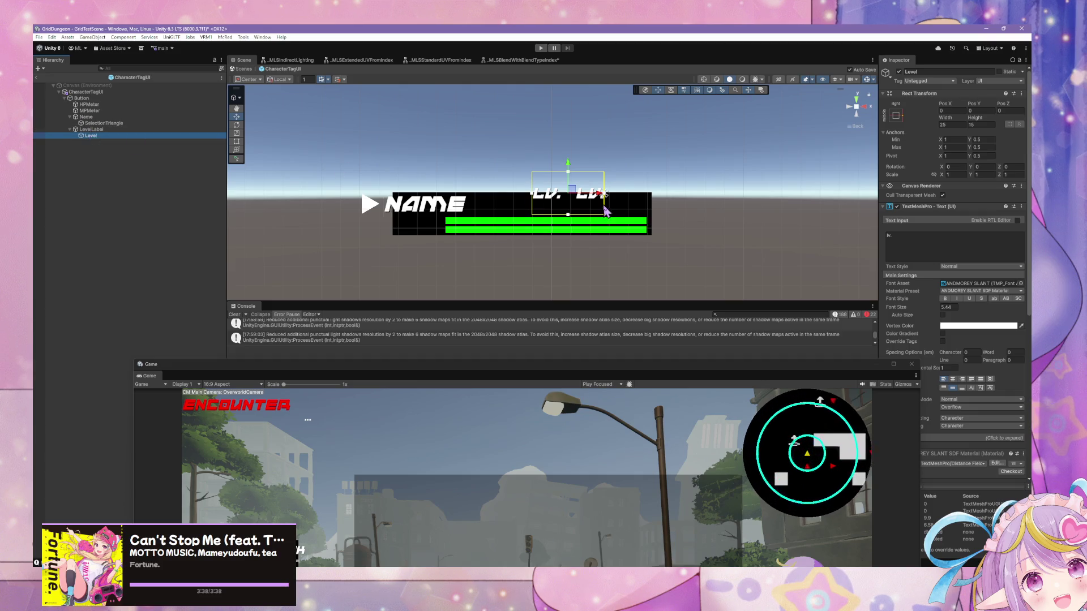
Step: Anchor Level to the middle right and position it right beside the LV. label
{"action": "left_click_drag", "start_coordinate": [600, 194], "coordinate": [674, 194]}
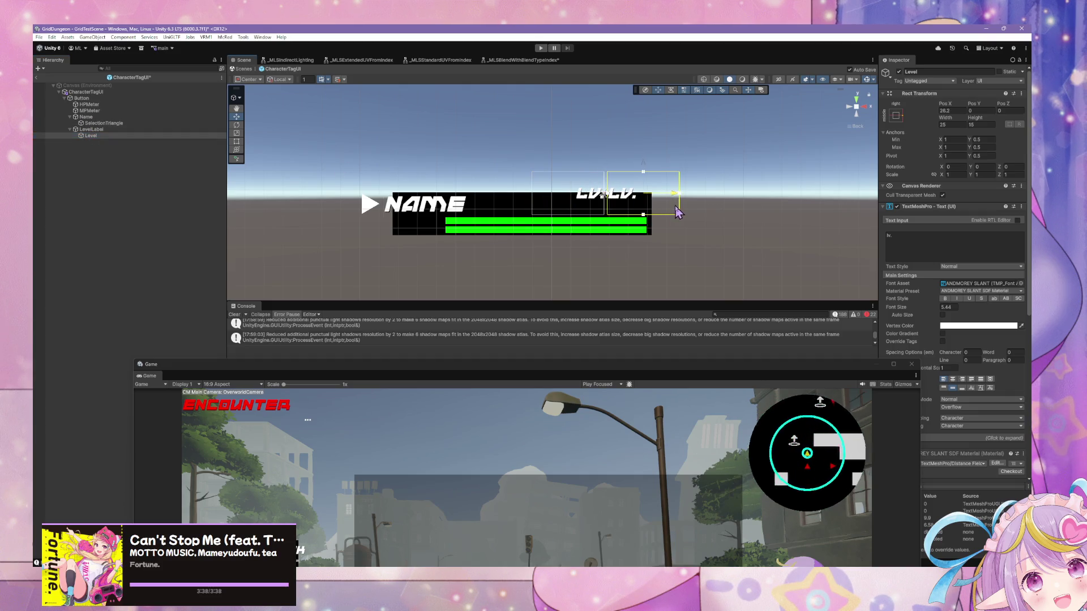
{"action": "left_click", "coordinate": [896, 116]}
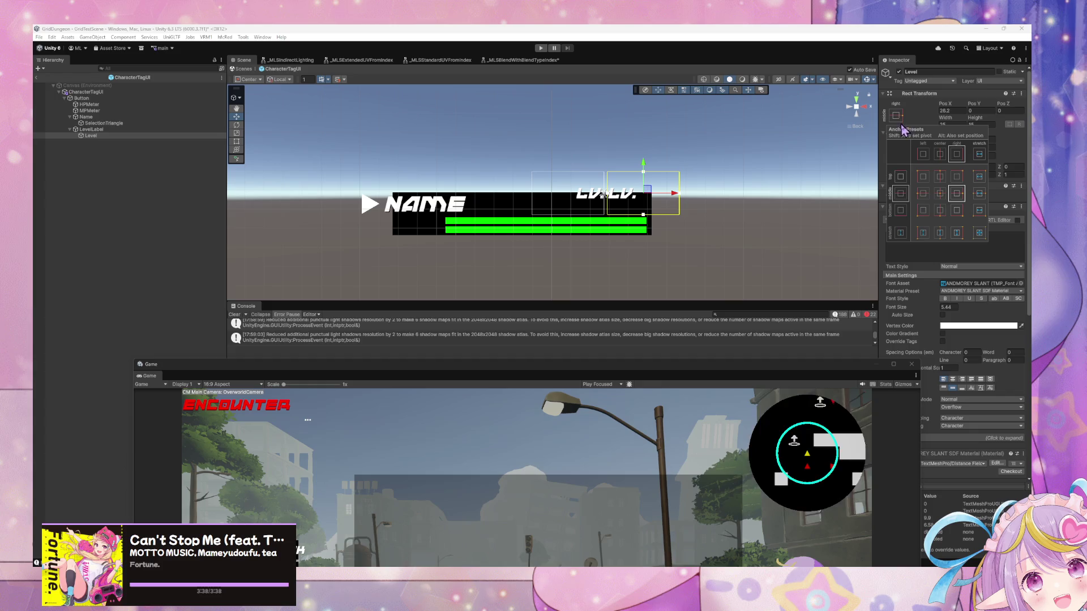
{"action": "left_click", "coordinate": [923, 194], "text": "alt"}
{"action": "left_click", "coordinate": [958, 194], "text": "alt"}
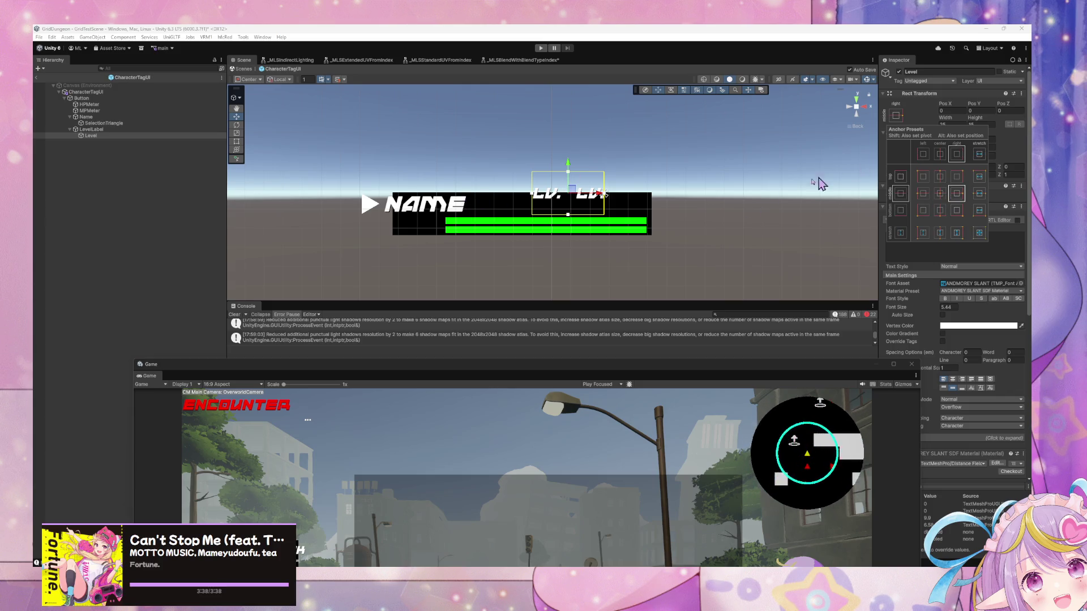
{"action": "left_click", "coordinate": [144, 130]}
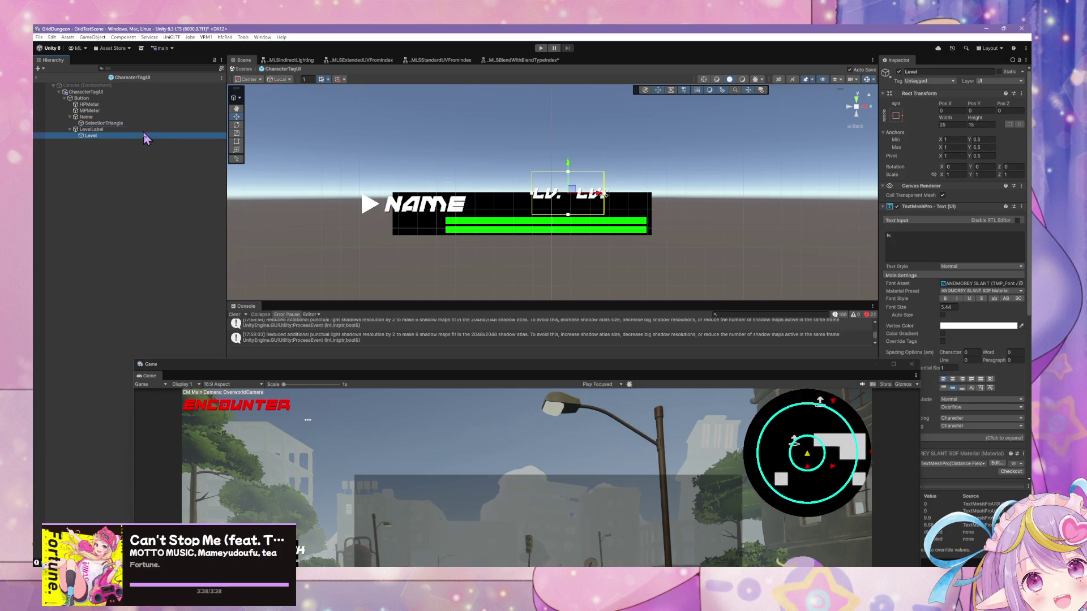
{"action": "left_click", "coordinate": [143, 136]}
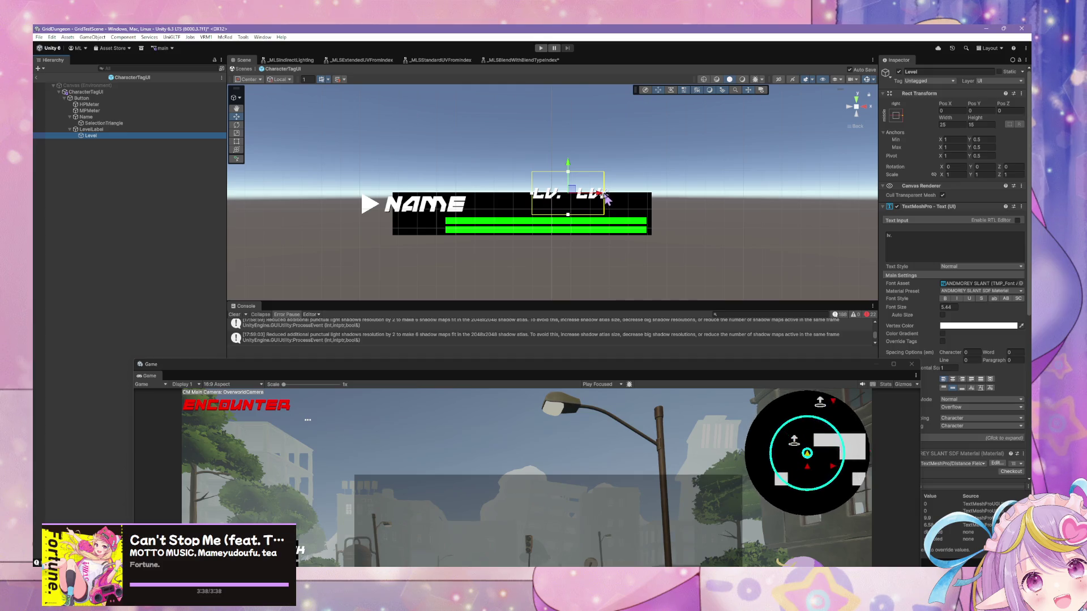
{"action": "left_click", "coordinate": [945, 387]}
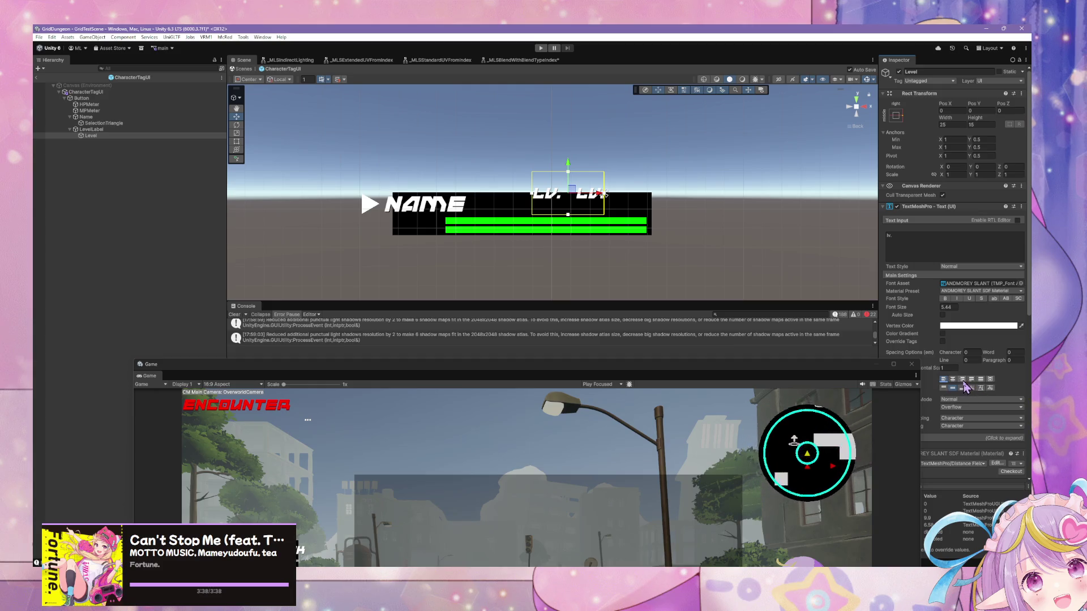
{"action": "left_click_drag", "start_coordinate": [603, 201], "coordinate": [680, 221]}
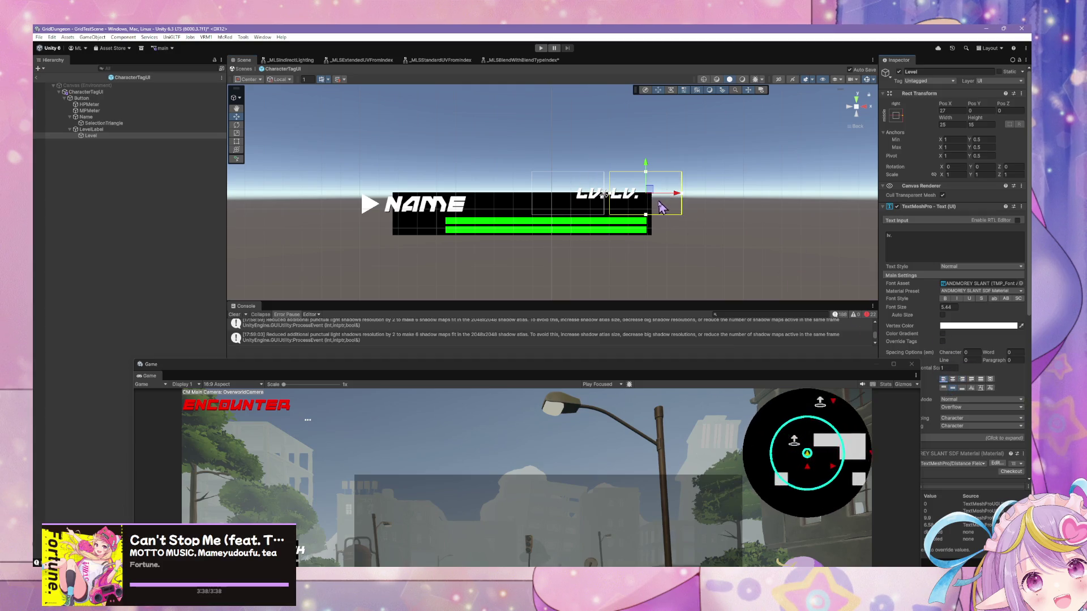
Step: Set the Level text to 00 in ANDMOREY REGULAR at font size 8, then preview the tag
{"action": "left_click", "coordinate": [904, 235]}
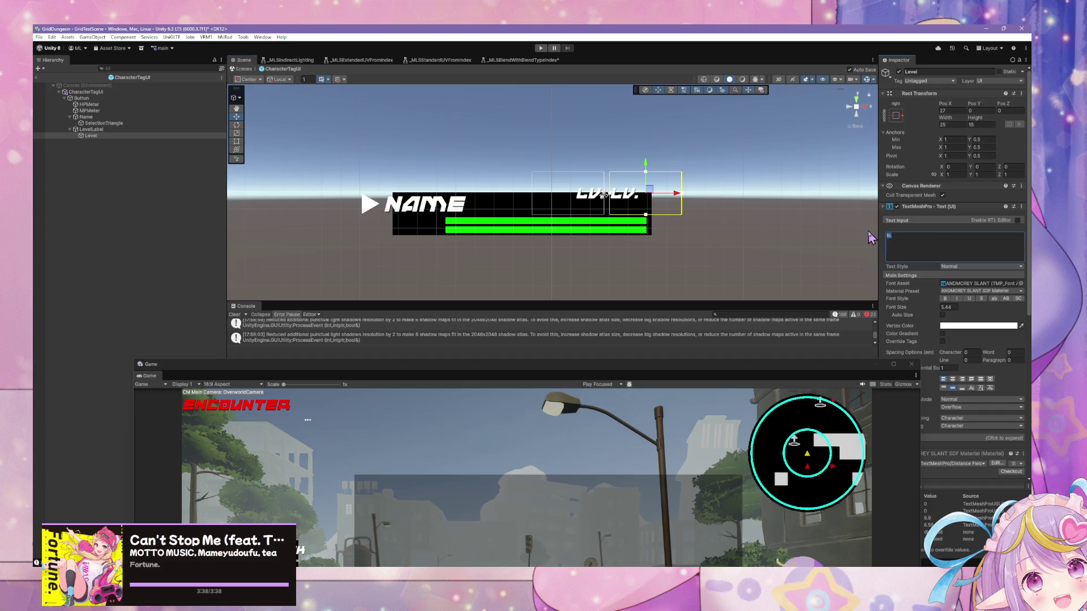
{"action": "type", "text": "00"}
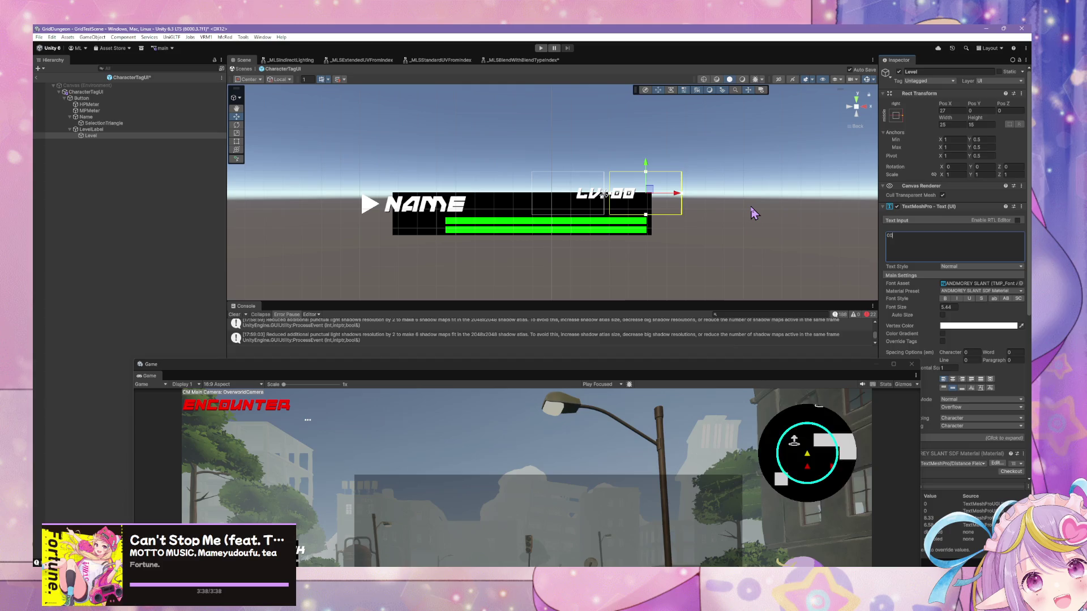
{"action": "left_click", "coordinate": [1021, 284]}
{"action": "key", "text": "Up"}
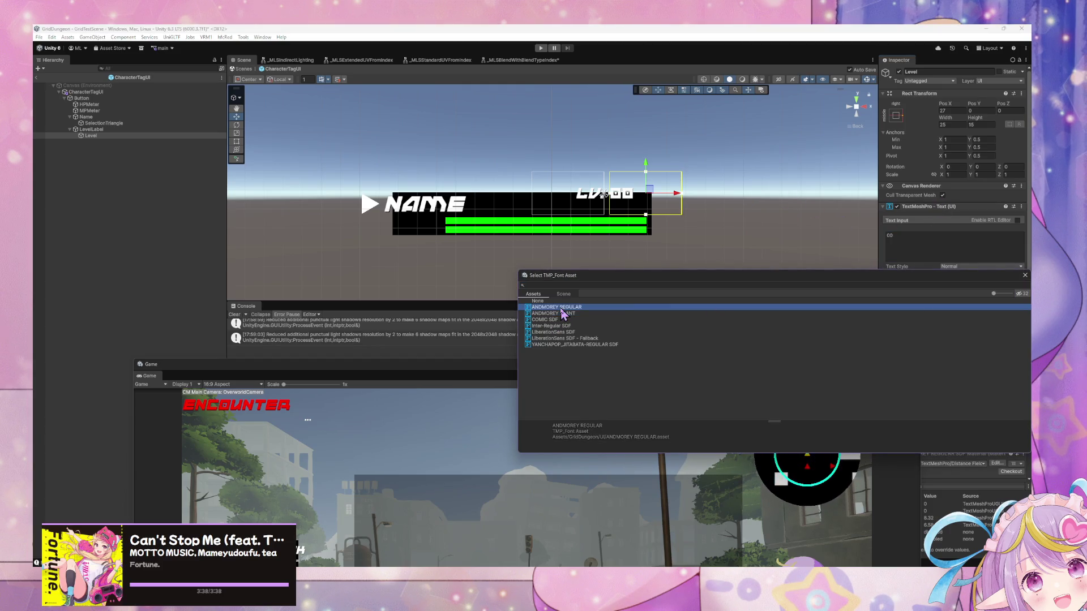
{"action": "left_click", "coordinate": [1024, 275]}
{"action": "left_click", "coordinate": [946, 308]}
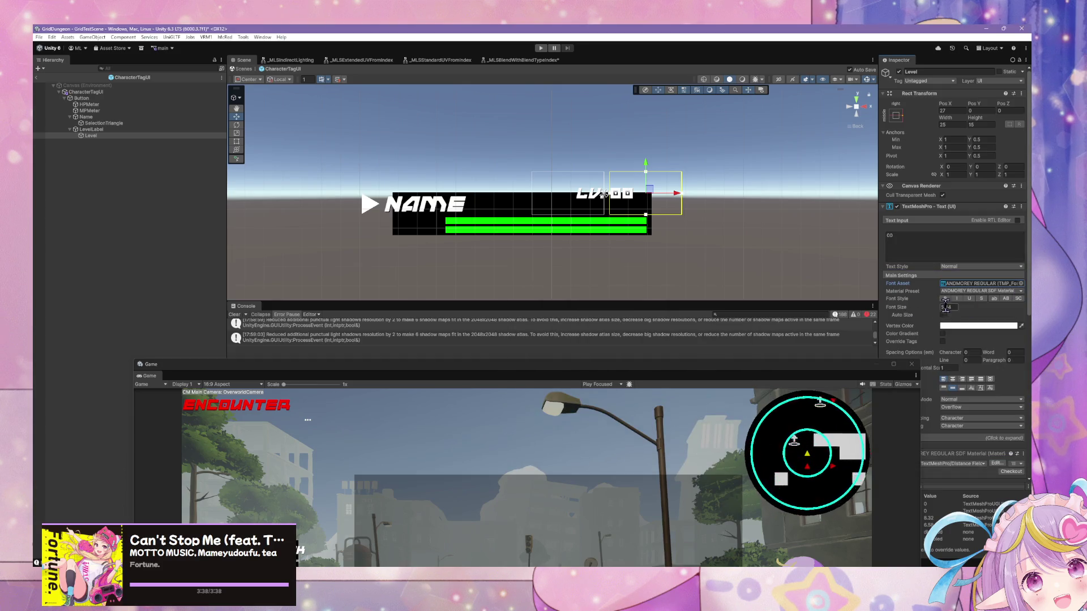
{"action": "type", "text": "8"}
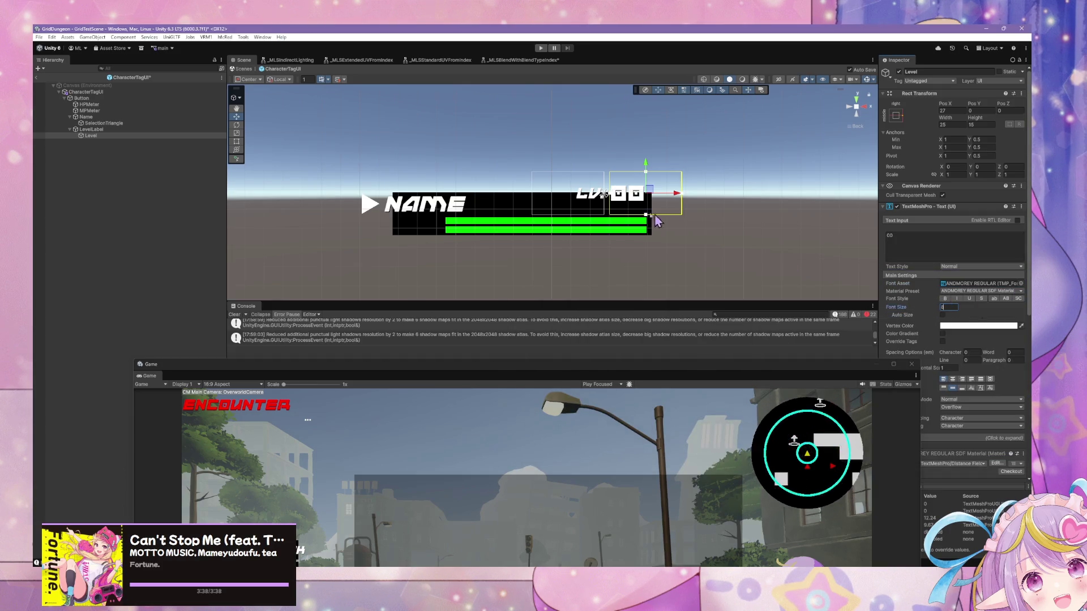
{"action": "left_click", "coordinate": [609, 238]}
{"action": "left_click", "coordinate": [609, 238]}
{"action": "left_click", "coordinate": [610, 238]}
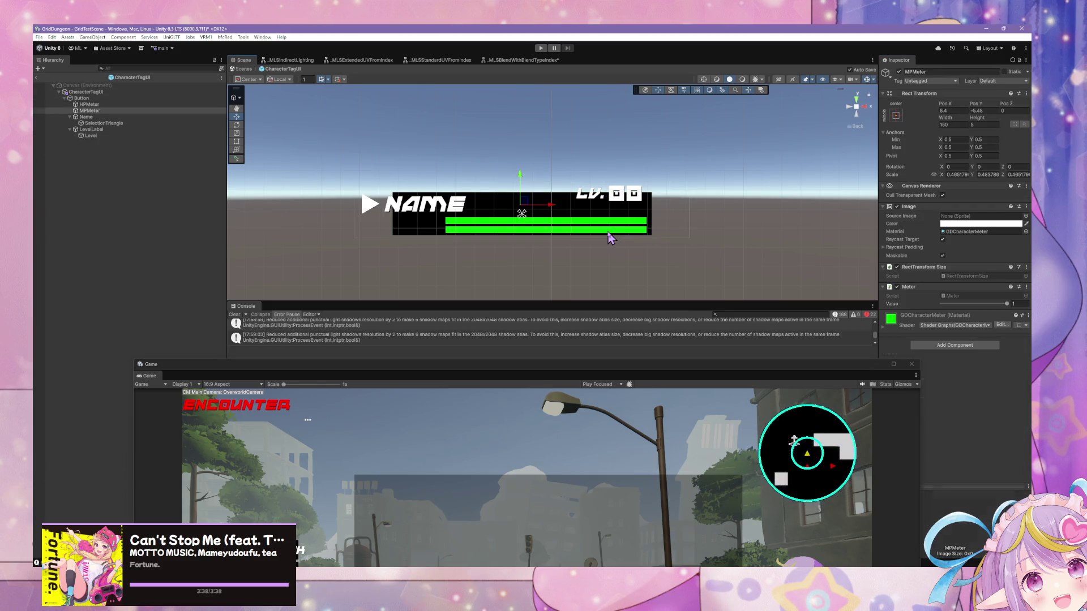
Step: Select the Level text and drag the floating Game window out of the way
{"action": "left_click", "coordinate": [610, 237]}
{"action": "left_click", "coordinate": [611, 239]}
{"action": "left_click", "coordinate": [94, 136]}
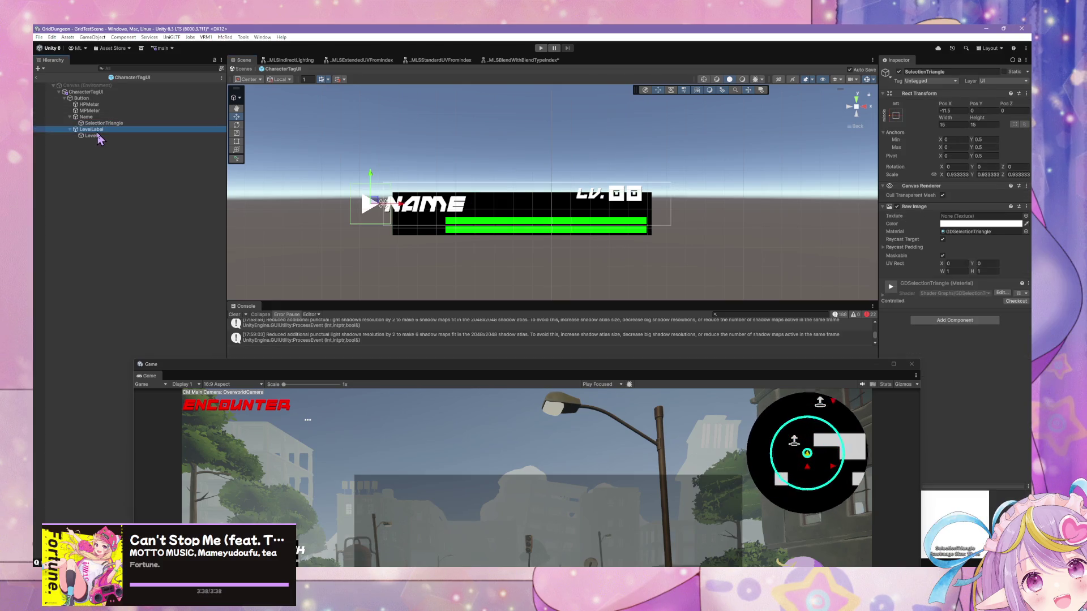
{"action": "left_click_drag", "start_coordinate": [837, 364], "coordinate": [600, 307]}
{"action": "left_click", "coordinate": [136, 138]}
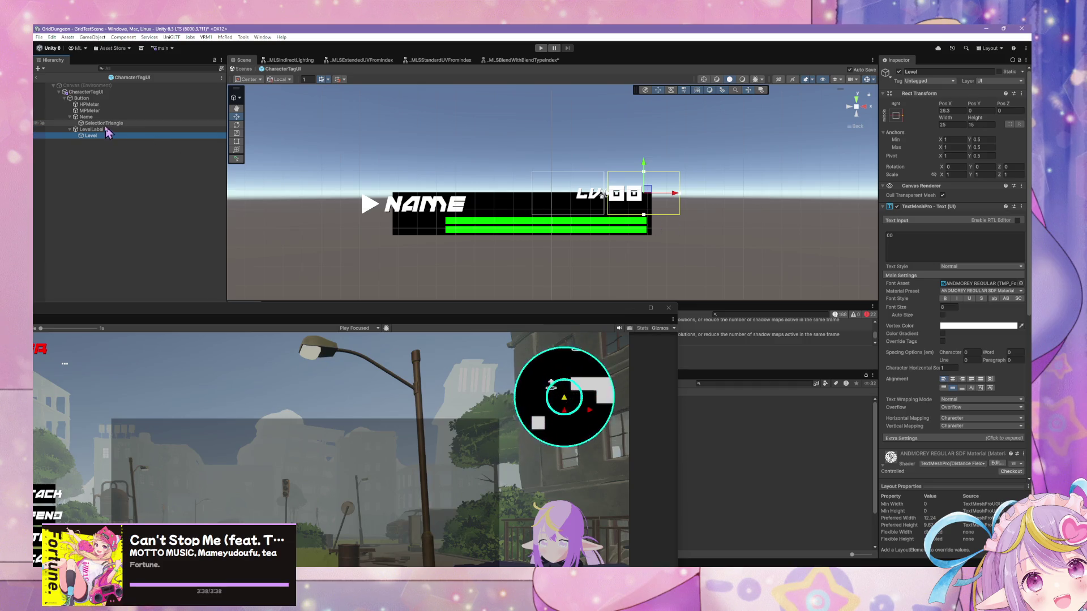
Step: Select MPMeter, park the Game window lower right and raise the Console splitter to expose the Project panel
{"action": "left_click", "coordinate": [89, 110]}
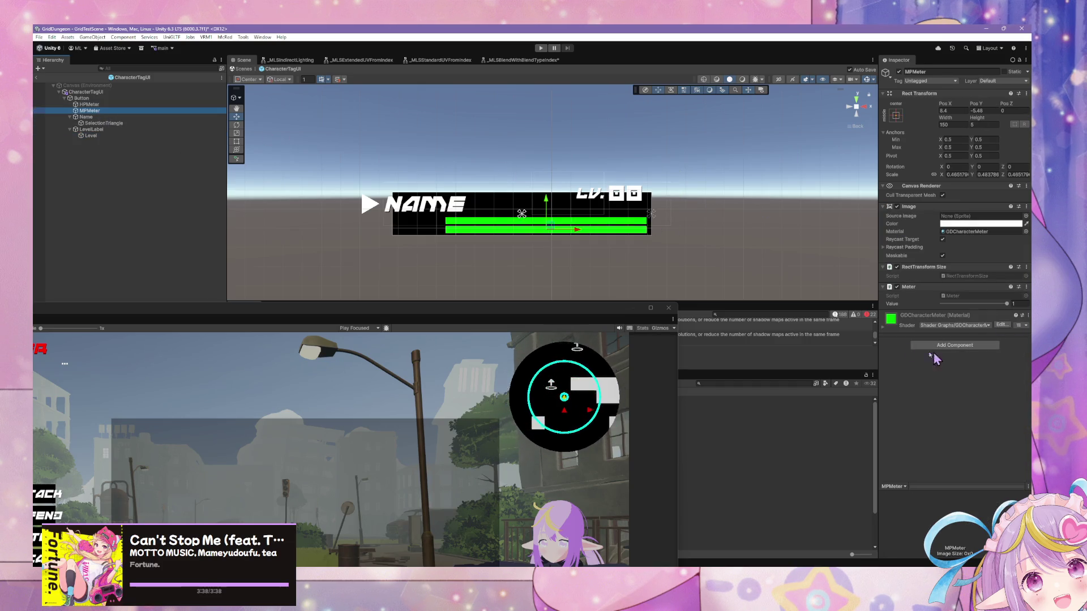
{"action": "left_click", "coordinate": [903, 343]}
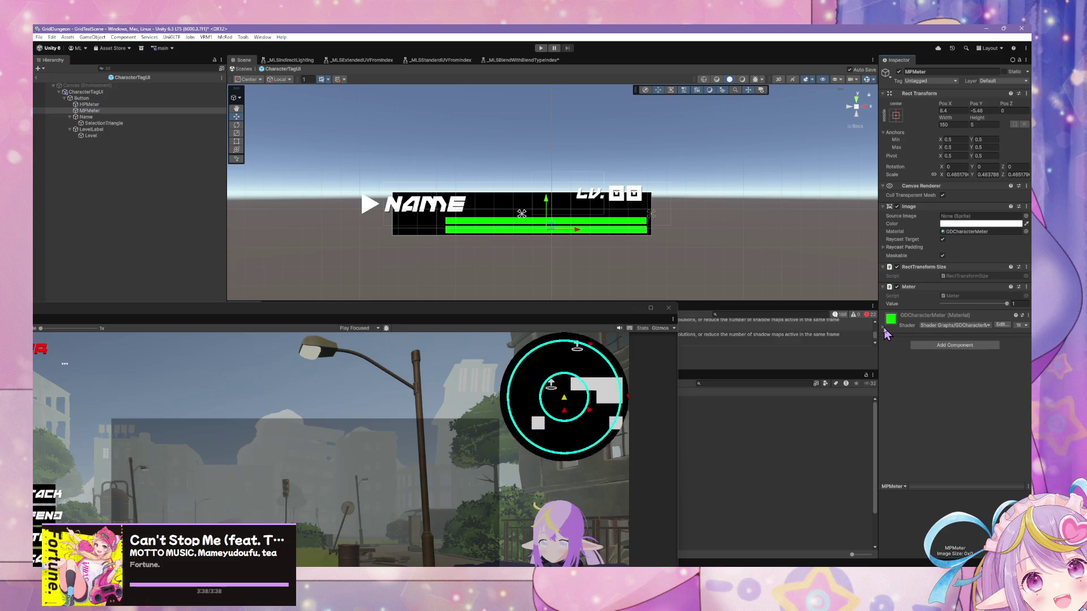
{"action": "mouse_move", "coordinate": [537, 310]}
{"action": "left_mouse_down"}
{"action": "mouse_move", "coordinate": [908, 428]}
{"action": "mouse_move", "coordinate": [863, 427]}
{"action": "left_mouse_up"}
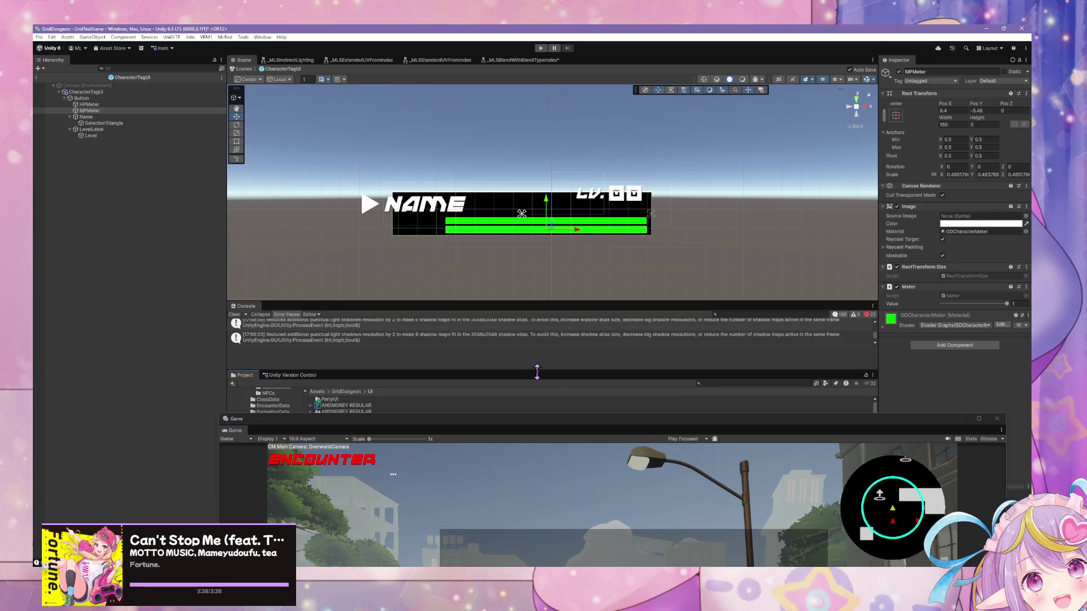
{"action": "left_click_drag", "start_coordinate": [583, 302], "coordinate": [577, 262]}
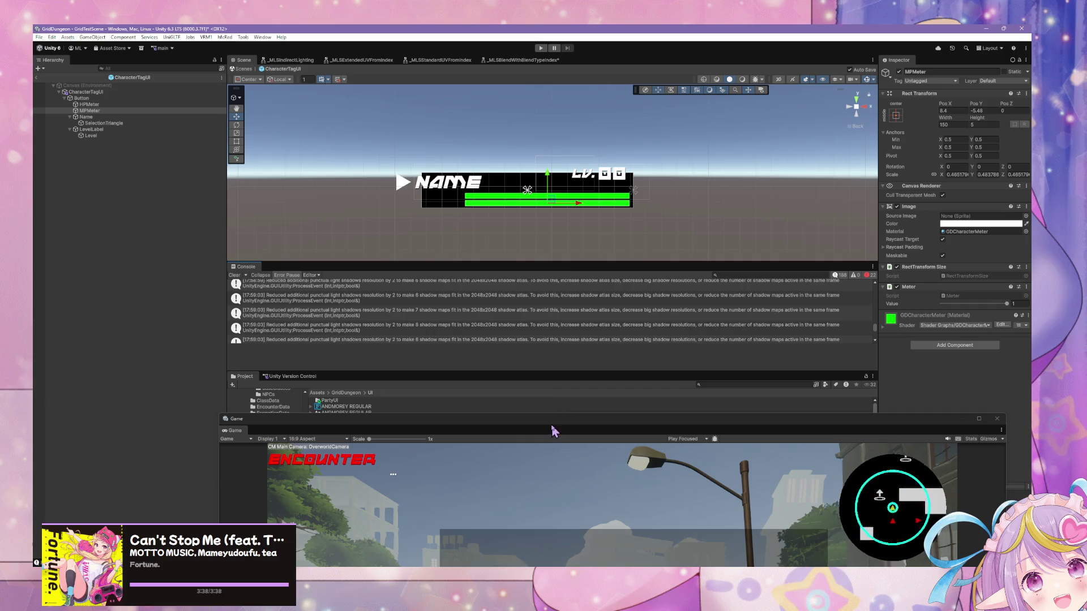
{"action": "left_click_drag", "start_coordinate": [560, 424], "coordinate": [711, 473]}
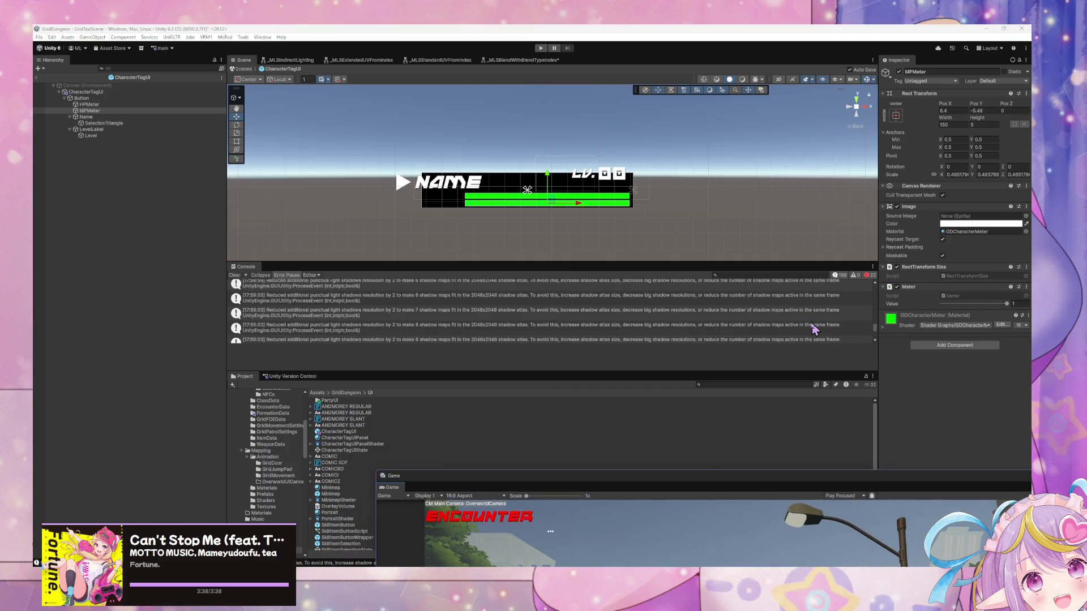
{"action": "left_click", "coordinate": [892, 322]}
{"action": "type", "text": "gd"}
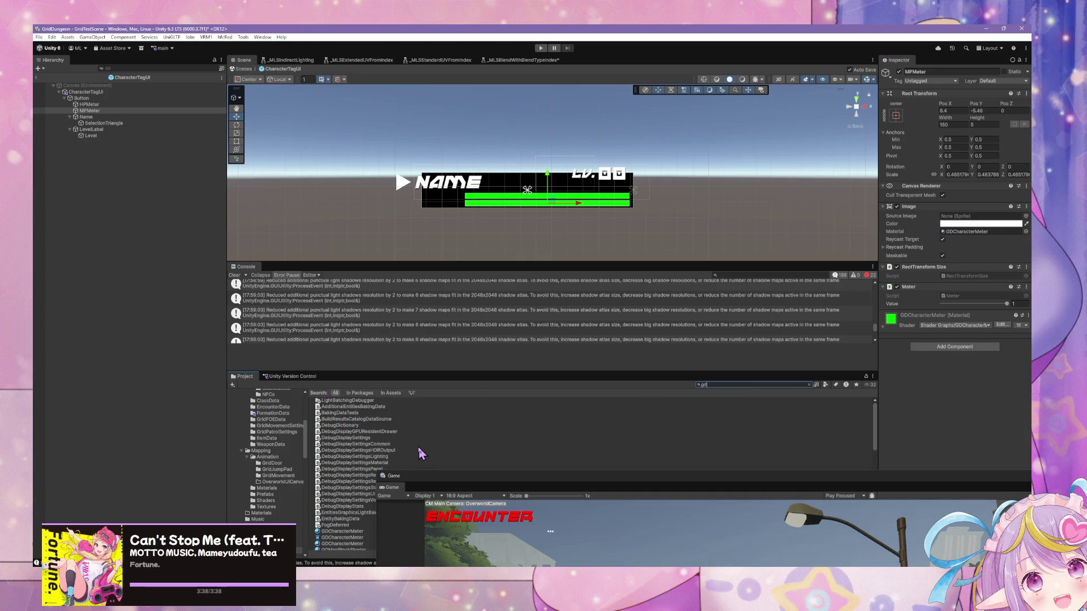
Step: Compare the GDCharacterMeter shader and material, then rename the shader CharacterHPMeter
{"action": "left_click", "coordinate": [342, 537]}
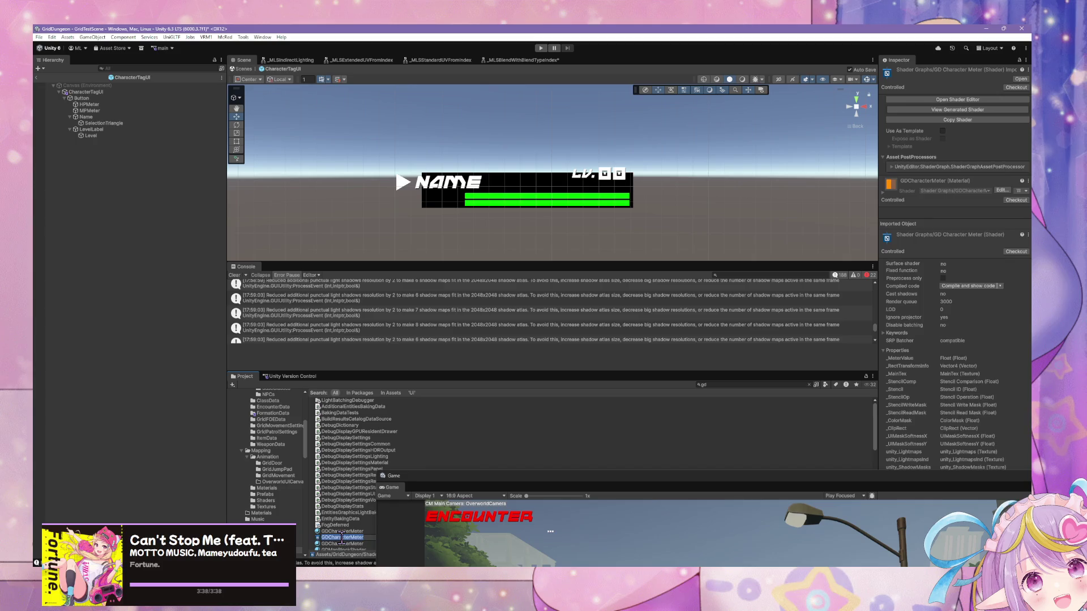
{"action": "scroll", "coordinate": [343, 527], "scroll_direction": "down", "scroll_amount": 5}
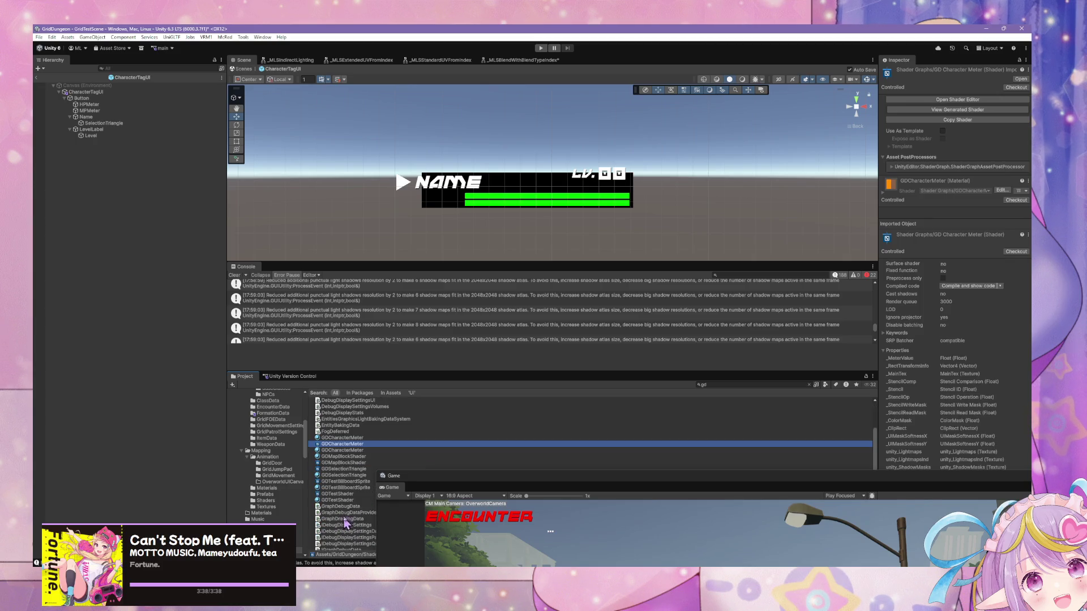
{"action": "left_click", "coordinate": [352, 451]}
{"action": "left_click", "coordinate": [362, 444]}
{"action": "left_click", "coordinate": [362, 450]}
{"action": "left_click", "coordinate": [361, 446]}
{"action": "key", "text": "Up"}
{"action": "left_click", "coordinate": [363, 444]}
{"action": "left_click", "coordinate": [363, 451]}
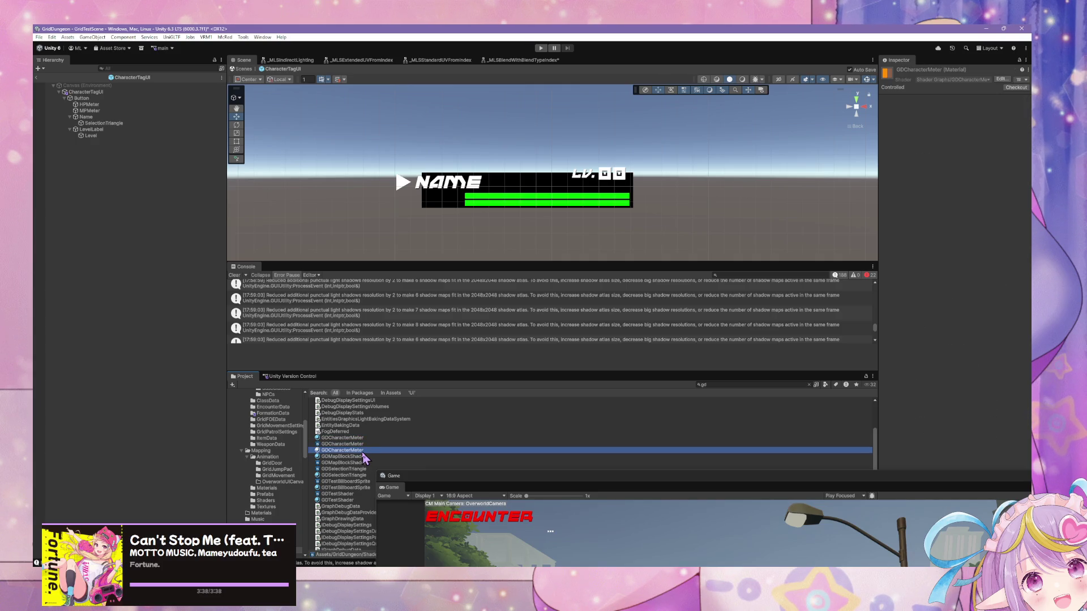
{"action": "left_click", "coordinate": [368, 443]}
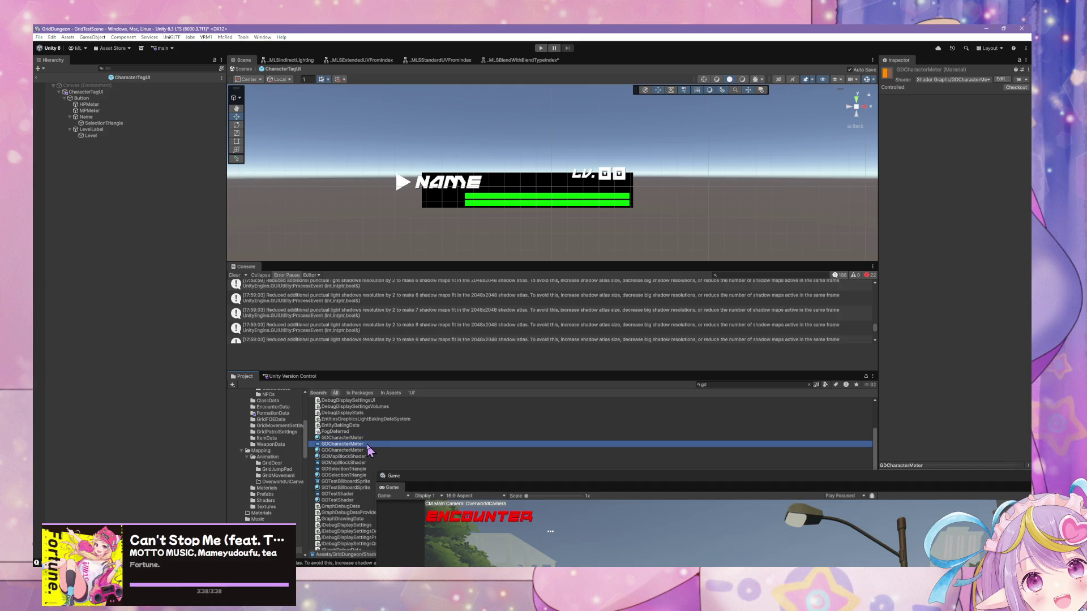
{"action": "left_click", "coordinate": [367, 445]}
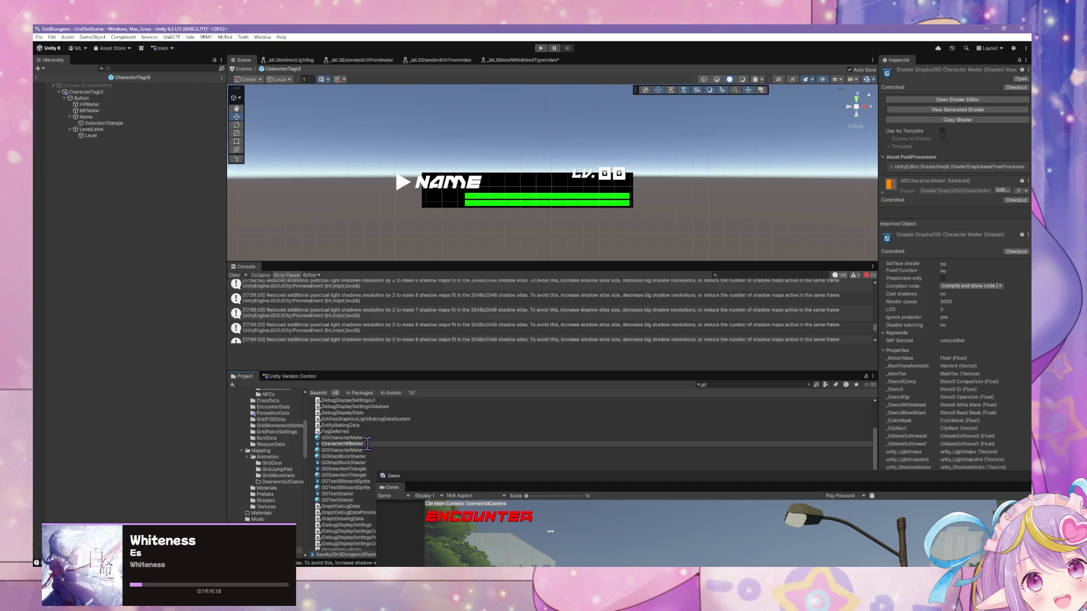
{"action": "key", "text": "Return"}
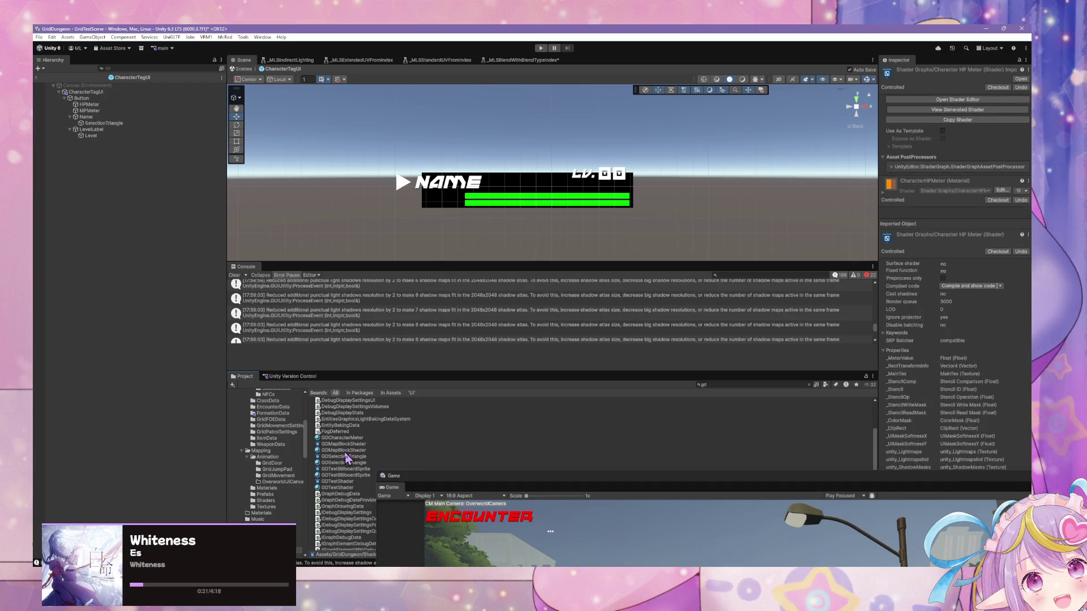
Step: Rename the GDCharacterMeter material to CharacterHPMeter
{"action": "left_click", "coordinate": [364, 438]}
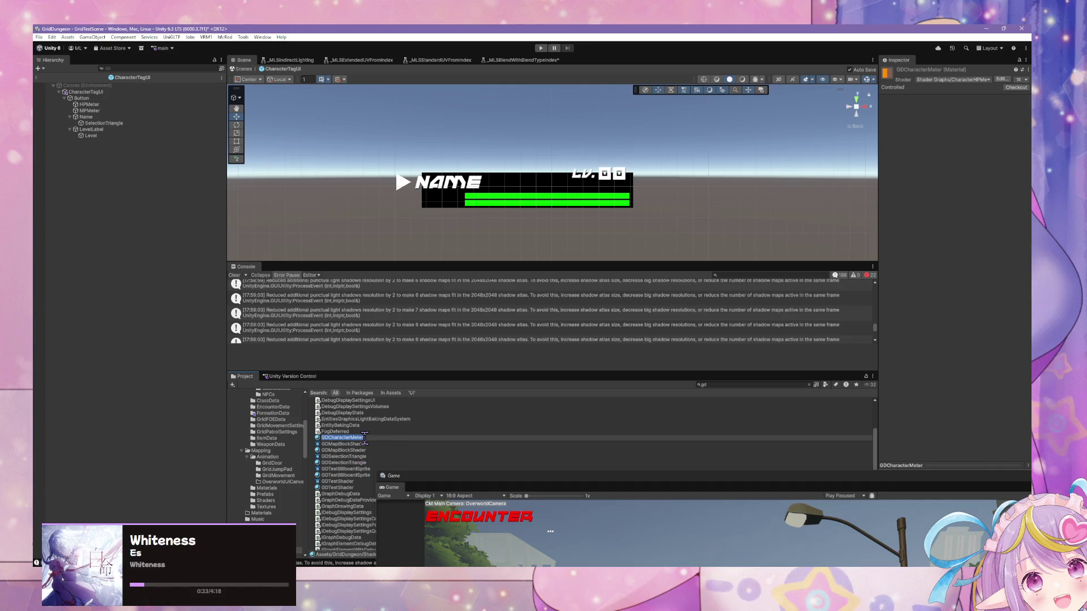
{"action": "left_click", "coordinate": [365, 439]}
{"action": "type", "text": "P"}
{"action": "key", "text": "Return"}
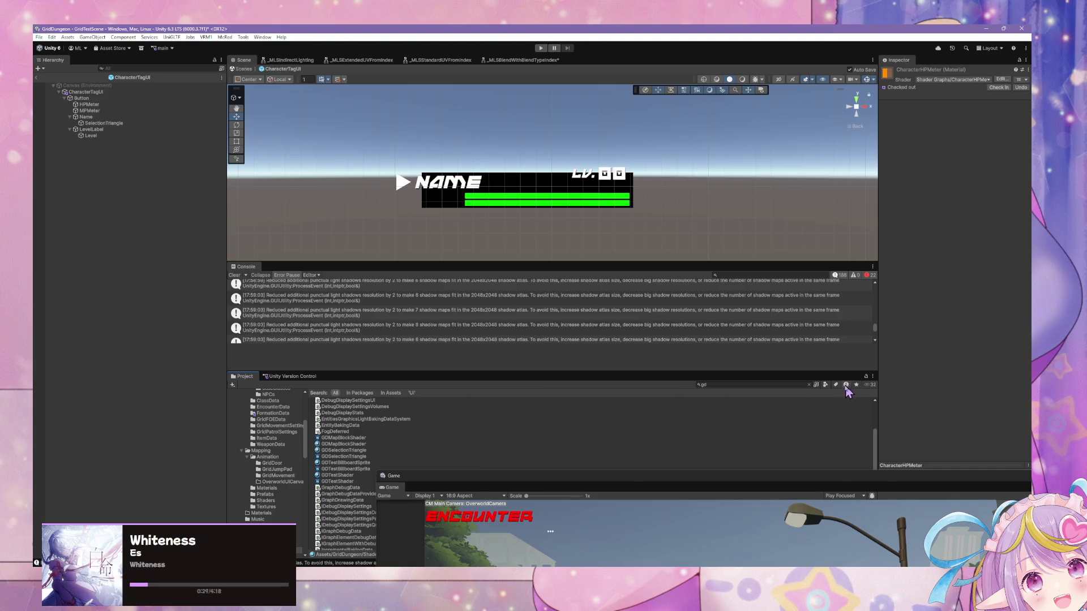
Step: Drag the CharacterHPMeter material onto the HPMeter object's Image
{"action": "left_click", "coordinate": [718, 386]}
{"action": "type", "text": "meter"}
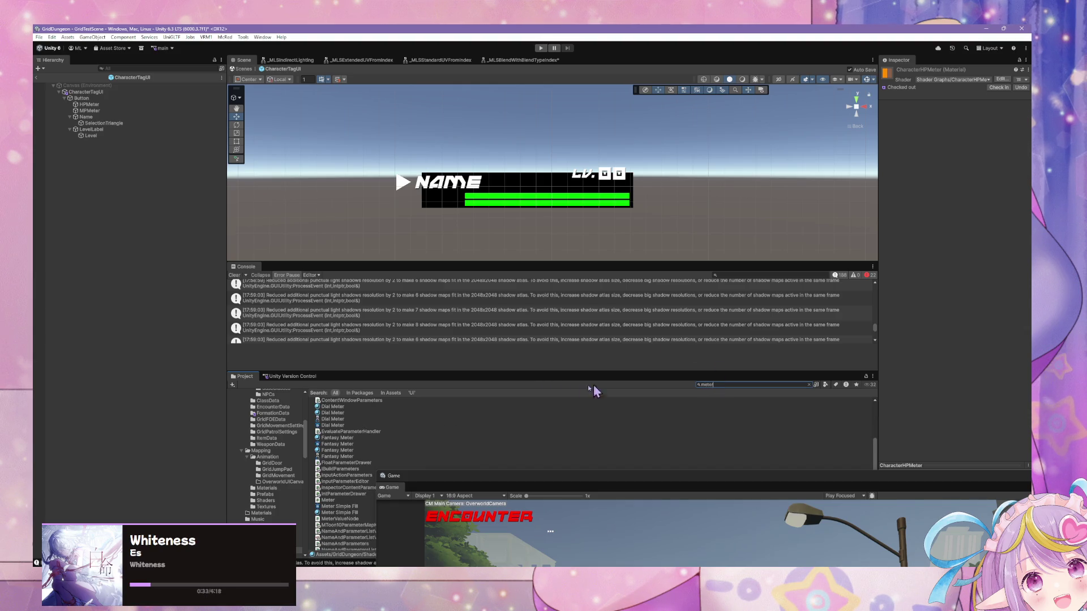
{"action": "double_click", "coordinate": [705, 385]}
{"action": "mouse_move", "coordinate": [329, 447]}
{"action": "left_mouse_down"}
{"action": "mouse_move", "coordinate": [439, 184]}
{"action": "mouse_move", "coordinate": [499, 198]}
{"action": "mouse_move", "coordinate": [94, 116]}
{"action": "mouse_move", "coordinate": [464, 255]}
{"action": "mouse_move", "coordinate": [109, 128]}
{"action": "mouse_move", "coordinate": [104, 105]}
{"action": "left_mouse_up"}
{"action": "left_click", "coordinate": [105, 107]}
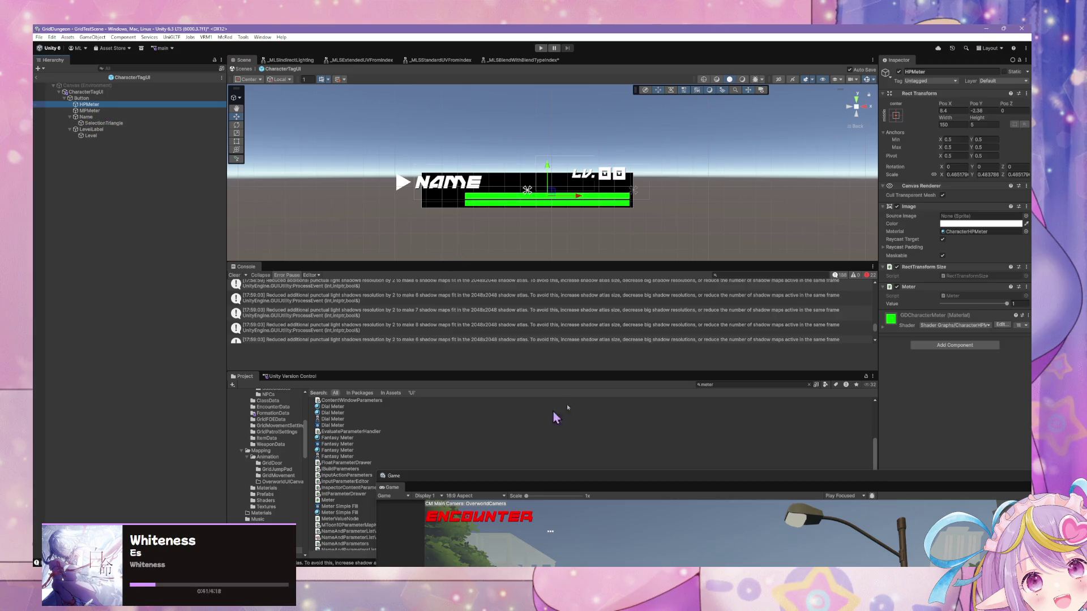
Step: Try the Fancy Loading material on the HP bar, then cancel to keep CharacterHPMeter
{"action": "left_click", "coordinate": [1024, 233]}
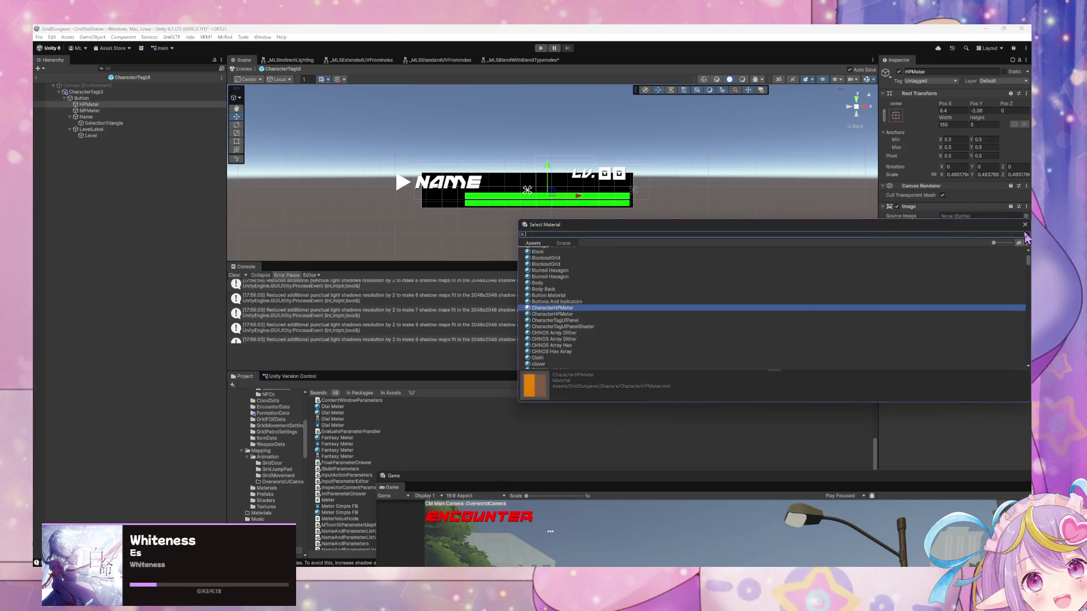
{"action": "type", "text": "fancy"}
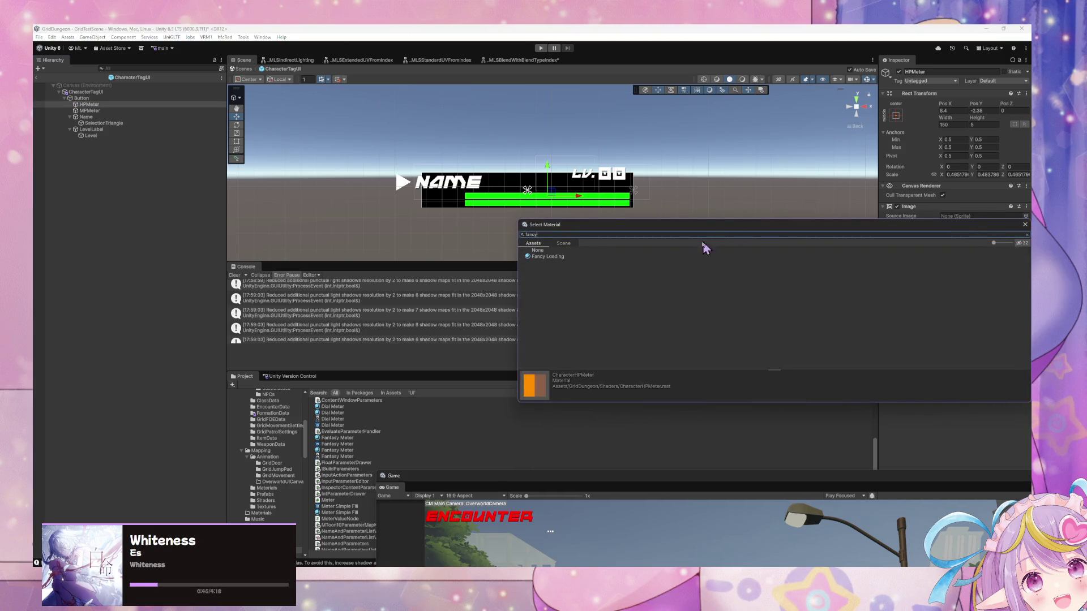
{"action": "left_click", "coordinate": [541, 259]}
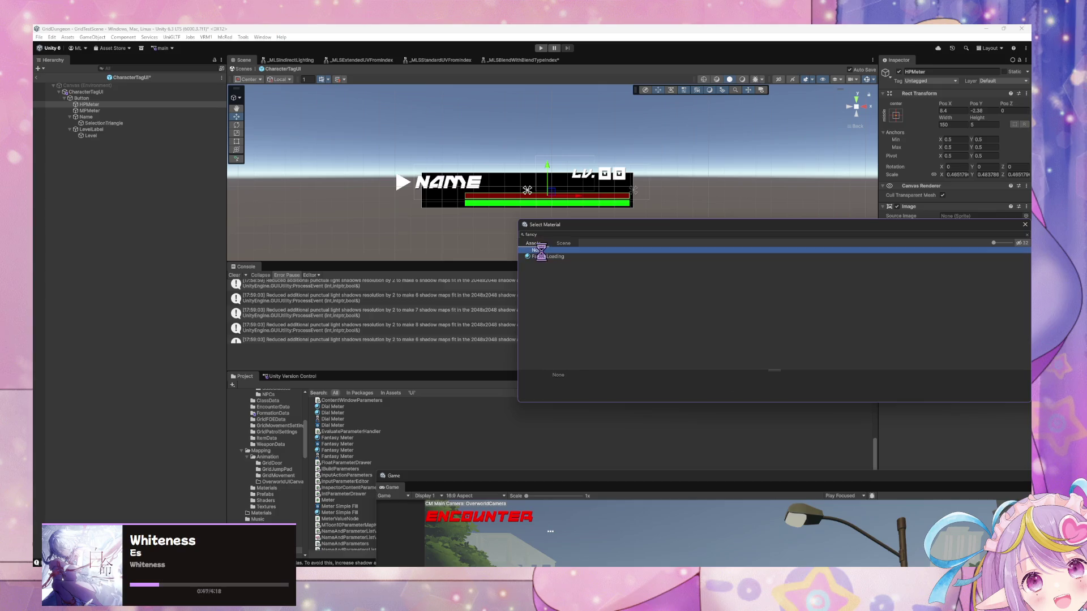
{"action": "left_click", "coordinate": [562, 233]}
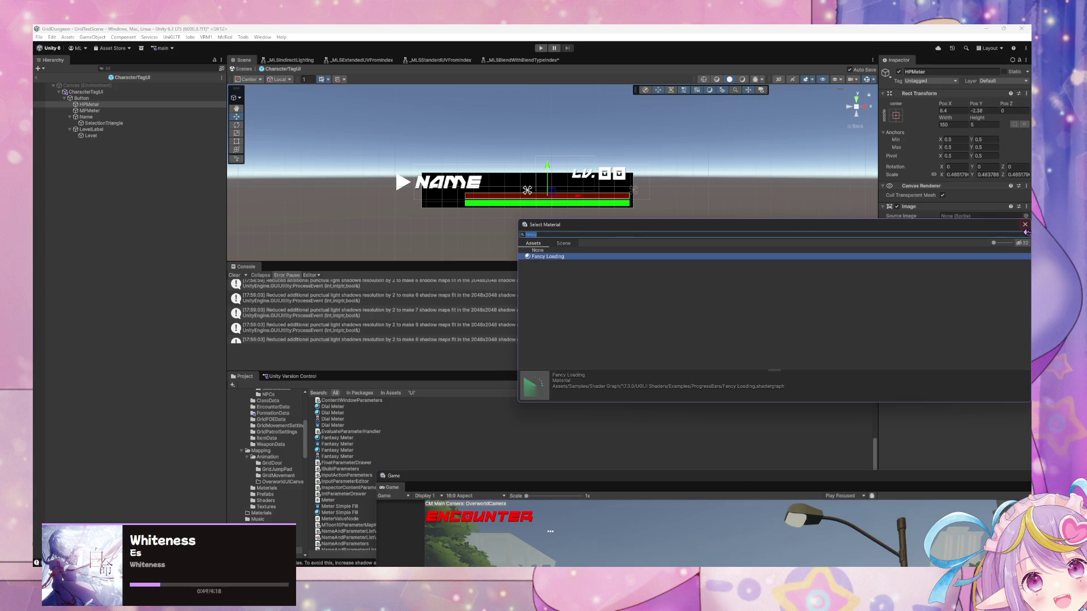
{"action": "key", "text": "Escape"}
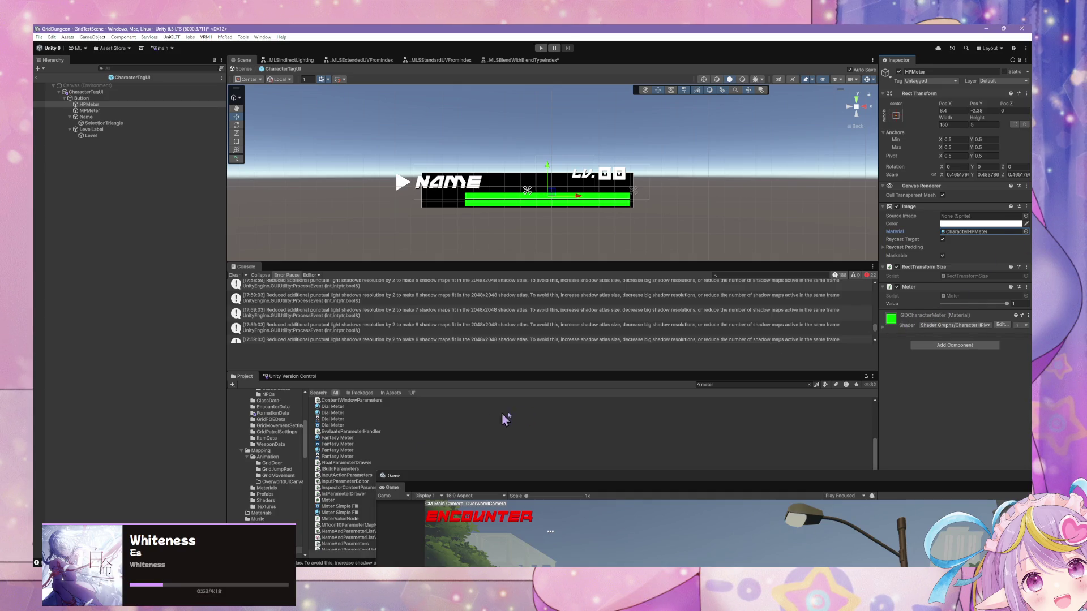
Step: Search the project for the CharacterHPMeter shader and show it in its Shaders folder
{"action": "left_click", "coordinate": [735, 385]}
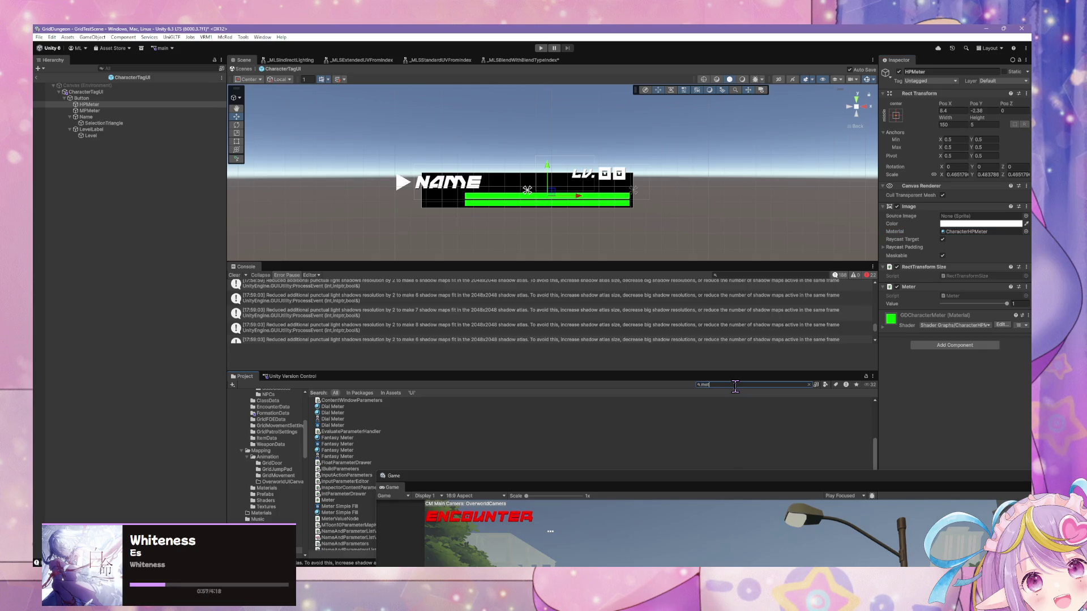
{"action": "type", "text": "h"}
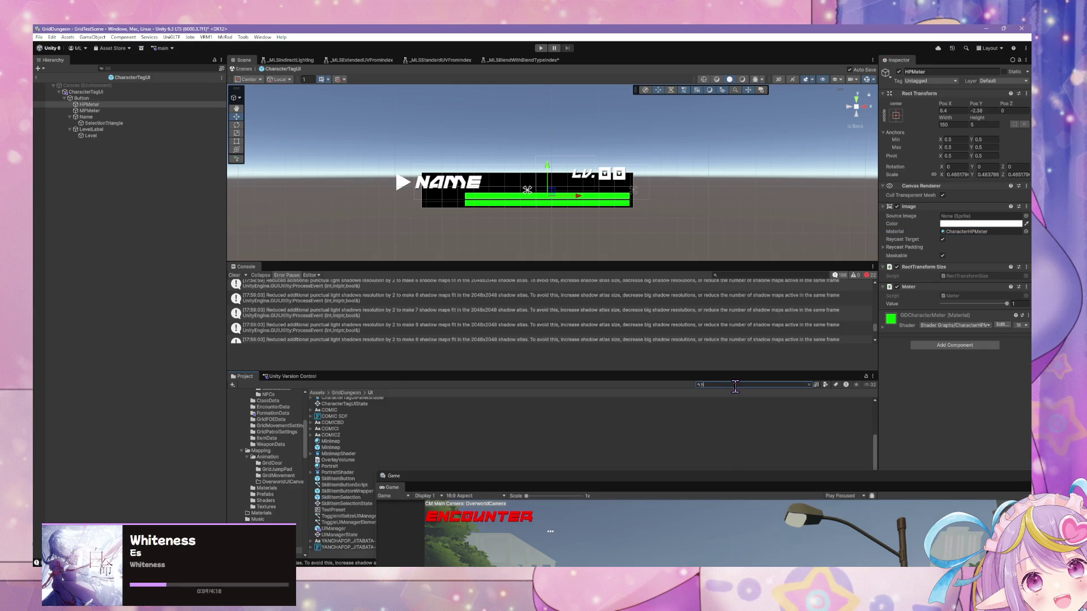
{"action": "type", "text": "pete"}
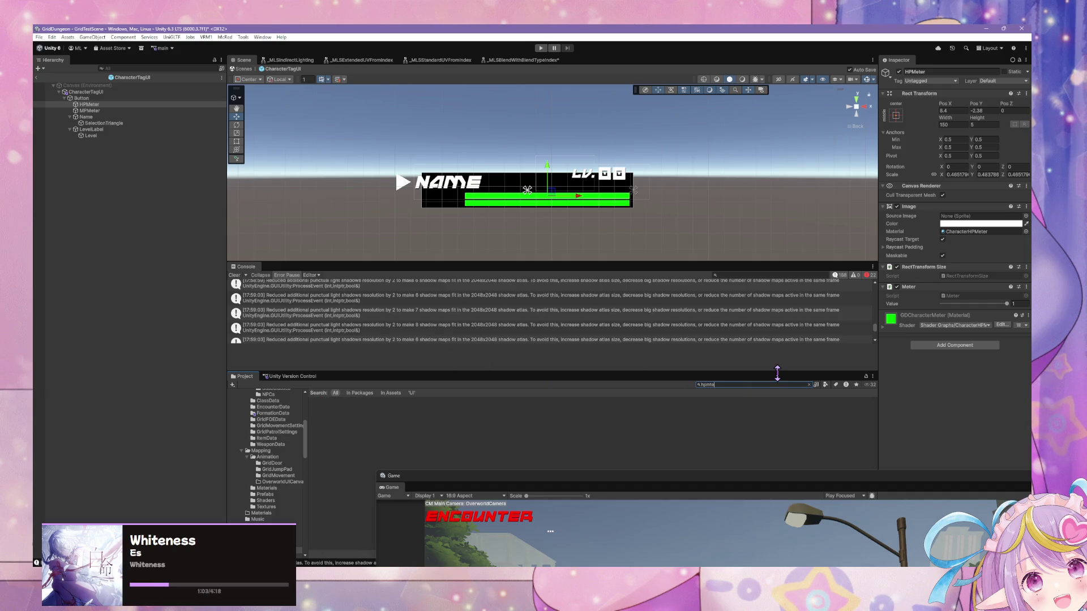
{"action": "type", "text": "reter"}
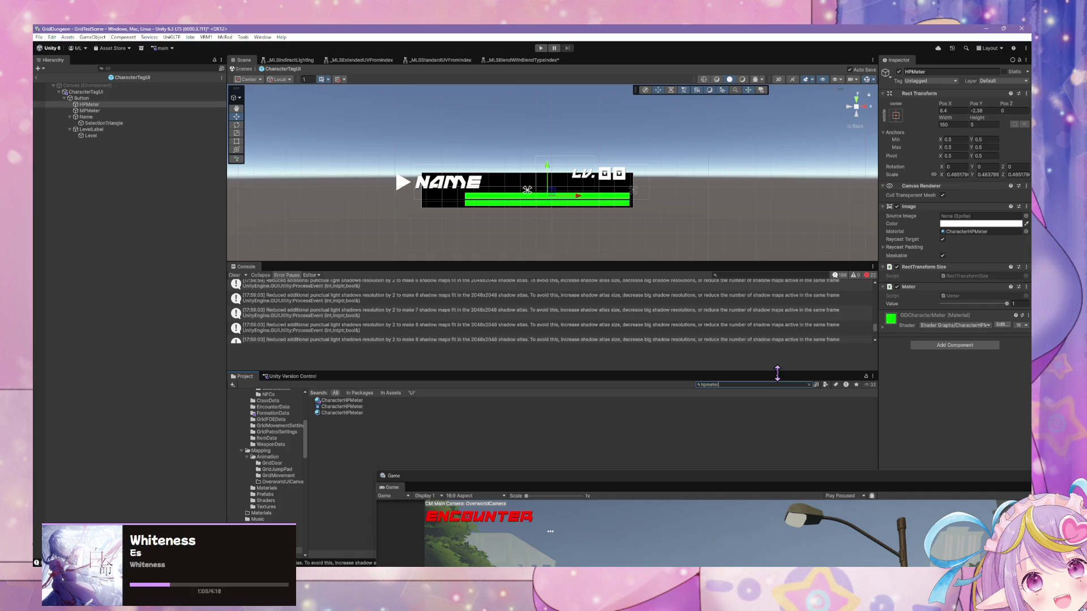
{"action": "left_click", "coordinate": [351, 406]}
{"action": "left_click", "coordinate": [748, 384]}
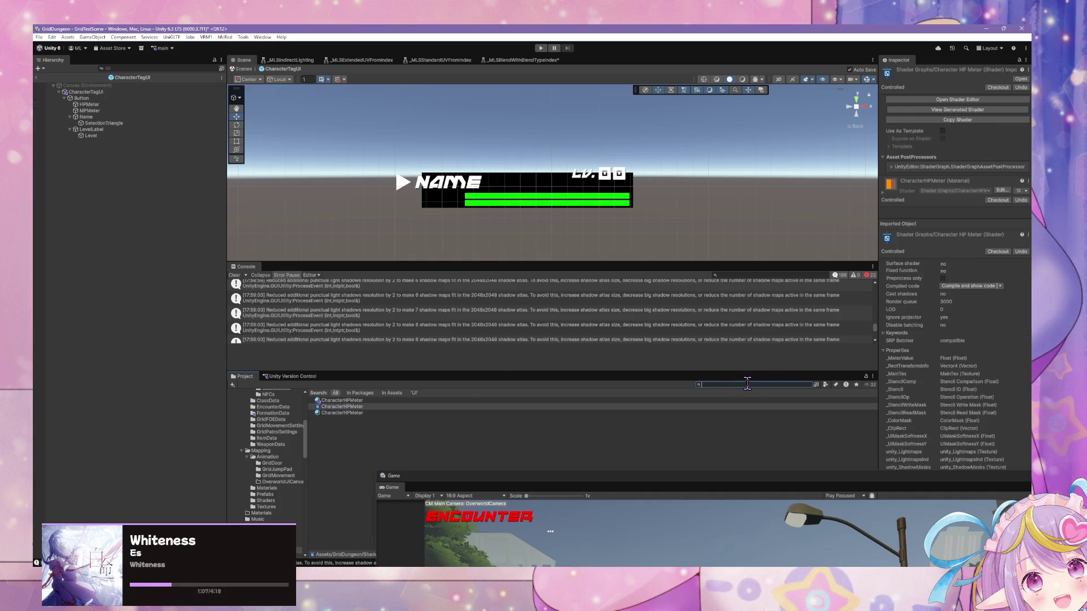
{"action": "left_click", "coordinate": [367, 406]}
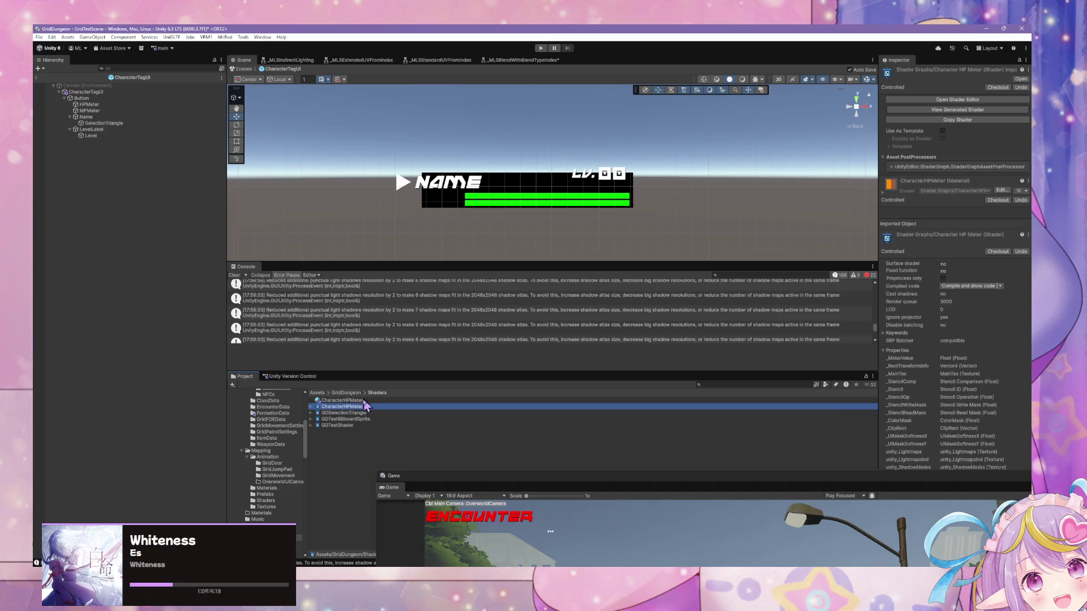
Step: Duplicate the CharacterHPMeter shader, name the copy CharacterMPMeter and check its new material
{"action": "key", "text": "ctrl+d"}
{"action": "left_click", "coordinate": [375, 413]}
{"action": "type", "text": "CharacterMPMeter"}
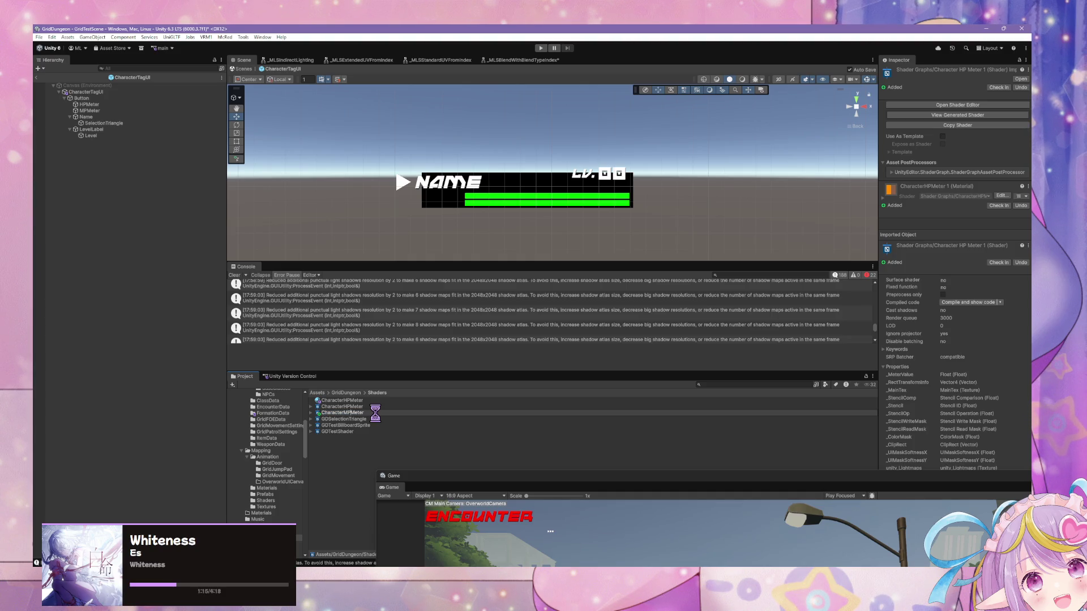
{"action": "left_click", "coordinate": [311, 413]}
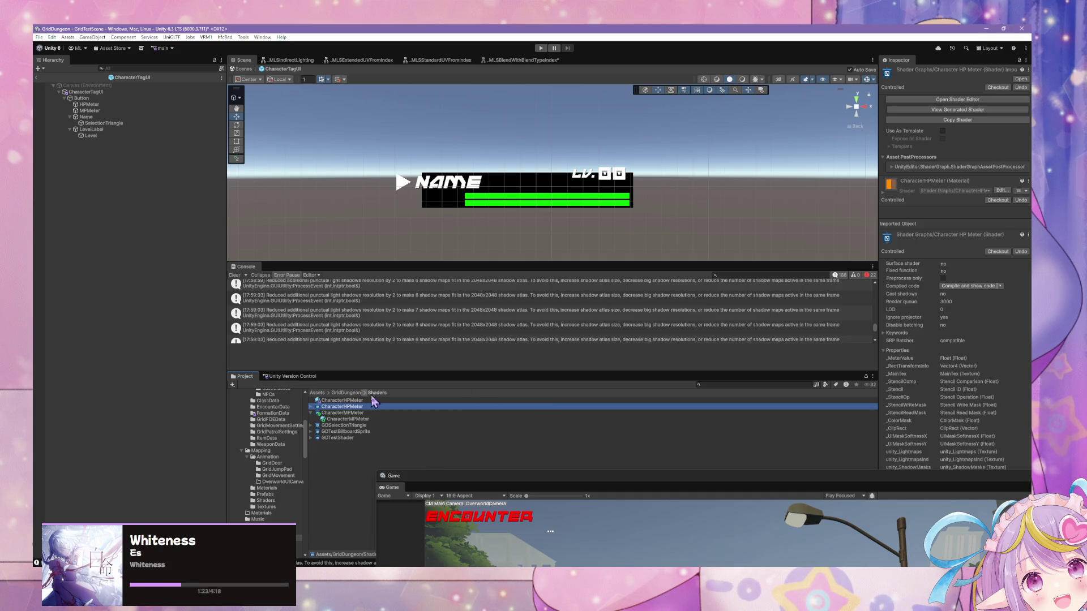
{"action": "left_click", "coordinate": [366, 419]}
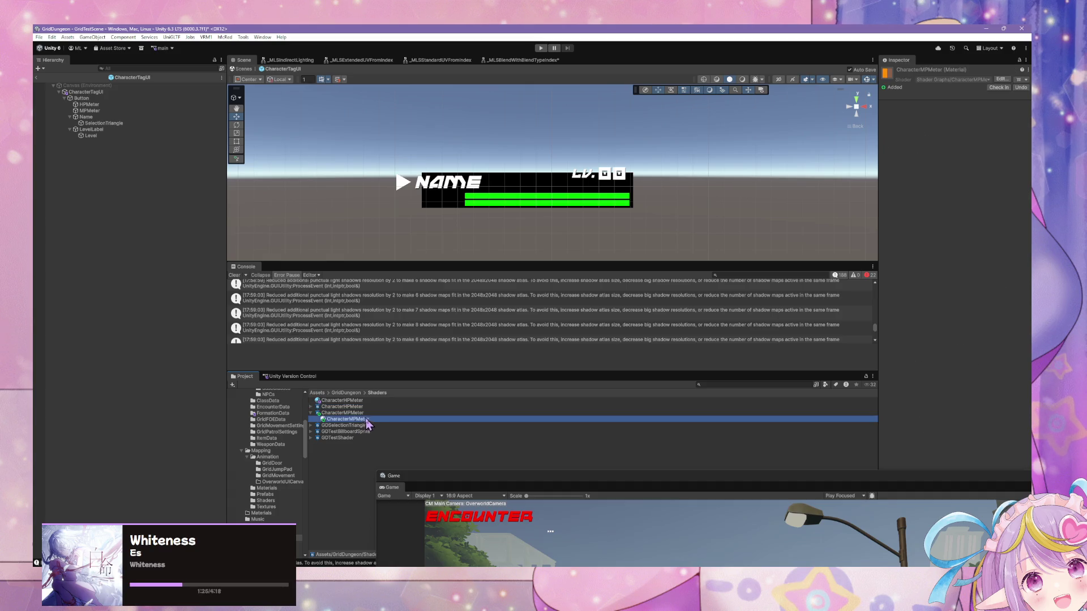
{"action": "key", "text": "Up"}
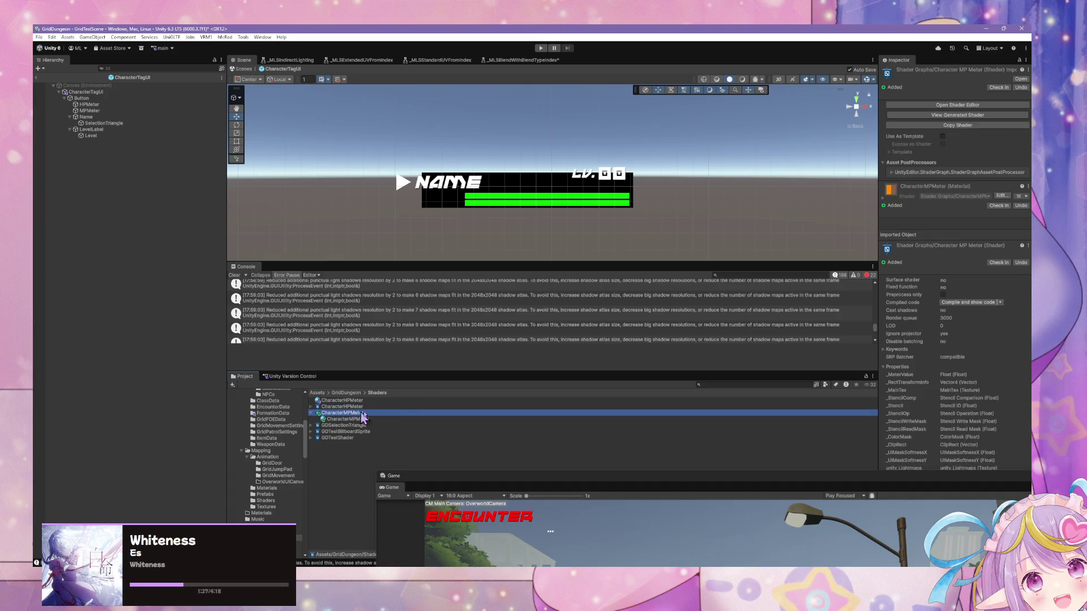